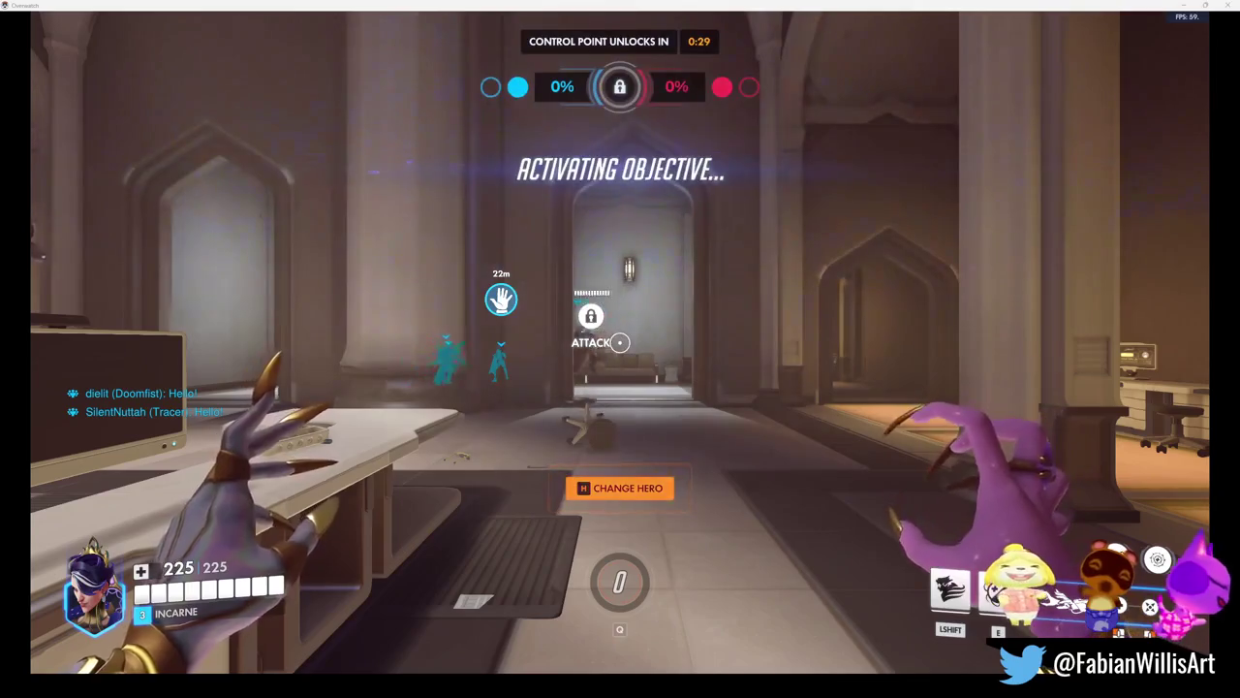
# Fade and advance past the payload, through the library hall and up the stairs to the doorway
pyautogui.press('shift')
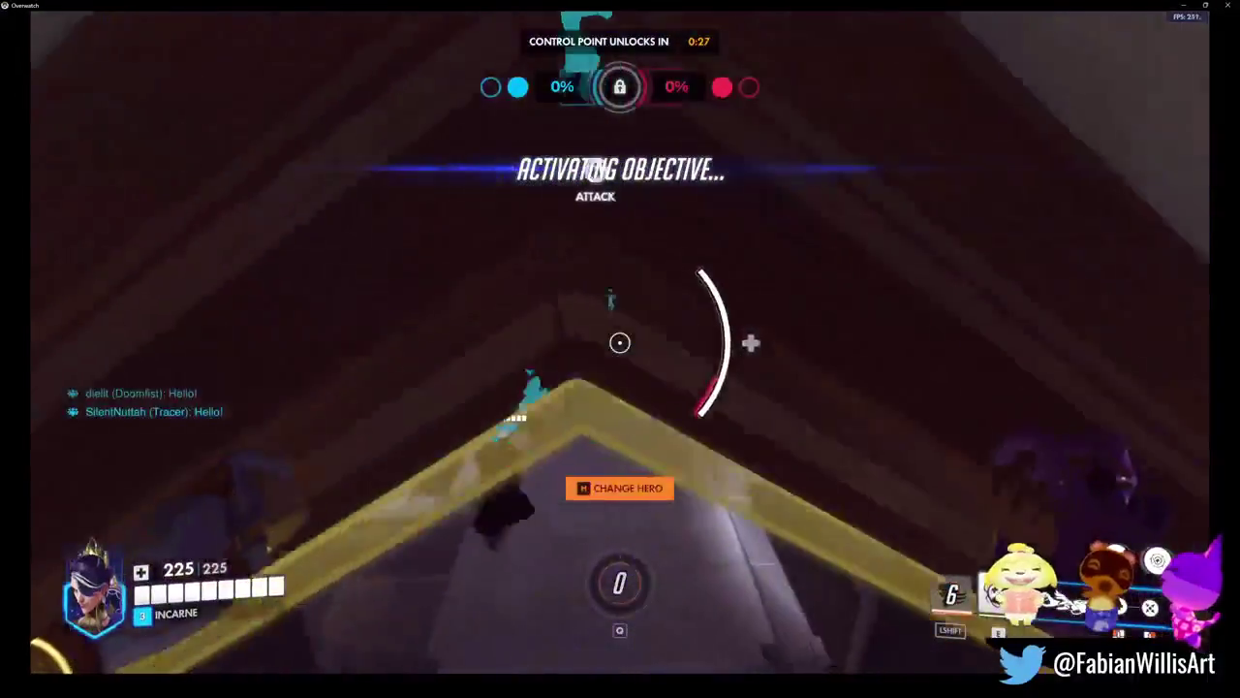
pyautogui.press('w')
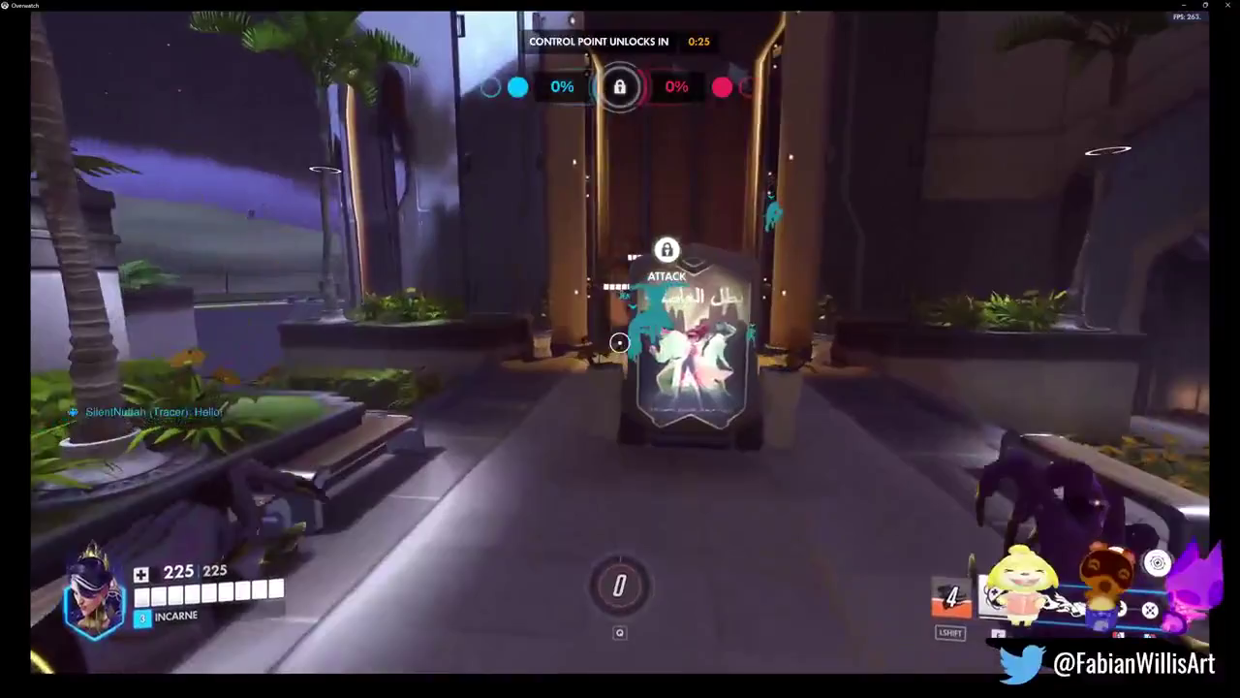
pyautogui.press('w')
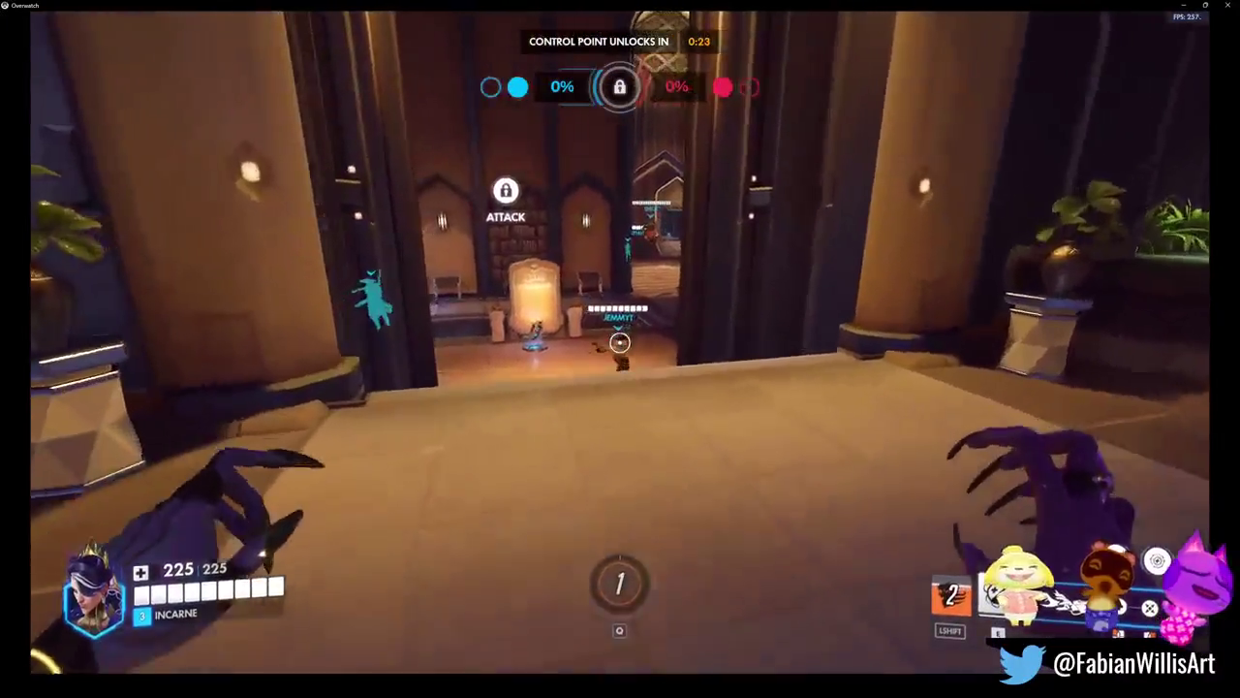
pyautogui.press('w')
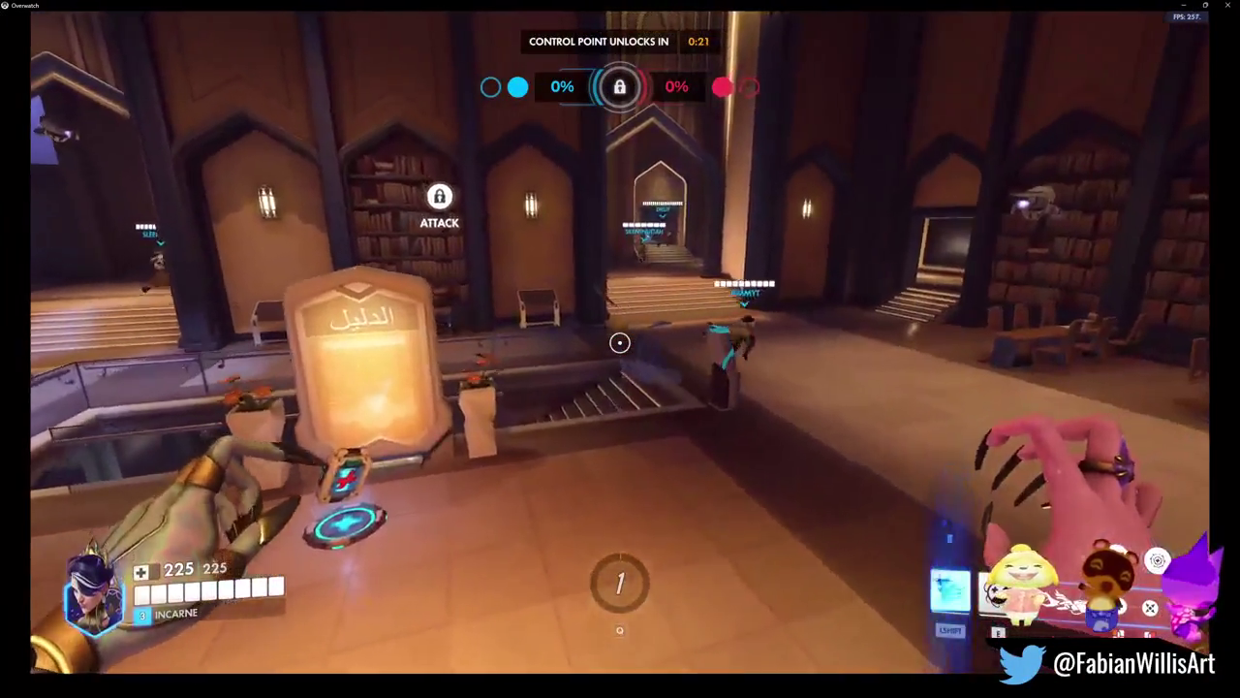
pyautogui.press('w')
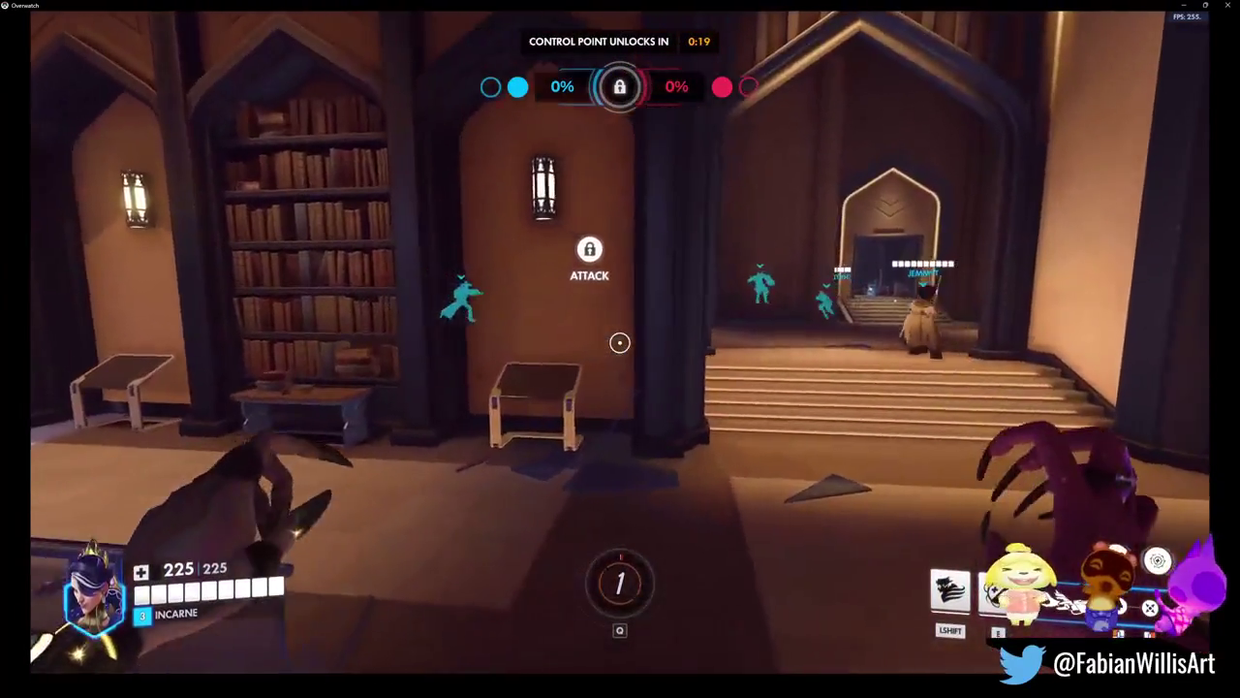
pyautogui.press('w')
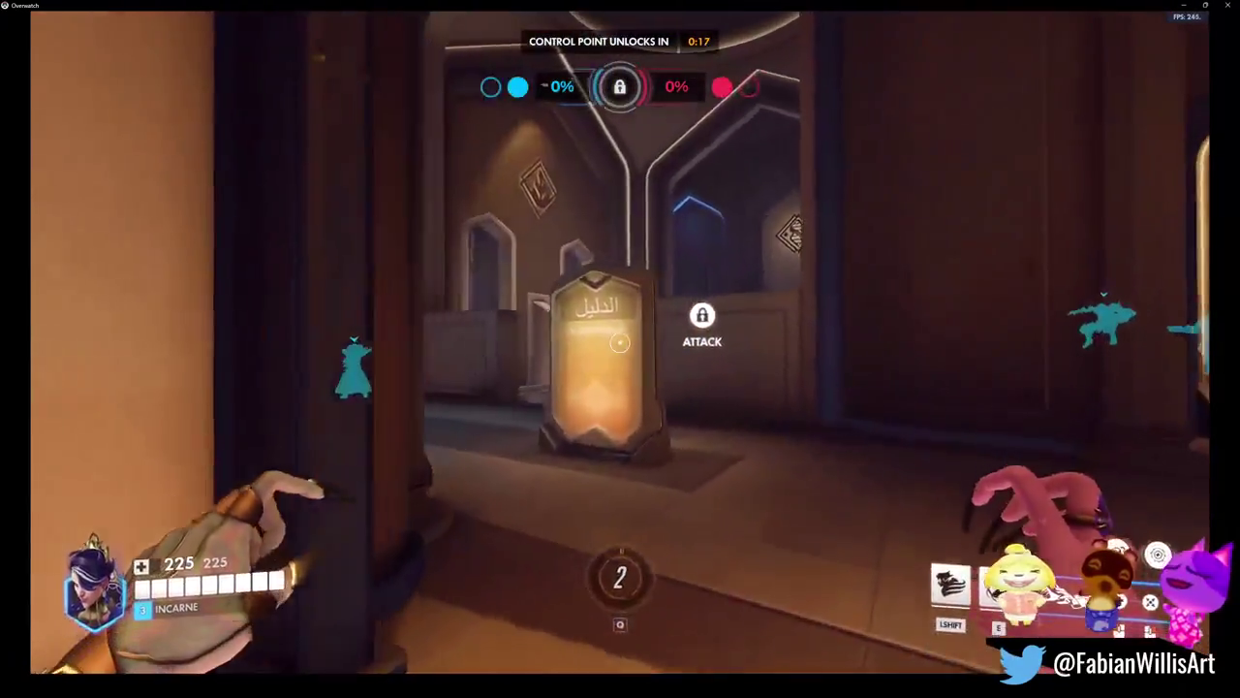
pyautogui.press('w')
pyautogui.press('w')
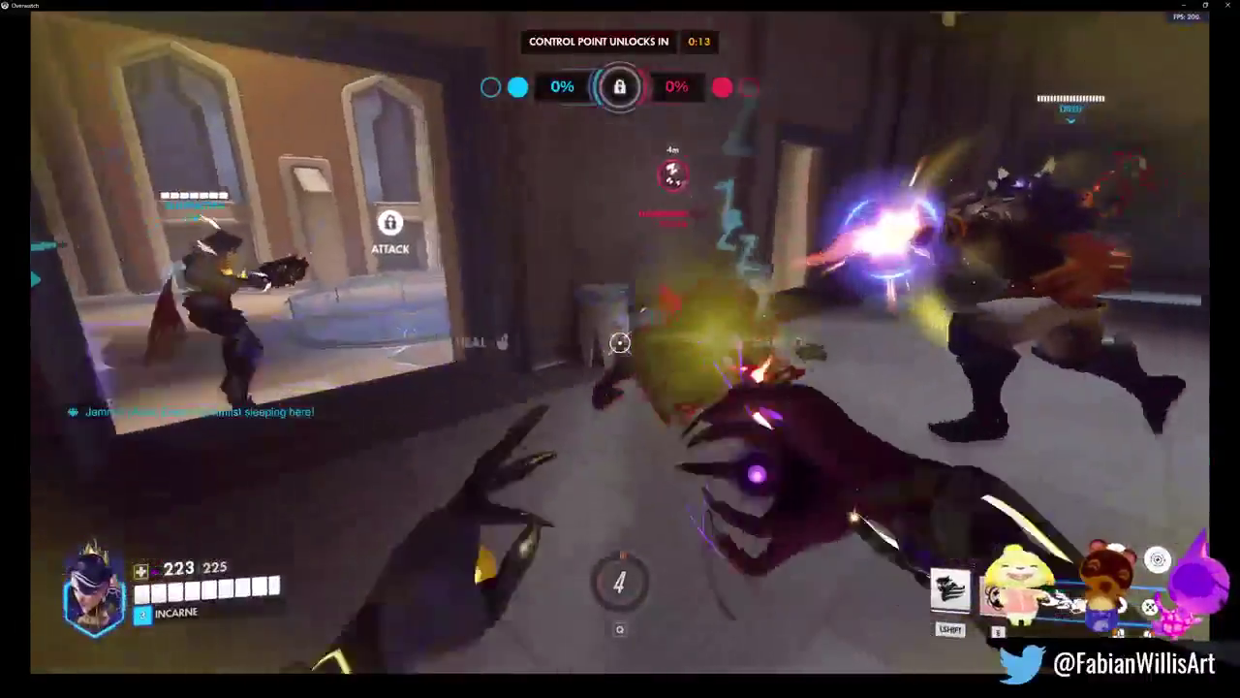
# Engage the enemy in the corridor with healing spray, the damage beam and a damage orb
pyautogui.press('e')
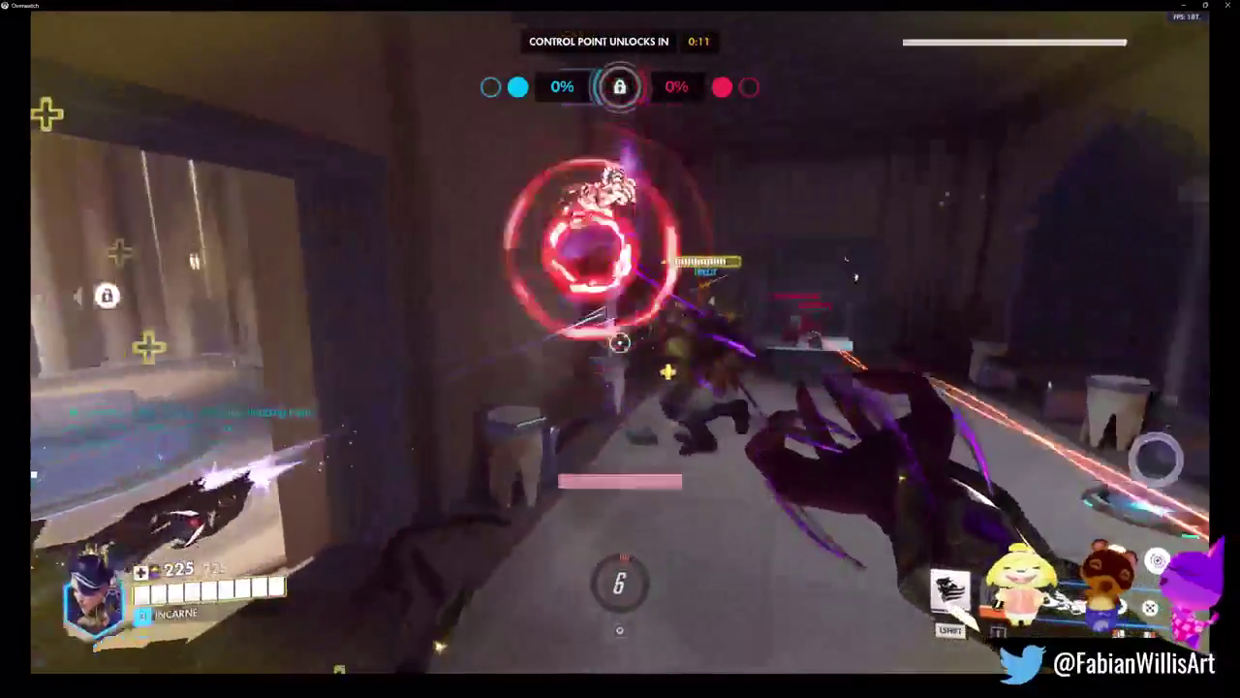
pyautogui.click(619, 342)
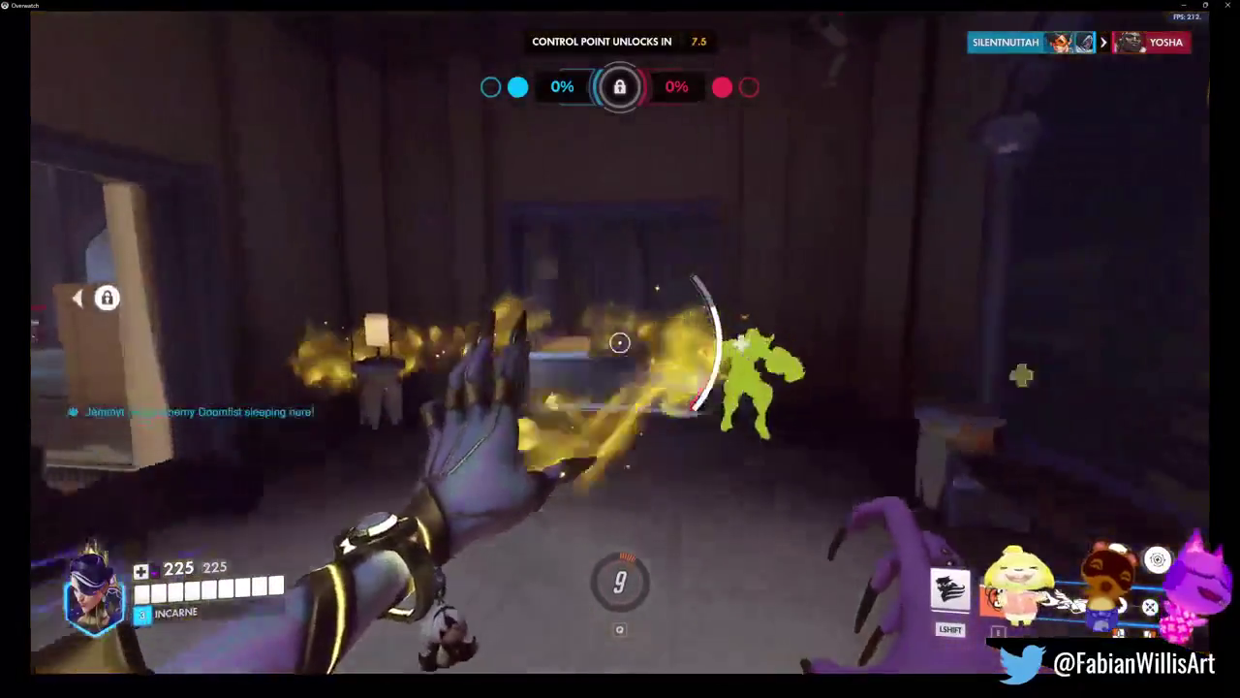
pyautogui.rightClick(619, 342)
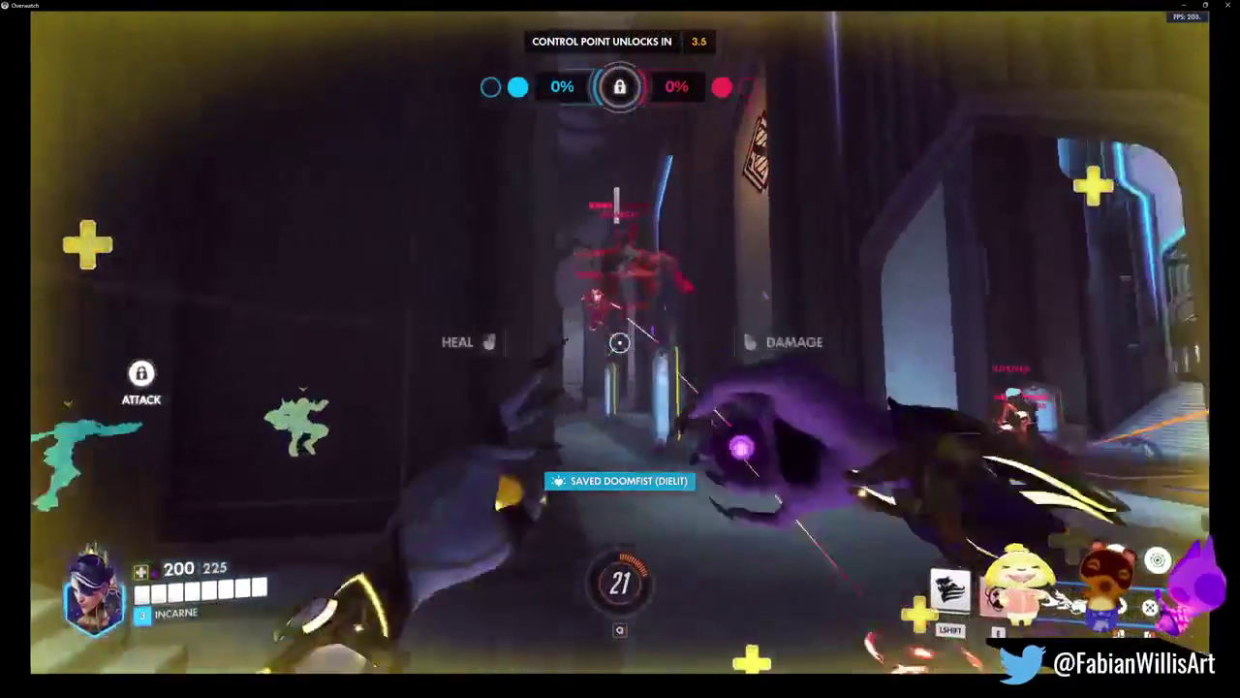
pyautogui.rightClick(619, 342)
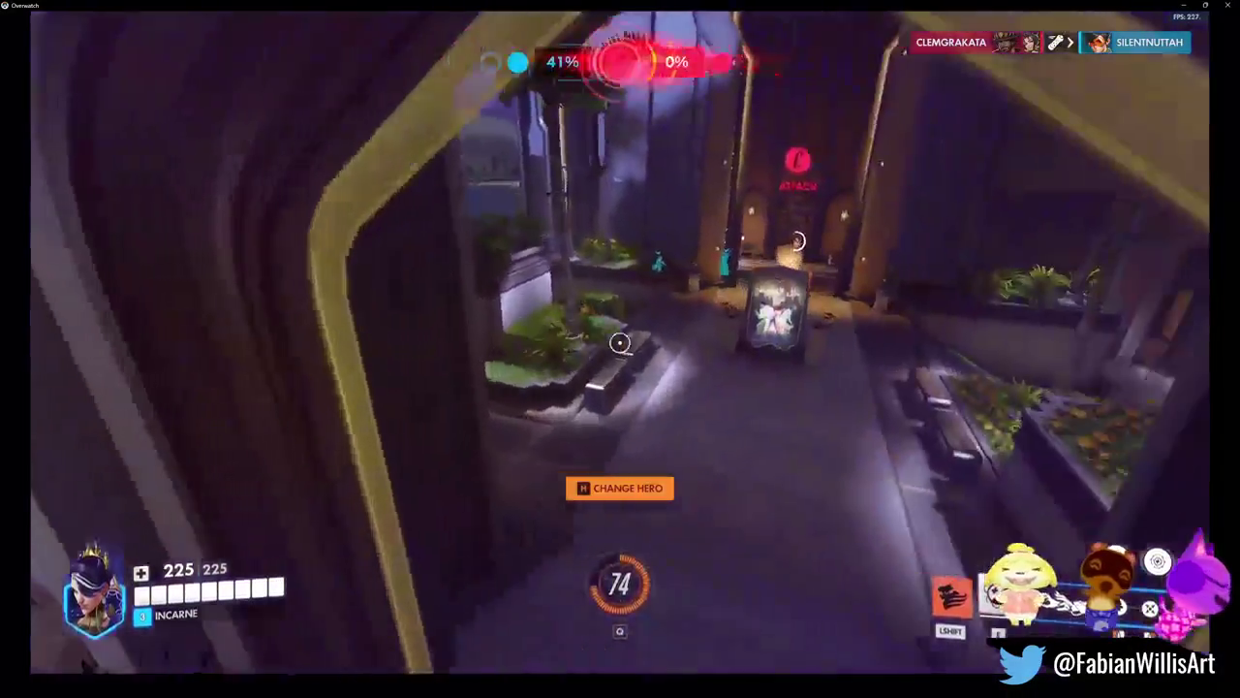
# Fade down the corridor, heal allies near the payload, beam the enemy and thank the team
pyautogui.press('shift')
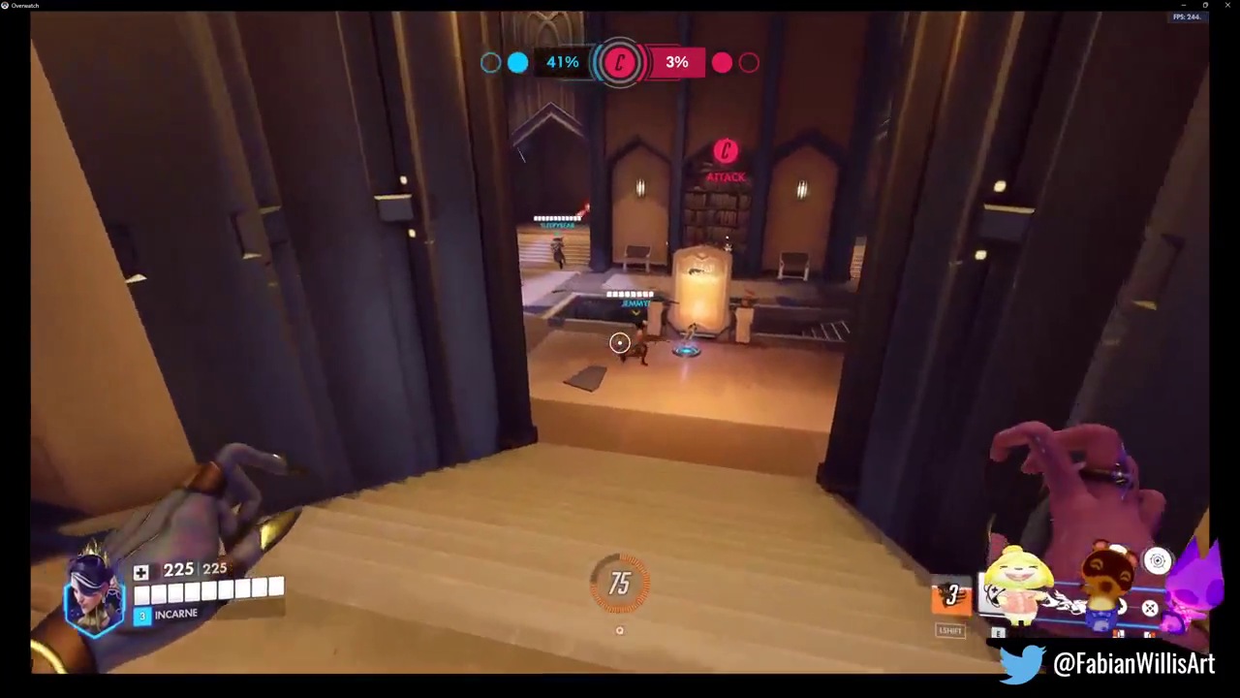
pyautogui.click(619, 342)
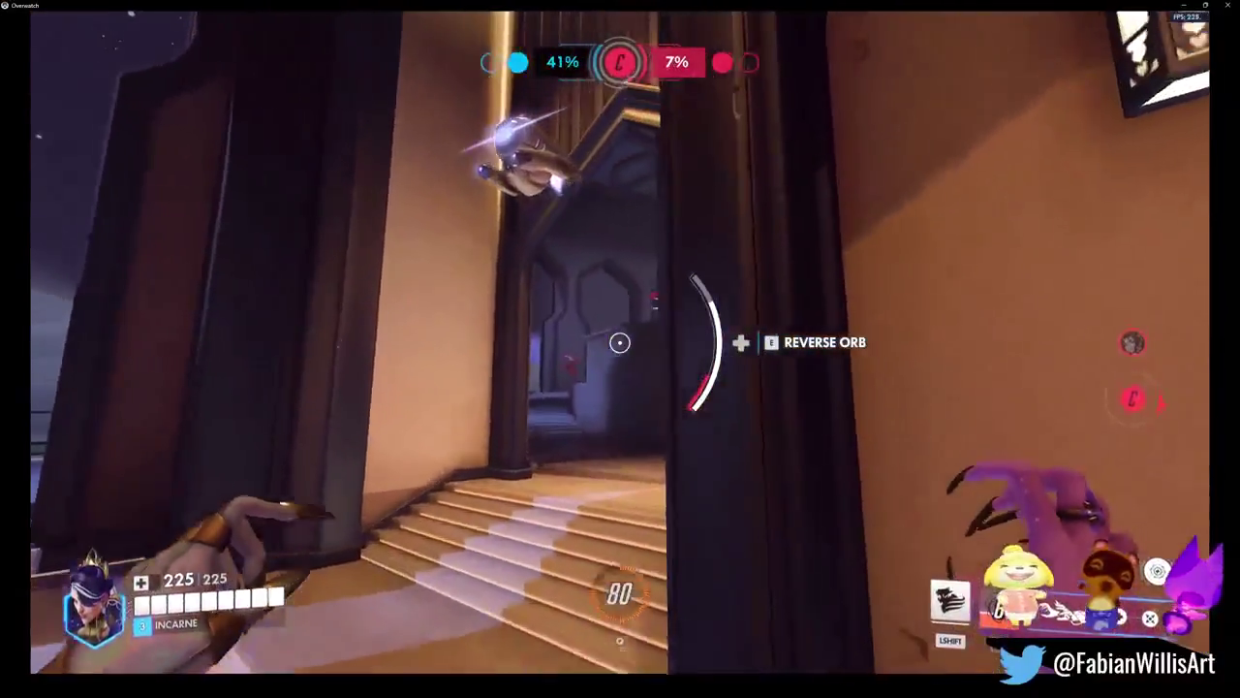
pyautogui.rightClick(619, 342)
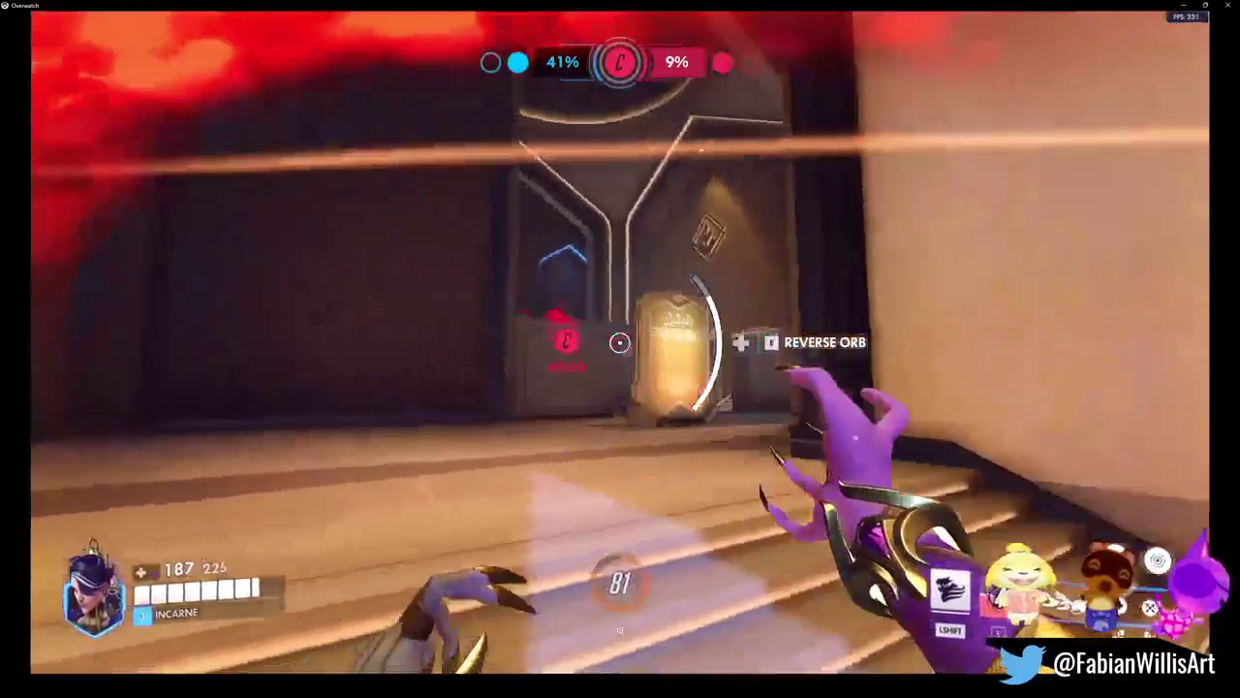
pyautogui.click(619, 342)
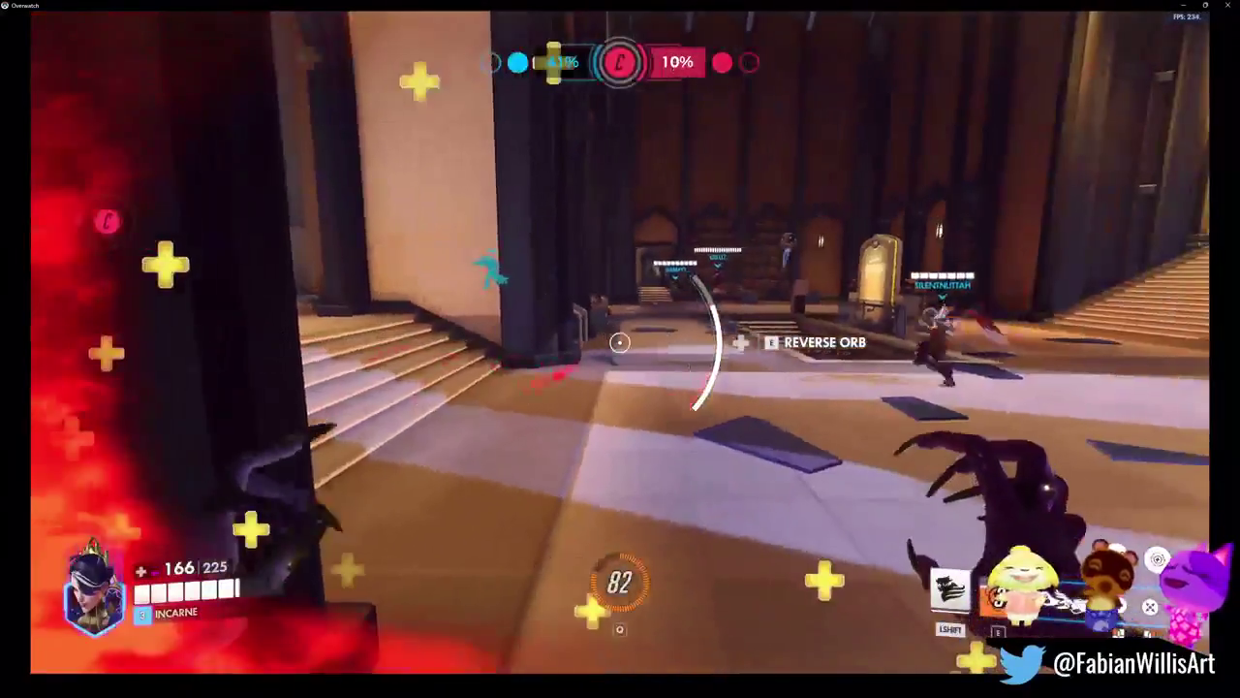
pyautogui.press('c')
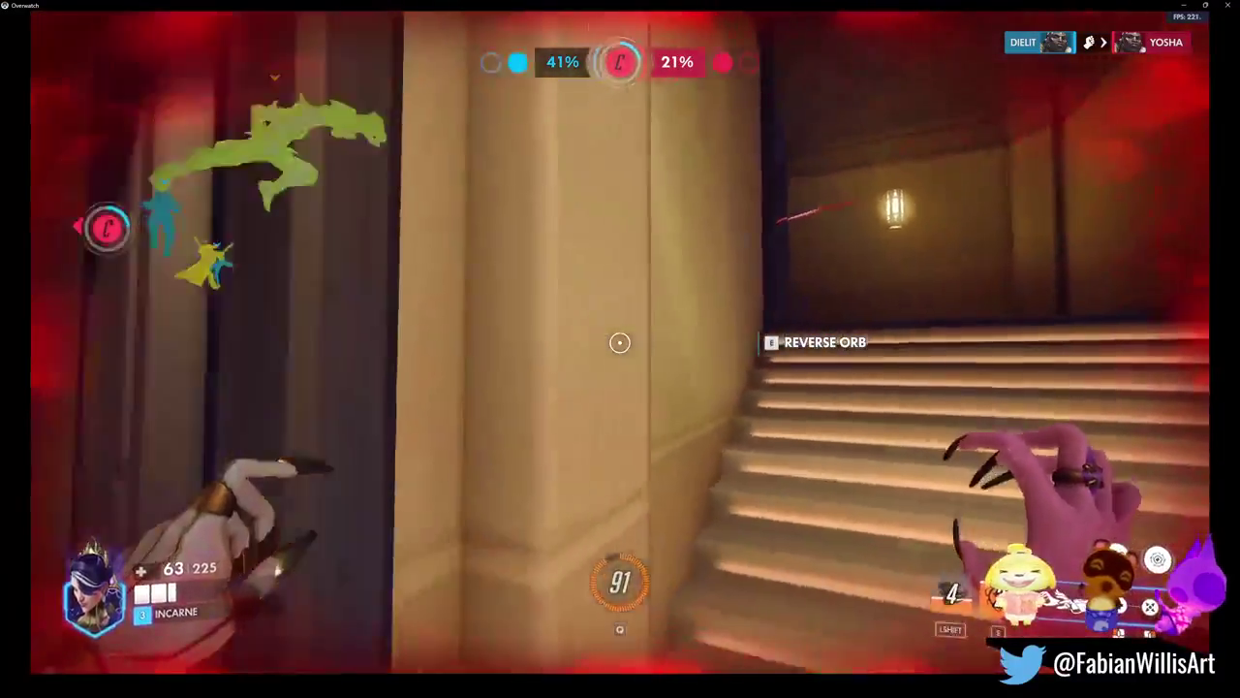
# Throw healing orbs and heal allies, fading out of the fight into the stair hall
pyautogui.press('e')
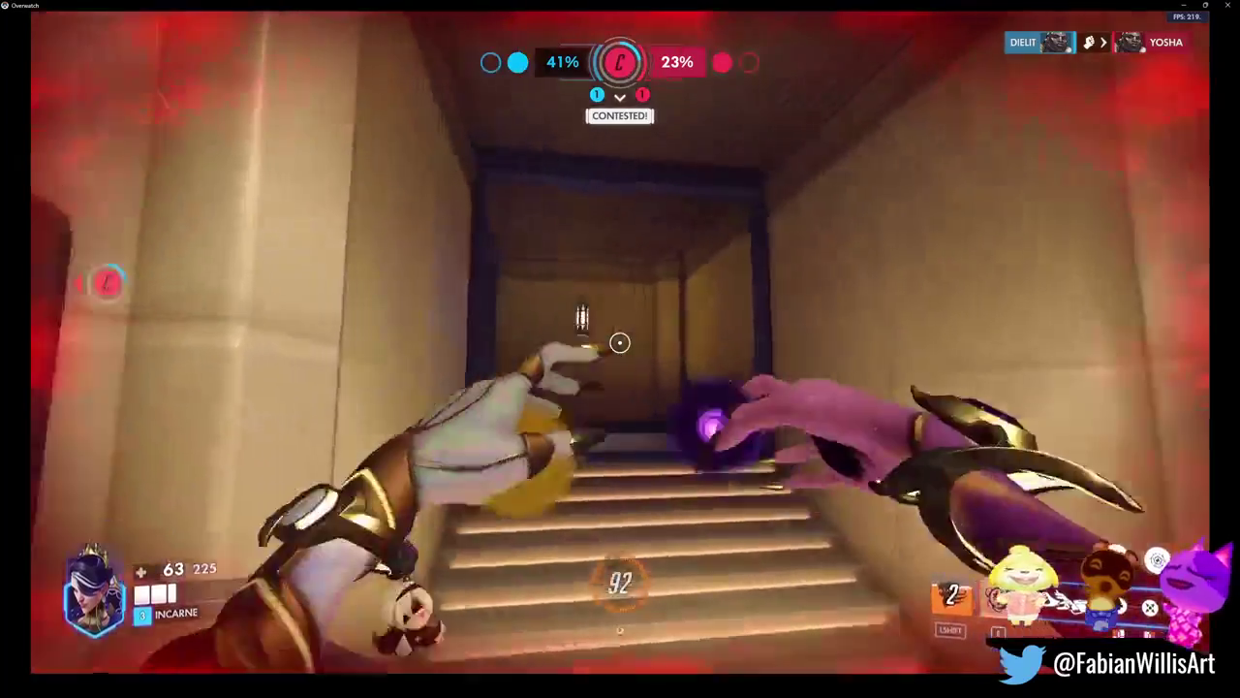
pyautogui.click(620, 342)
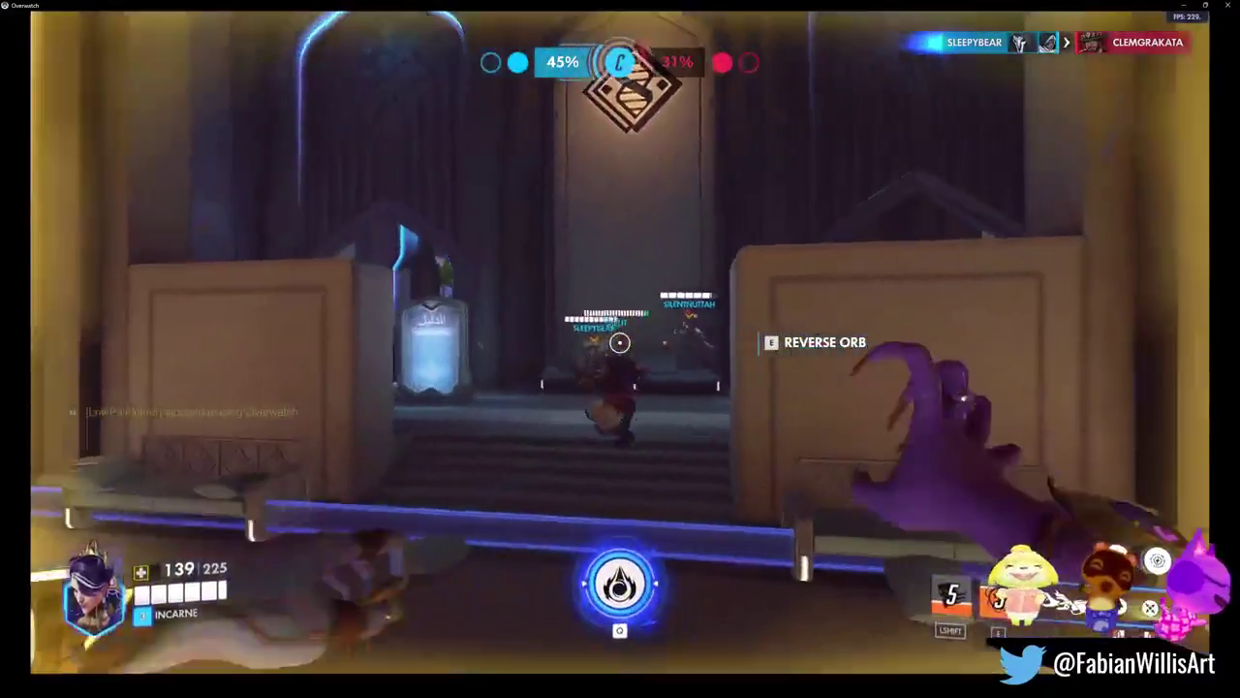
pyautogui.click(620, 342)
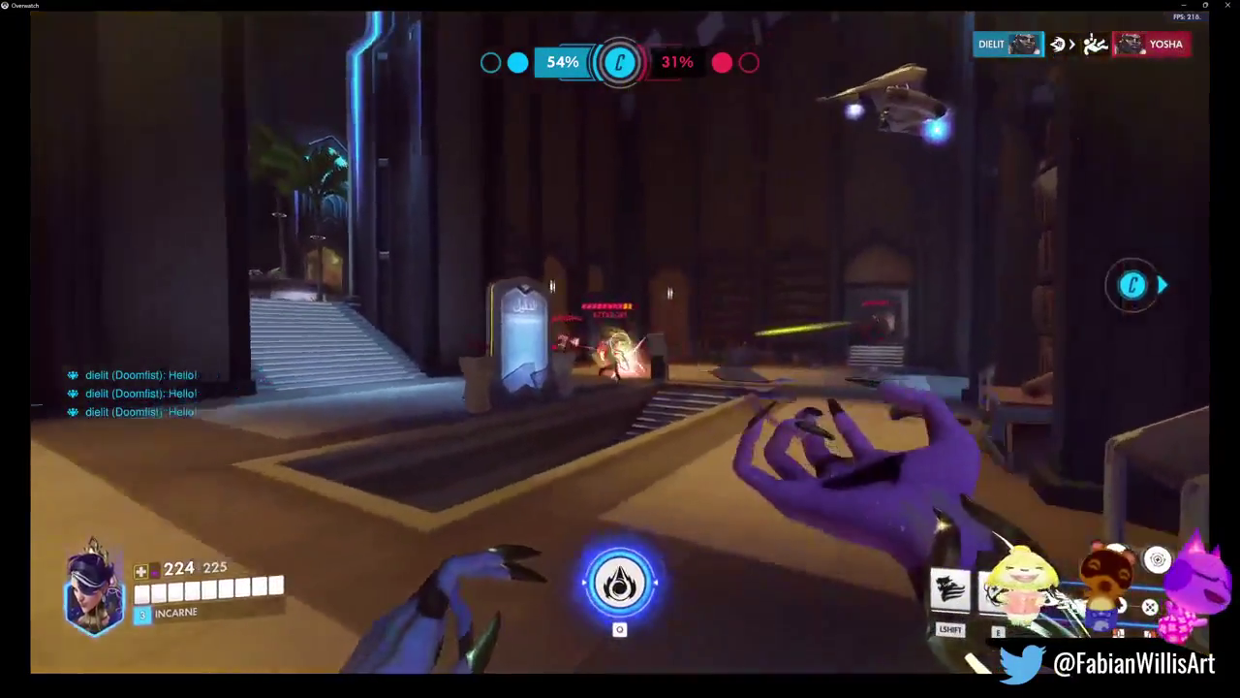
pyautogui.press('shift')
pyautogui.press('e')
pyautogui.click(619, 342)
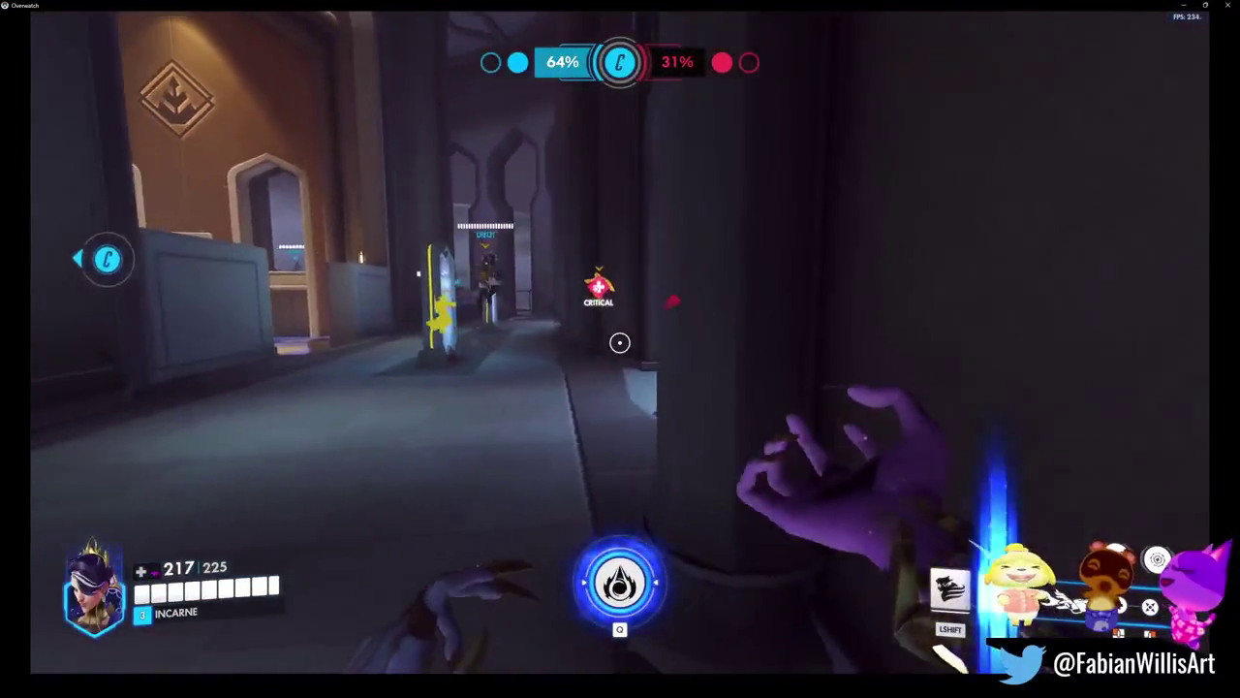
# Throw damage orbs at the enemies and fade into the next room until the match ends
pyautogui.press('e')
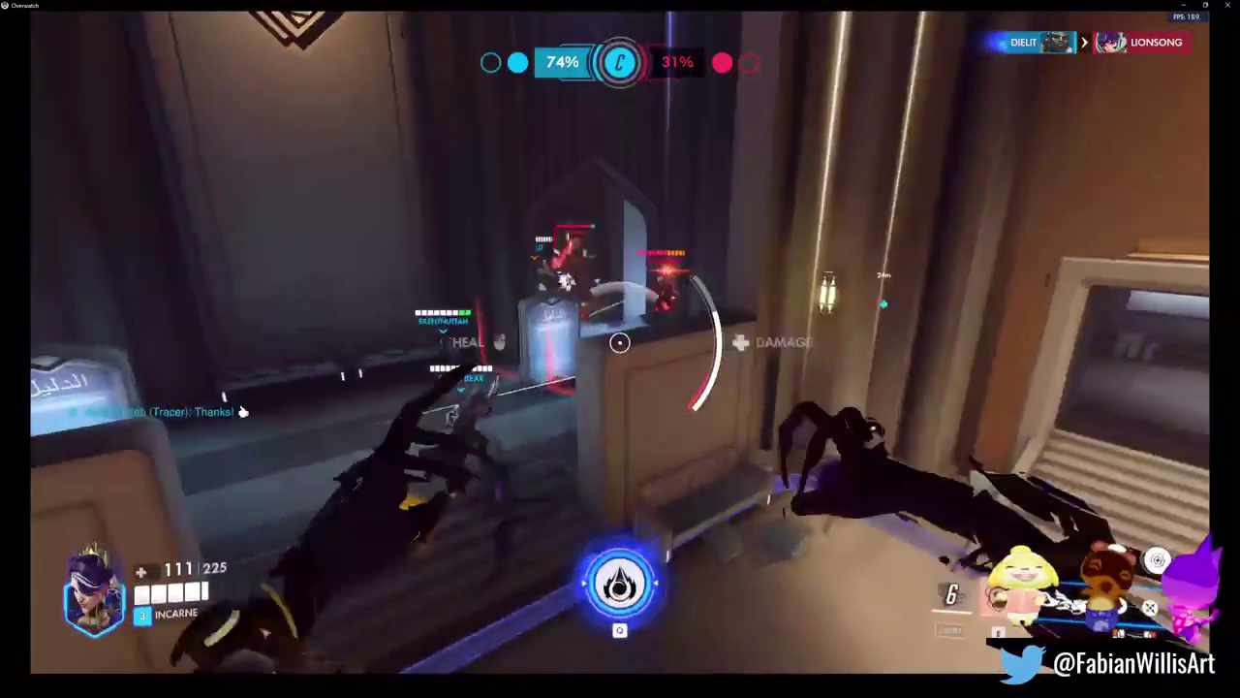
pyautogui.rightClick(620, 342)
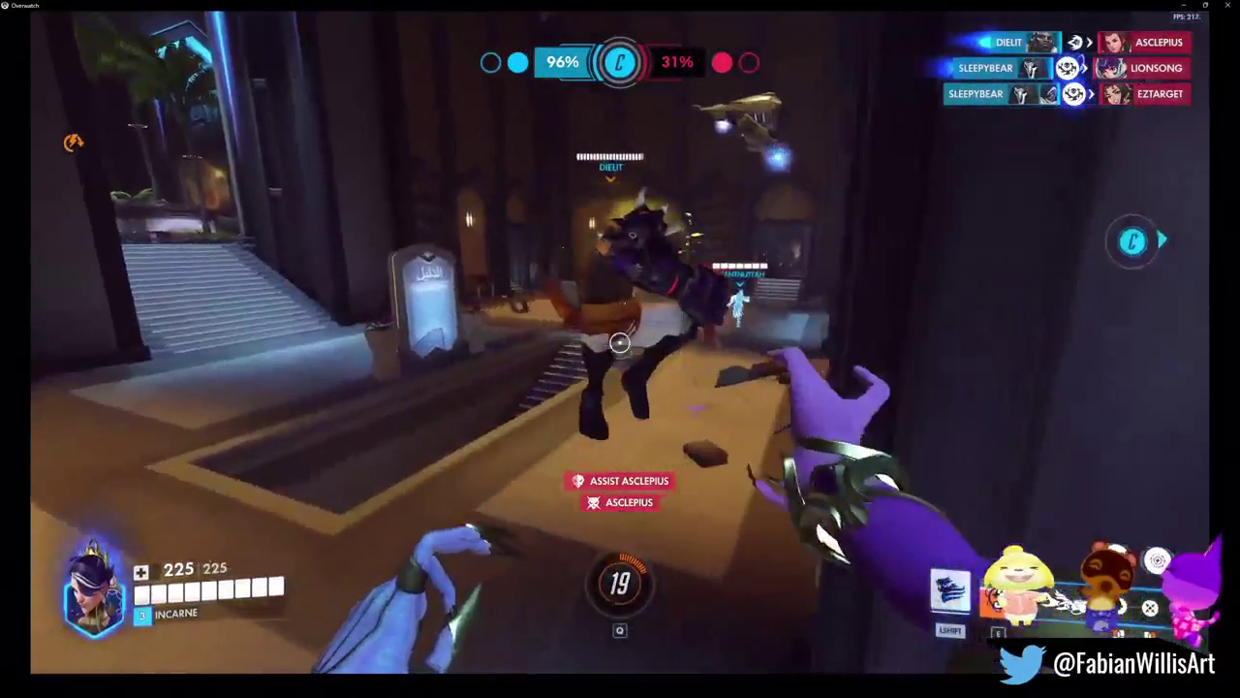
pyautogui.press('shift')
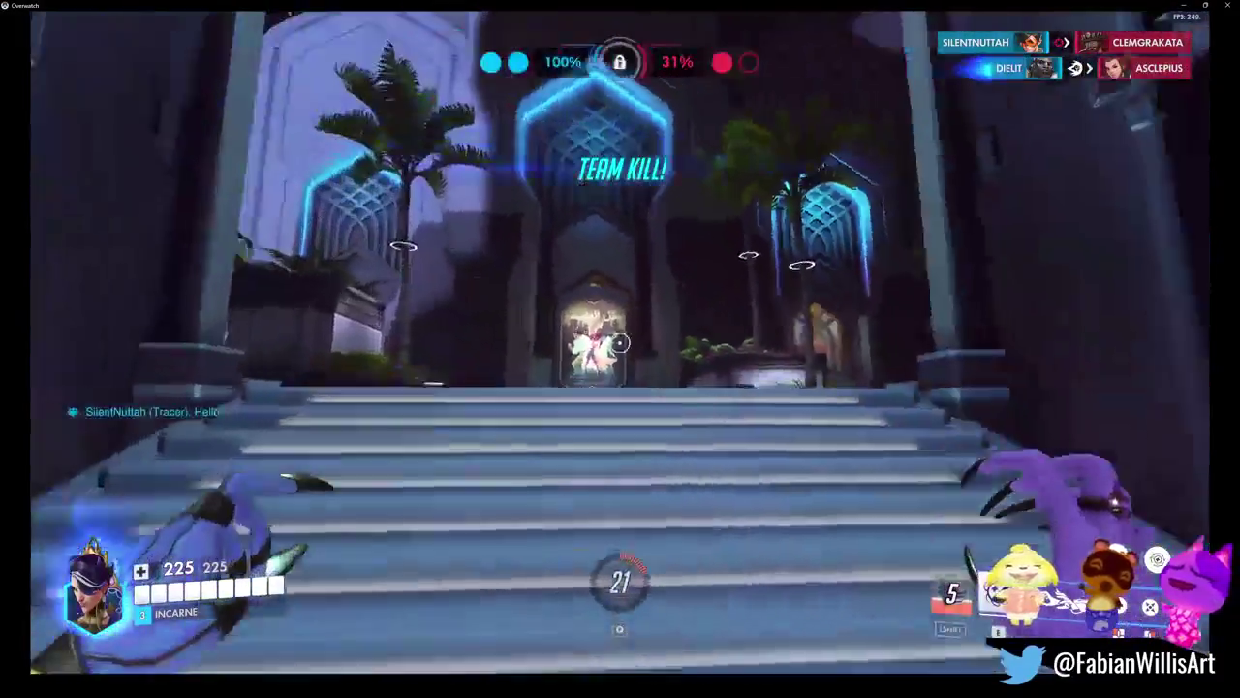
pyautogui.press('e')
pyautogui.click(620, 349)
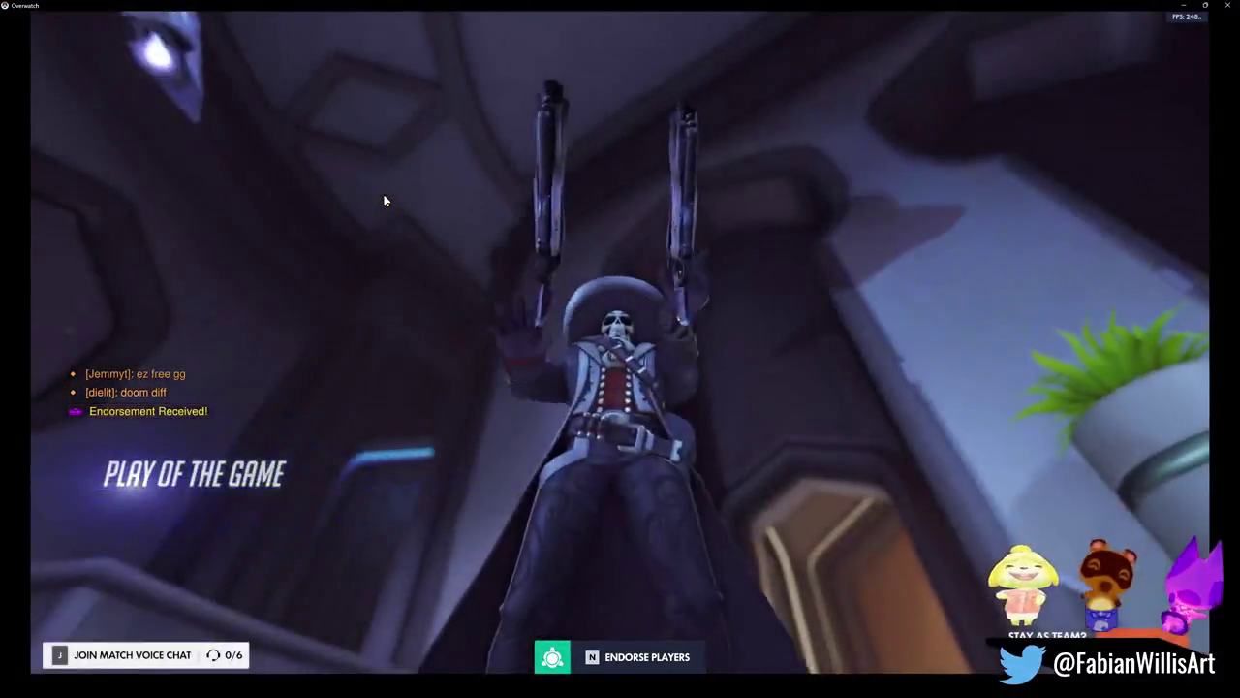
# Check both teams' stats on the scoreboard, then wait for Moira's post-match summary
pyautogui.press('Tab')
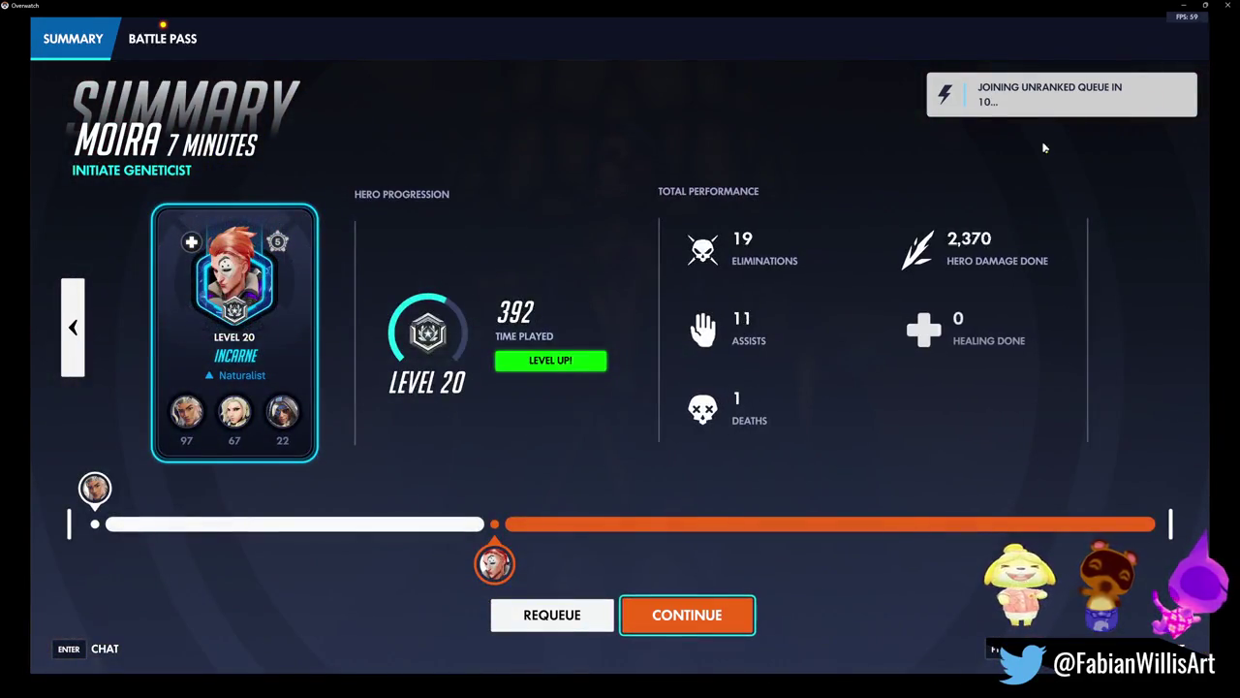
# Open the pending queue options, then minimize Overwatch to reveal the Unity editor
pyautogui.click(991, 130)
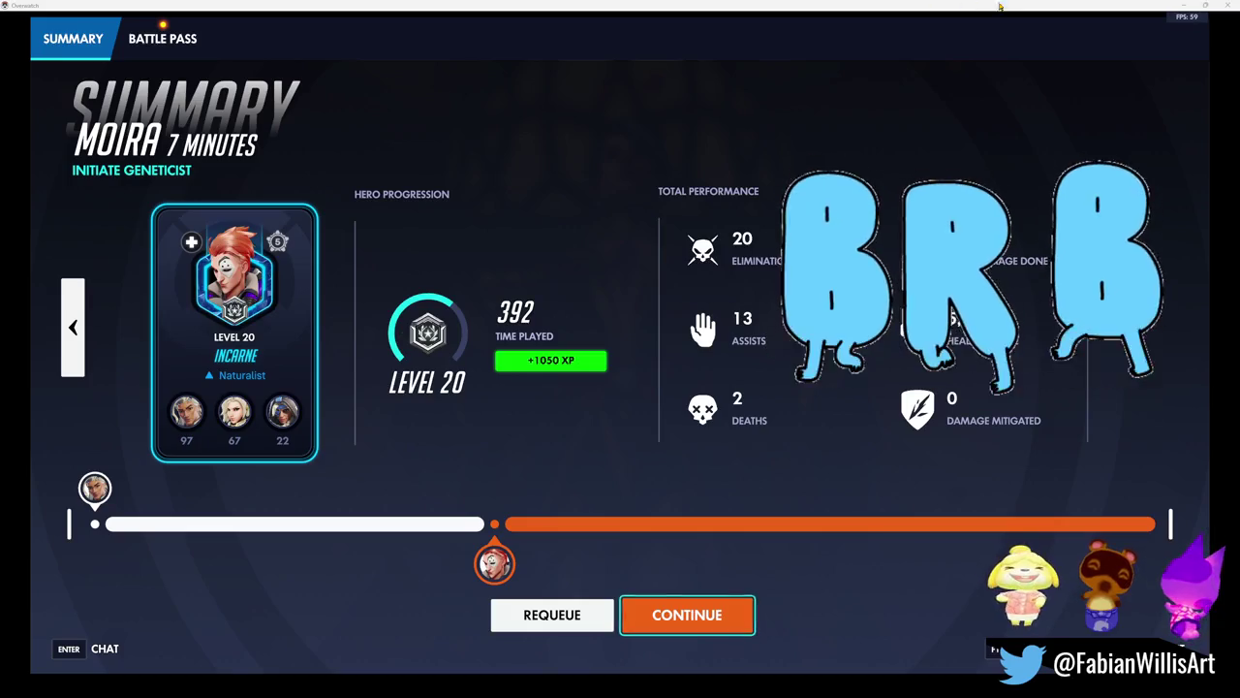
pyautogui.click(1182, 6)
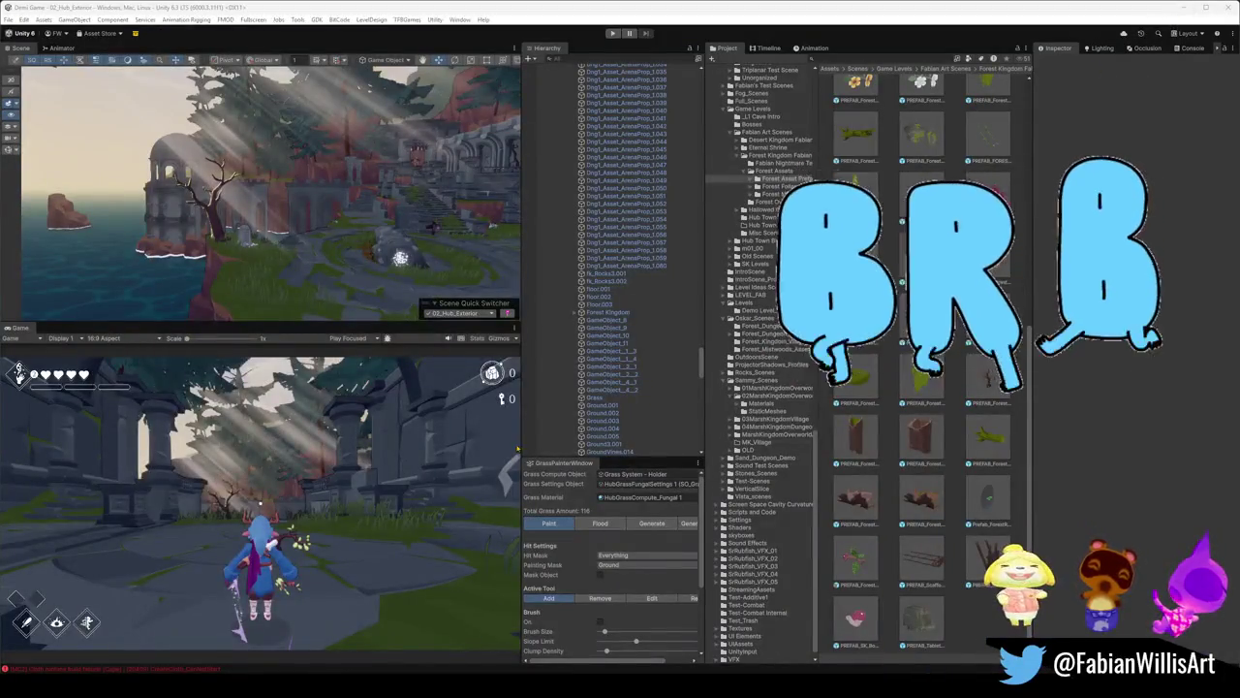
# Orbit toward the ruins, go fullscreen with F11, and fly forward through the stone arch
pyautogui.moveTo(400, 257)
pyautogui.mouseDown(button='right')
pyautogui.moveTo(424, 236)
pyautogui.moveTo(299, 242)
pyautogui.moveTo(321, 202)
pyautogui.moveTo(311, 194)
pyautogui.mouseUp(button='right')
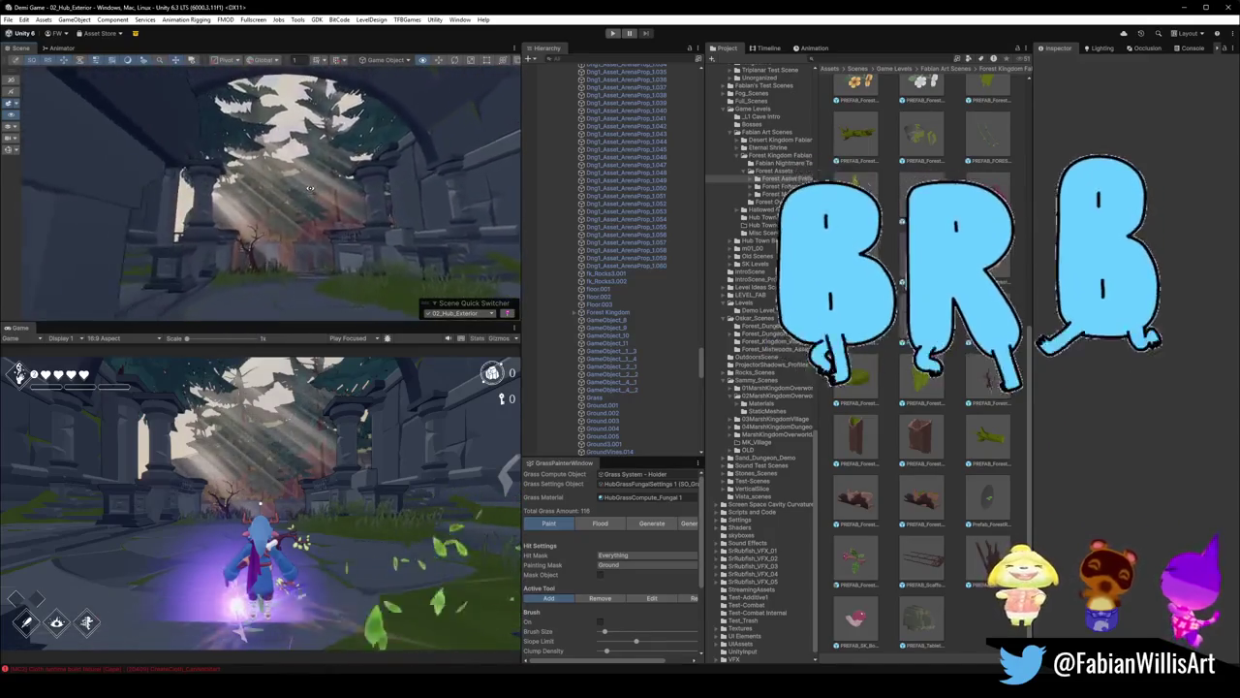
pyautogui.press('F11')
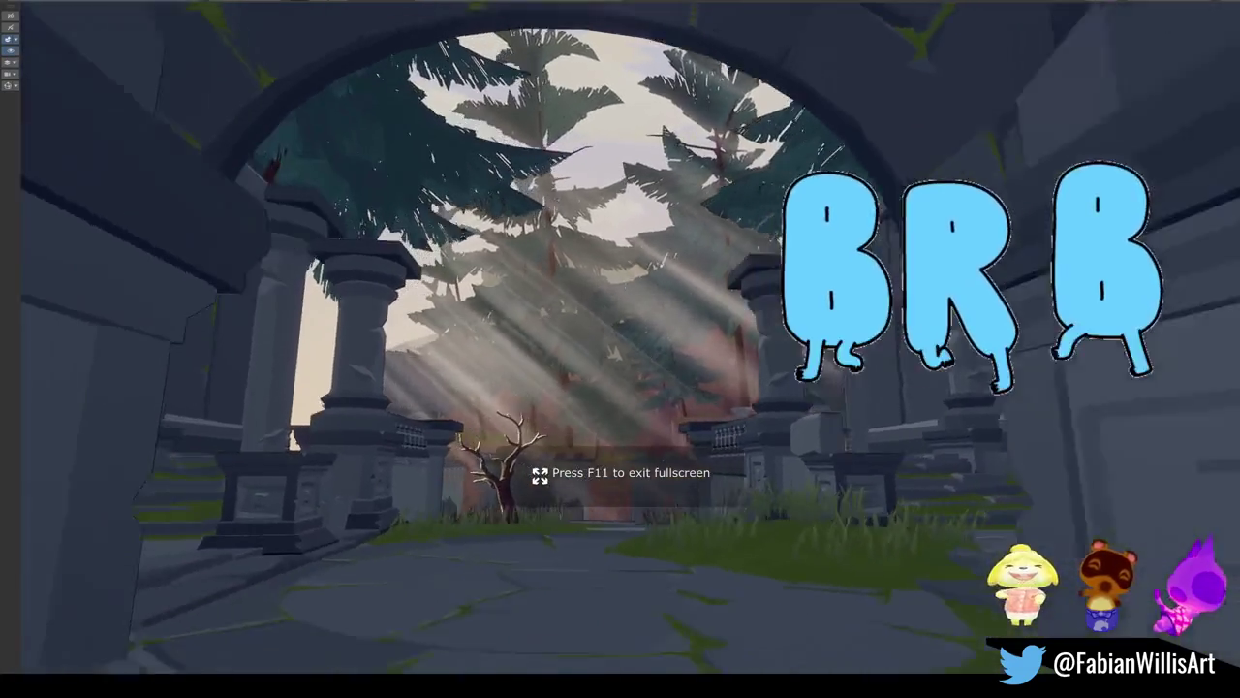
pyautogui.moveTo(426, 233); pyautogui.dragTo(460, 243, button='right')
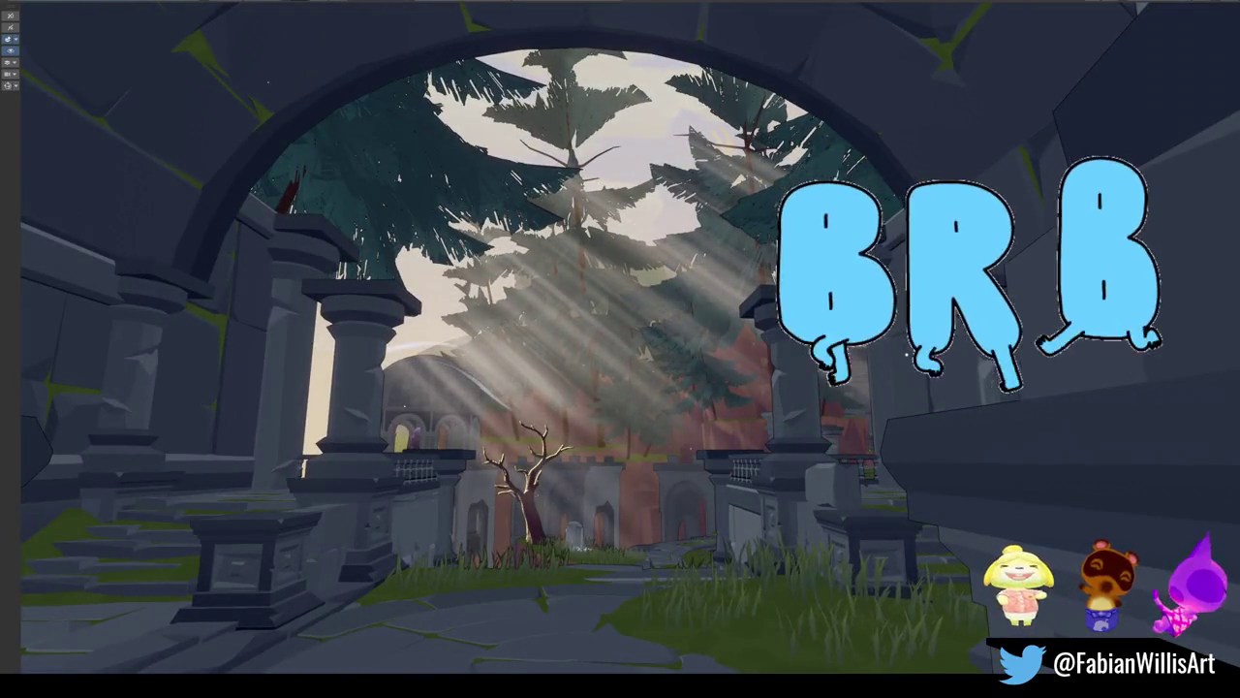
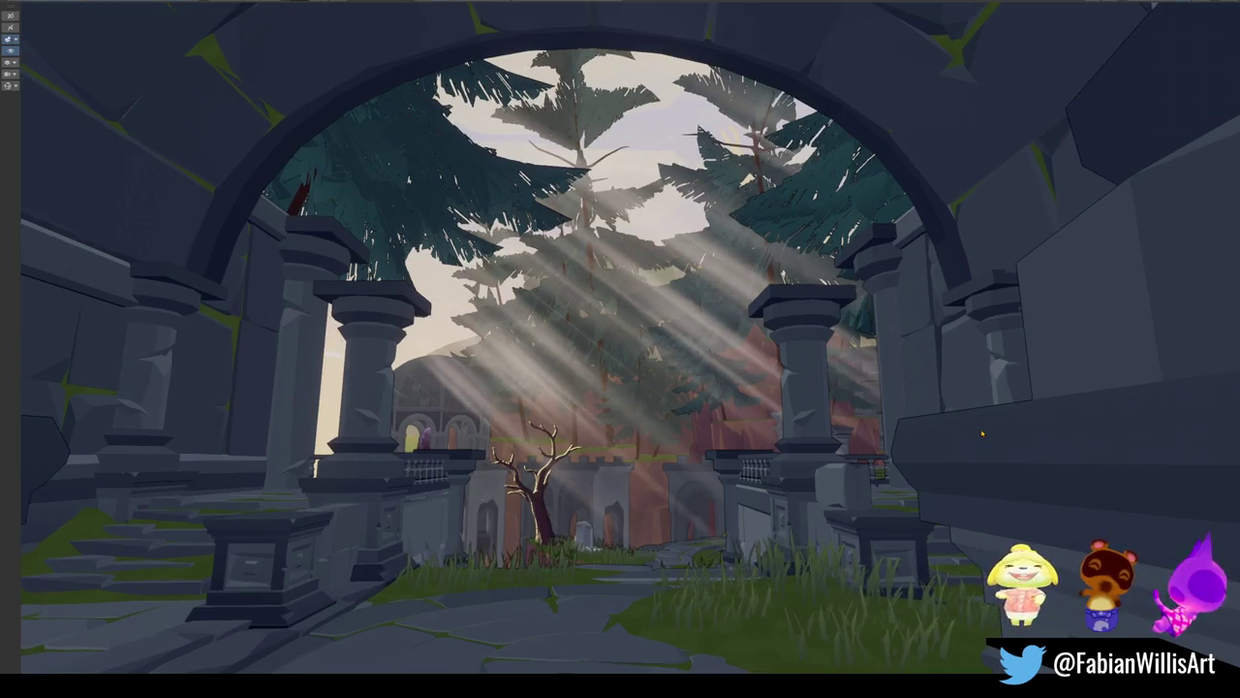
# Toggle the Game view to fullscreen and back, then turn the Scene view toward another area
pyautogui.hotkey('ctrl', 'p')
pyautogui.press('F10')
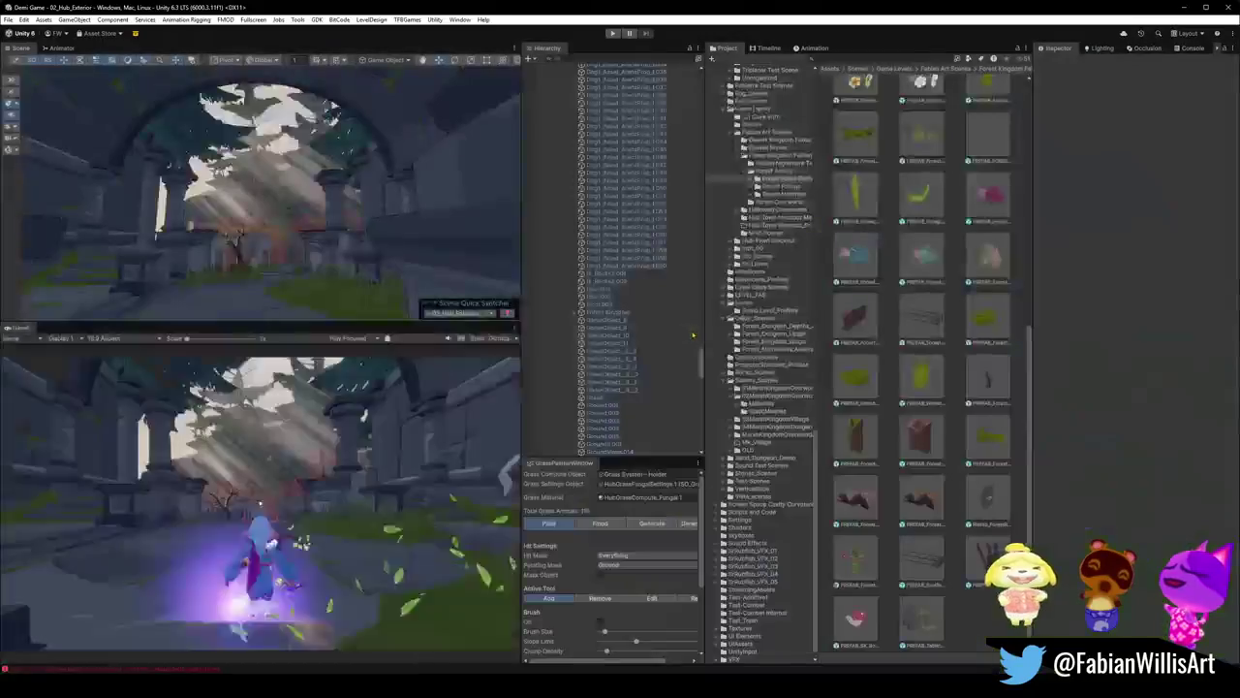
pyautogui.moveTo(328, 271)
pyautogui.mouseDown(button='right')
pyautogui.moveTo(453, 275)
pyautogui.moveTo(497, 247)
pyautogui.moveTo(339, 247)
pyautogui.mouseUp(button='right')
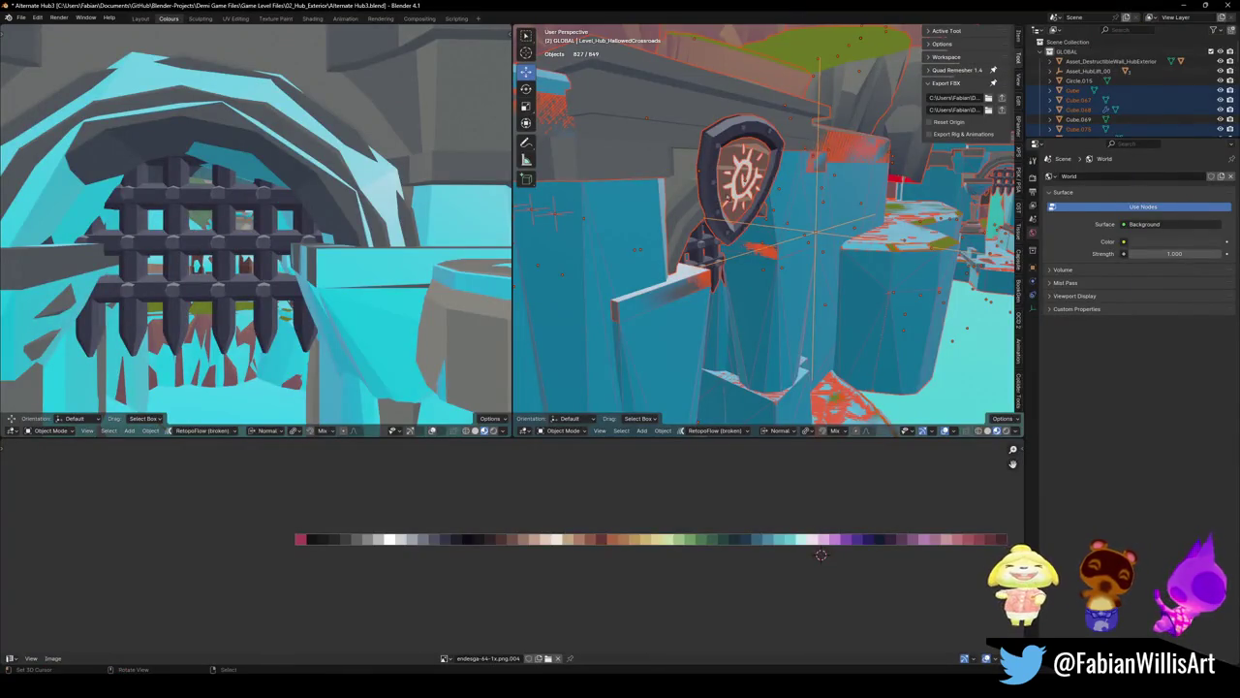
# Frame the shield and give its sun emblem decal a level 2 subdivision
pyautogui.moveTo(766, 228); pyautogui.dragTo(736, 232, button='middle')
pyautogui.scroll(4, 766, 228)
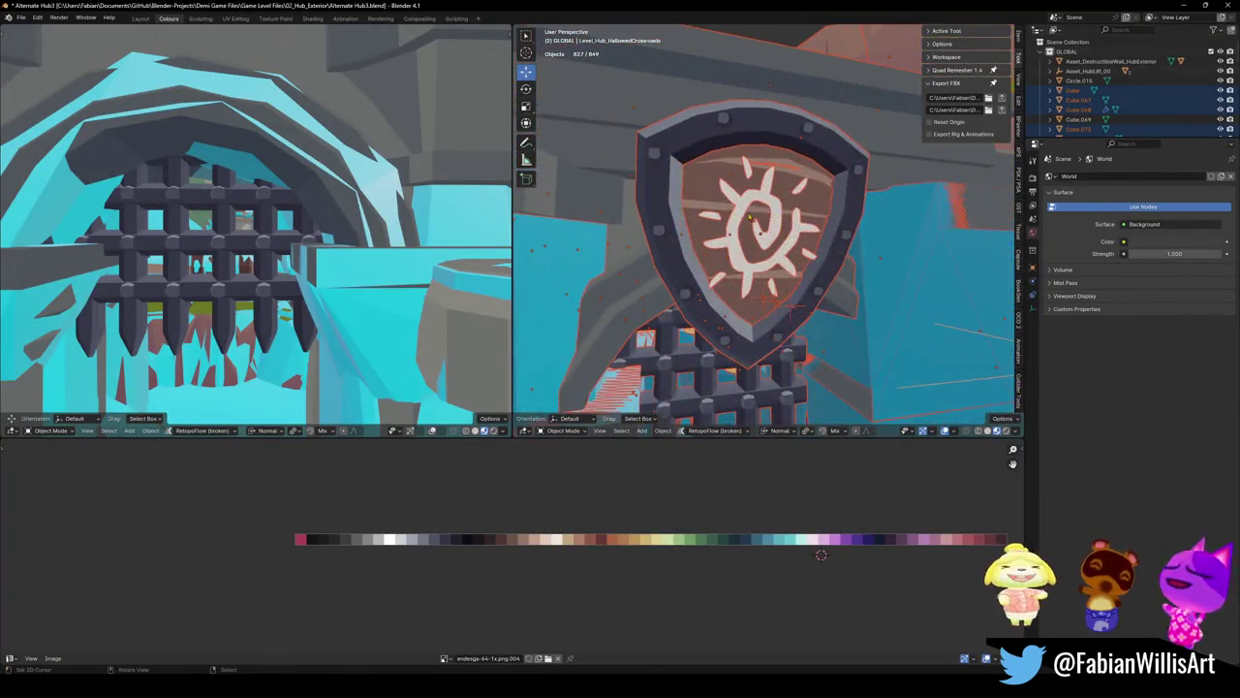
pyautogui.click(757, 206)
pyautogui.press('KP_Decimal')
pyautogui.press('Tab')
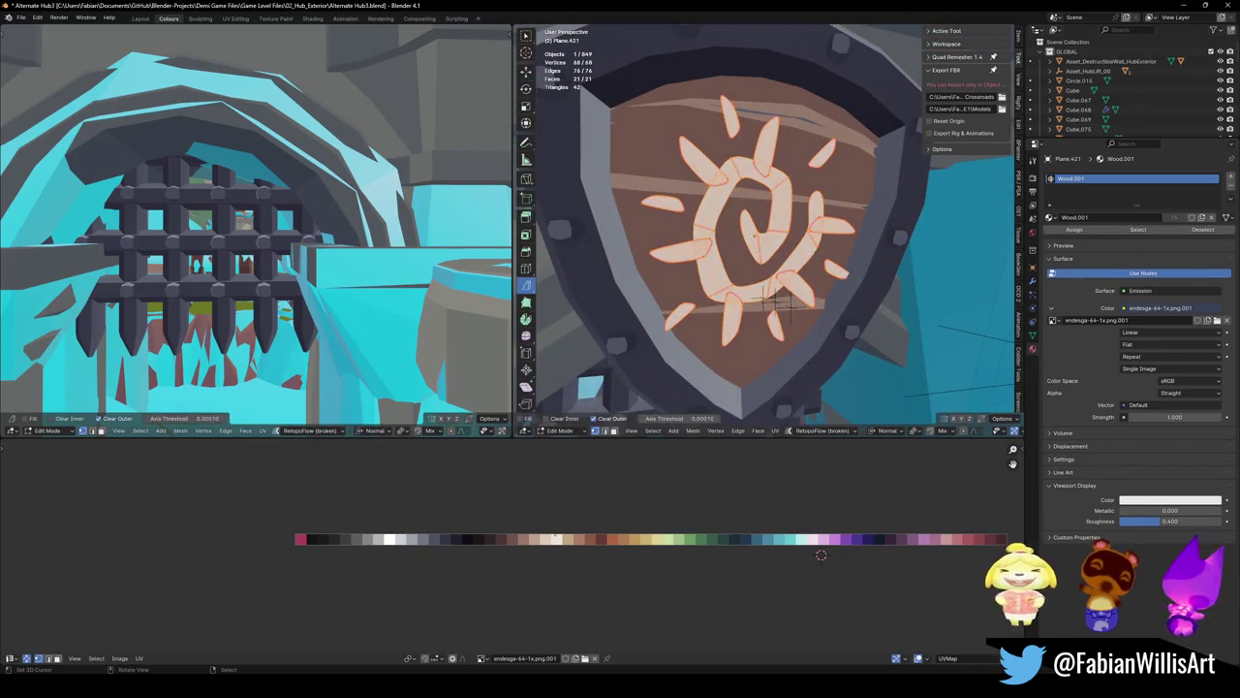
pyautogui.press('Tab')
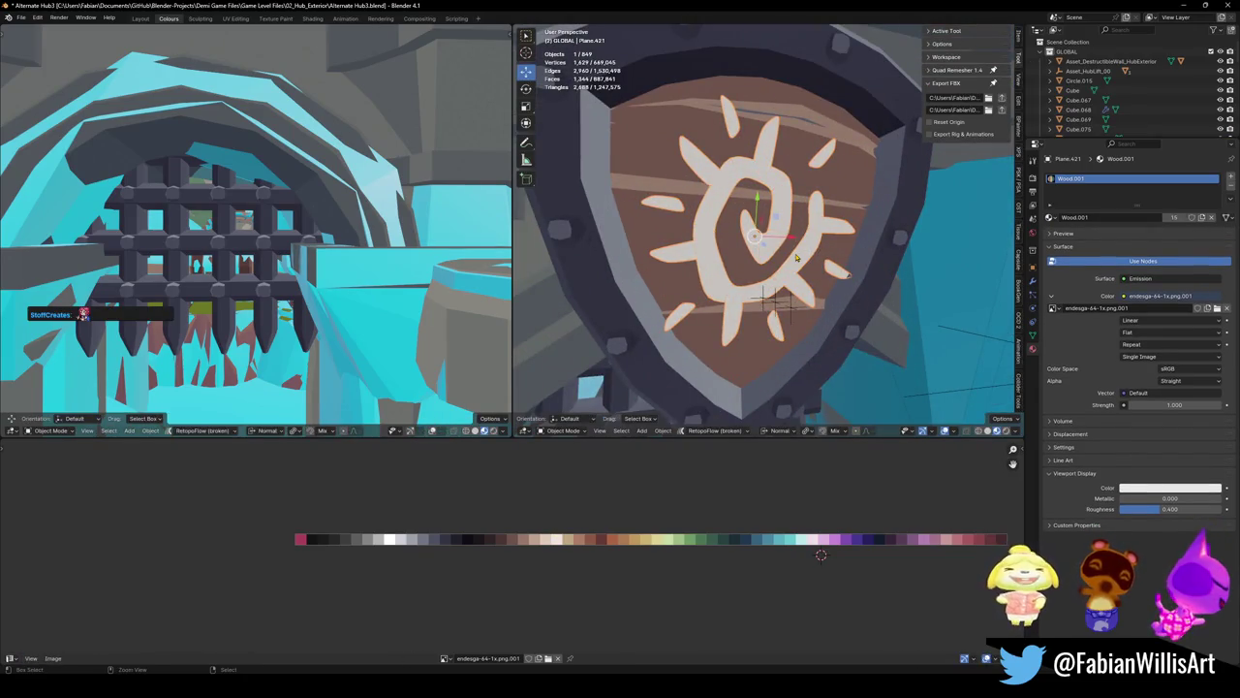
pyautogui.hotkey('ctrl', '2')
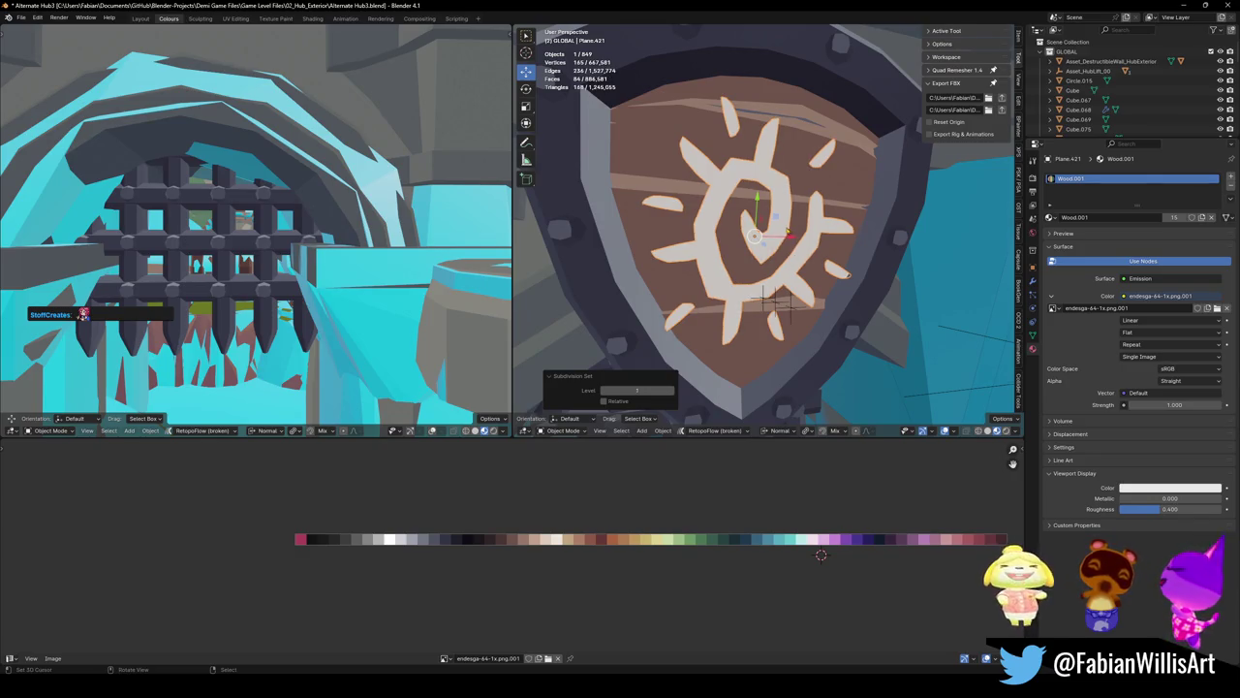
# Zoom out to the whole shield and fly forward into the arched corridor
pyautogui.scroll(-4, 796, 256)
pyautogui.moveTo(796, 257)
pyautogui.mouseDown(button='middle')
pyautogui.moveTo(778, 244)
pyautogui.moveTo(792, 213)
pyautogui.mouseUp(button='middle')
pyautogui.scroll(-3, 792, 214)
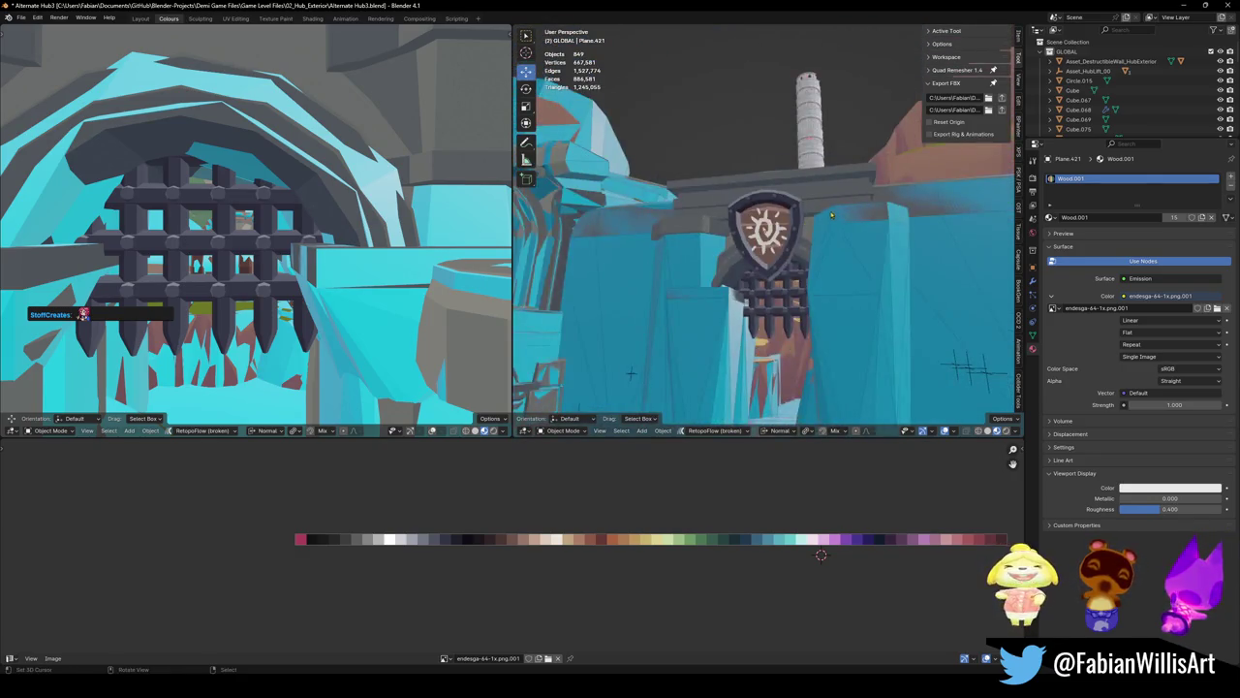
pyautogui.scroll(3, 791, 213)
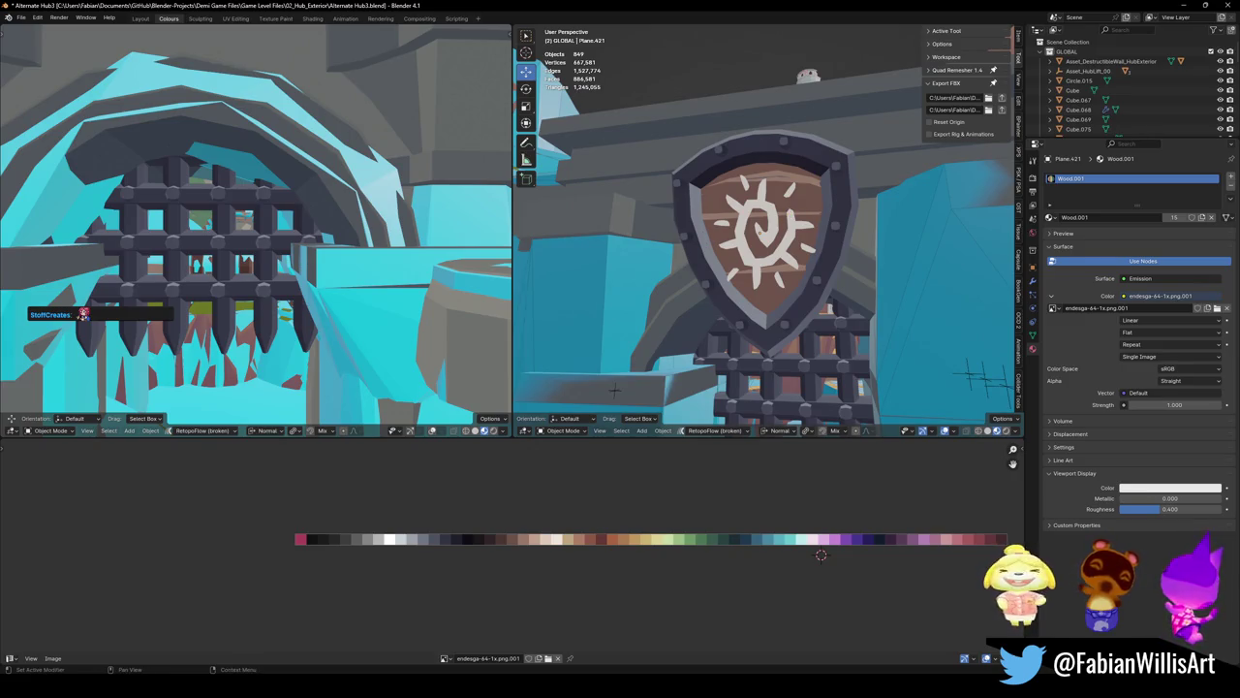
pyautogui.hotkey('shift', '`')
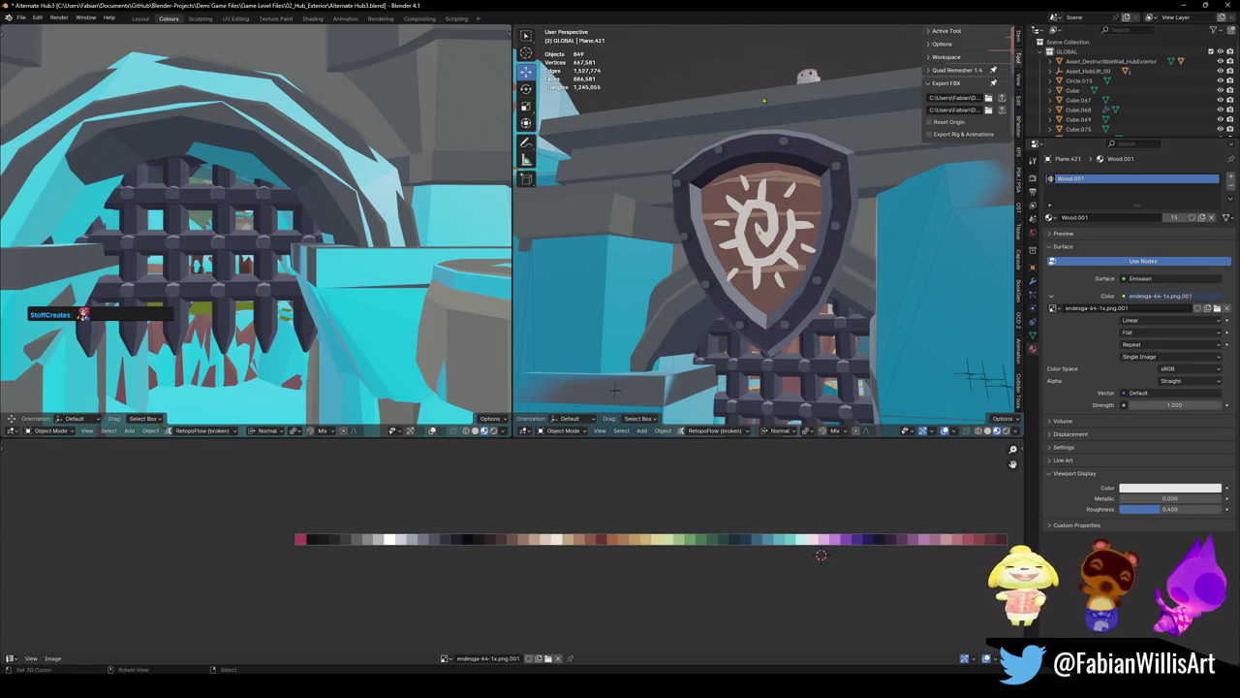
pyautogui.press('s')
pyautogui.press('w')
pyautogui.click(691, 662)
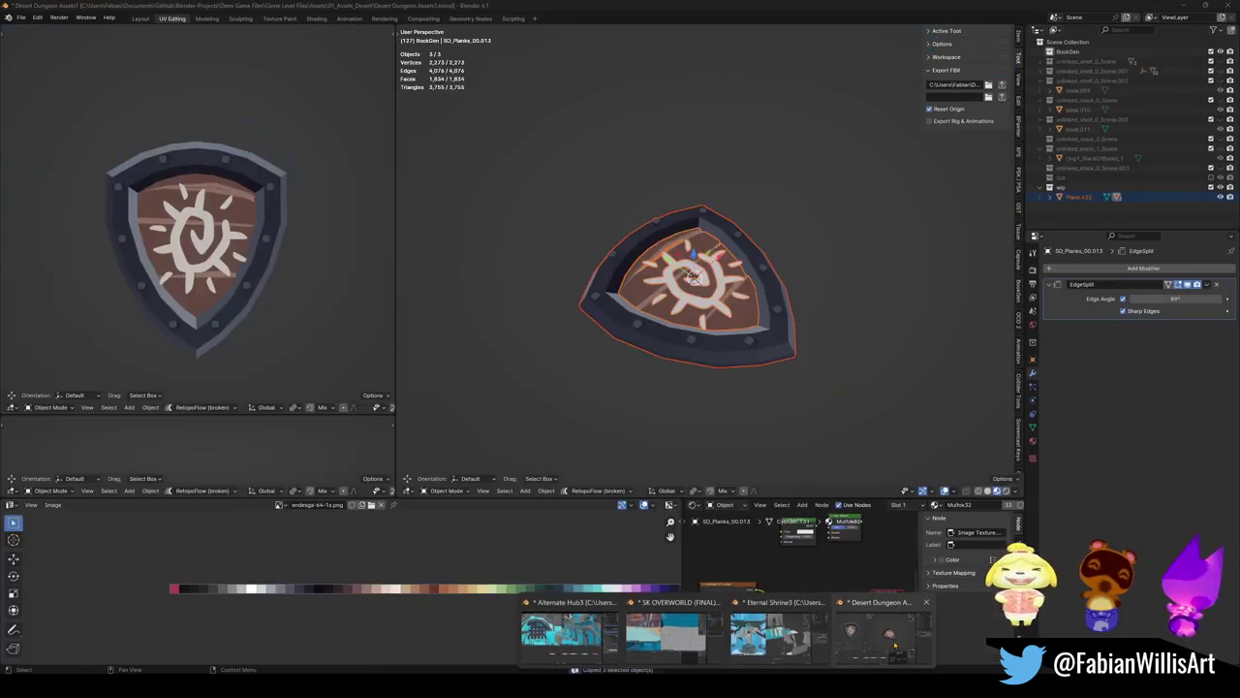
# Cancel the fly-through and view the Desert Dungeon Assets shield from the top
pyautogui.hotkey('shift', '`')
pyautogui.press('s')
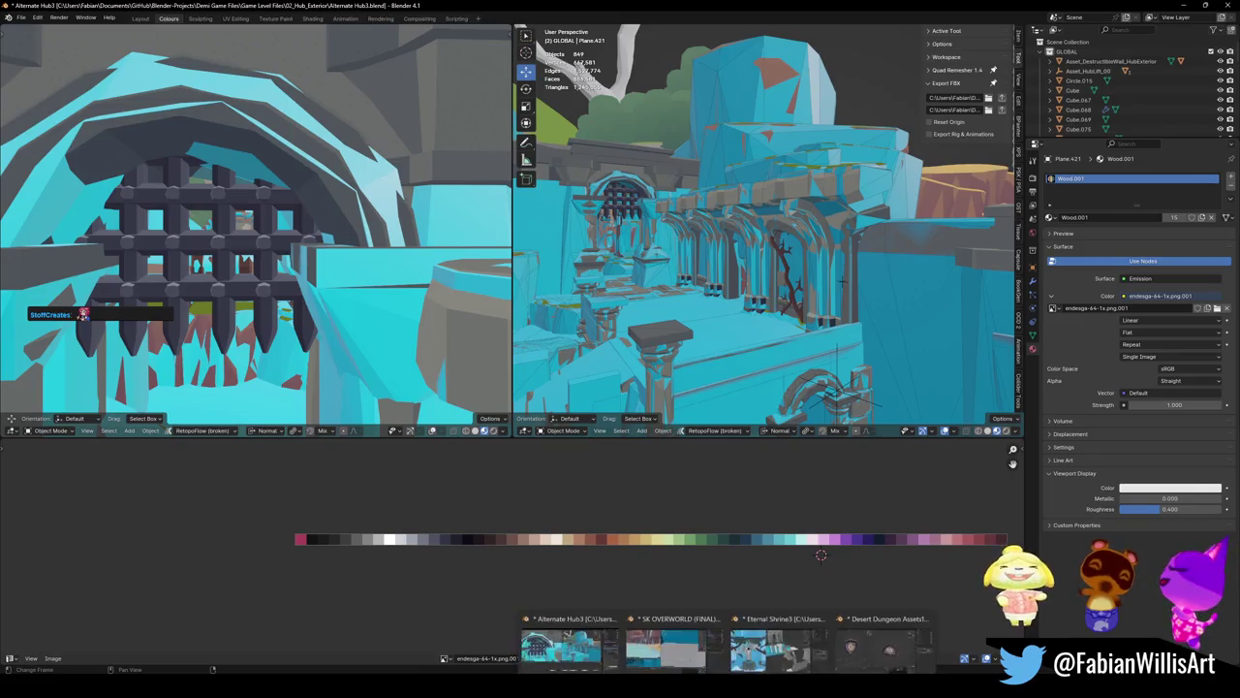
pyautogui.click(890, 643)
pyautogui.keyDown('alt'); pyautogui.moveTo(697, 290); pyautogui.dragTo(712, 306, button='middle'); pyautogui.keyUp('alt')
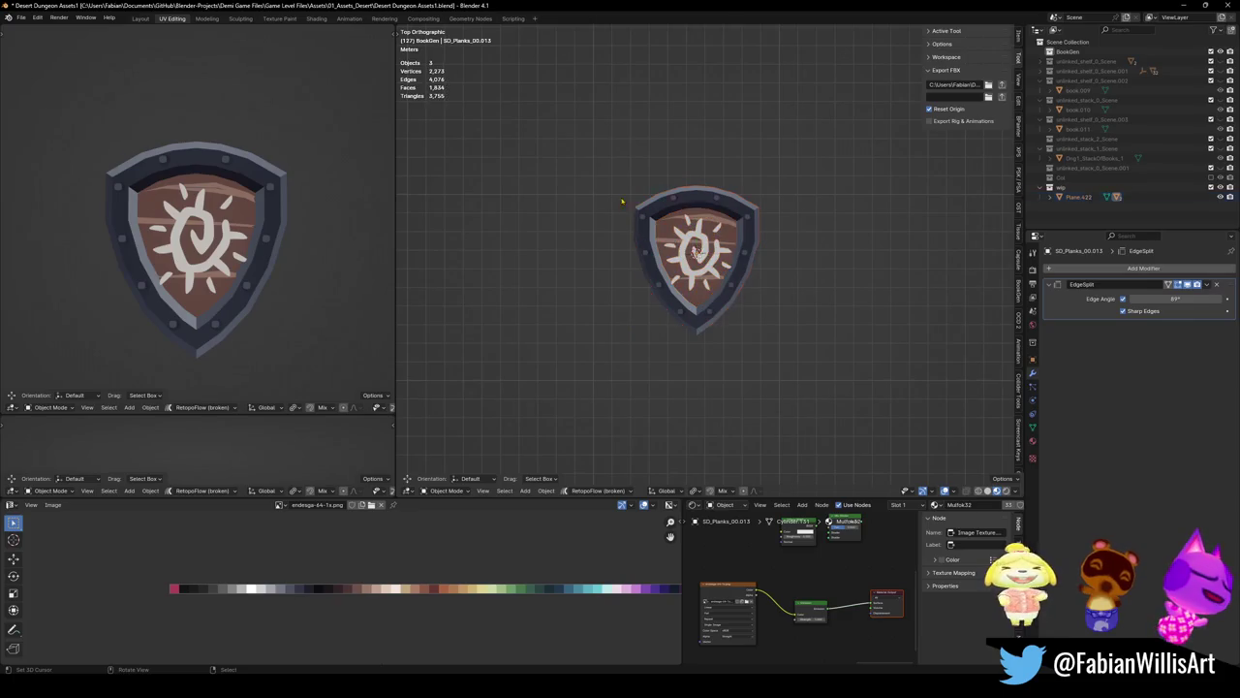
# Duplicate the shield along X to the right of the original and save the file
pyautogui.hotkey('shift', 'd')
pyautogui.press('x')
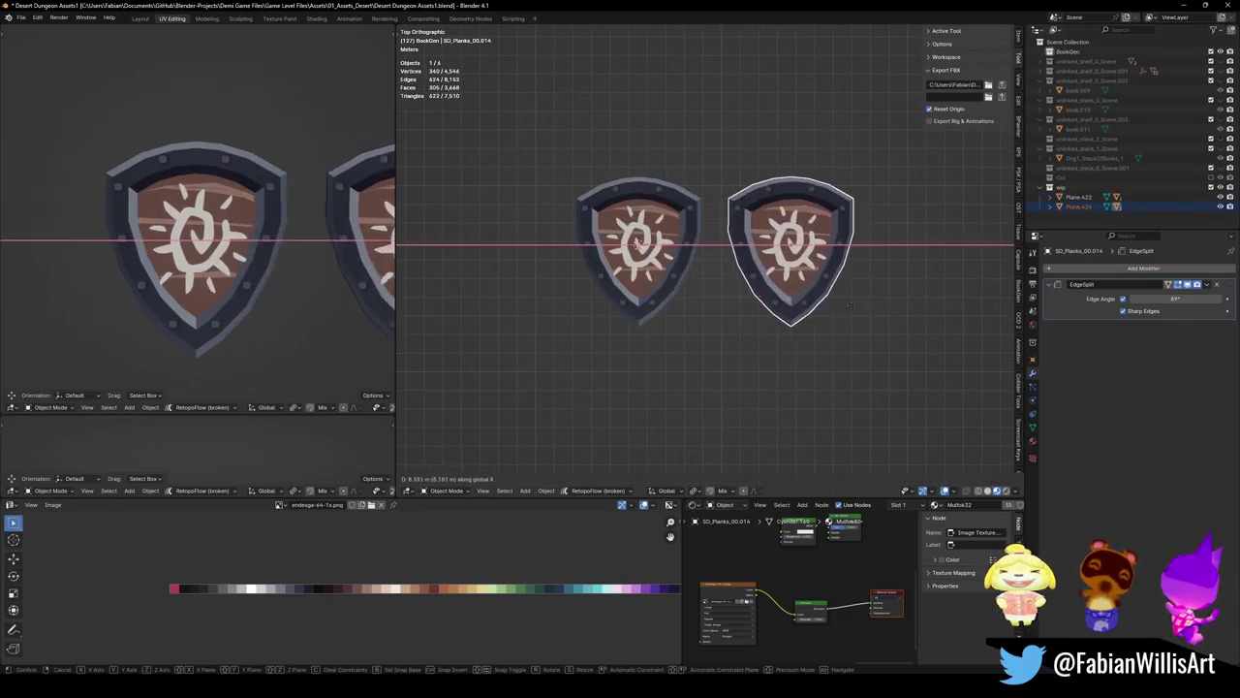
pyautogui.click(853, 301)
pyautogui.hotkey('ctrl', 's')
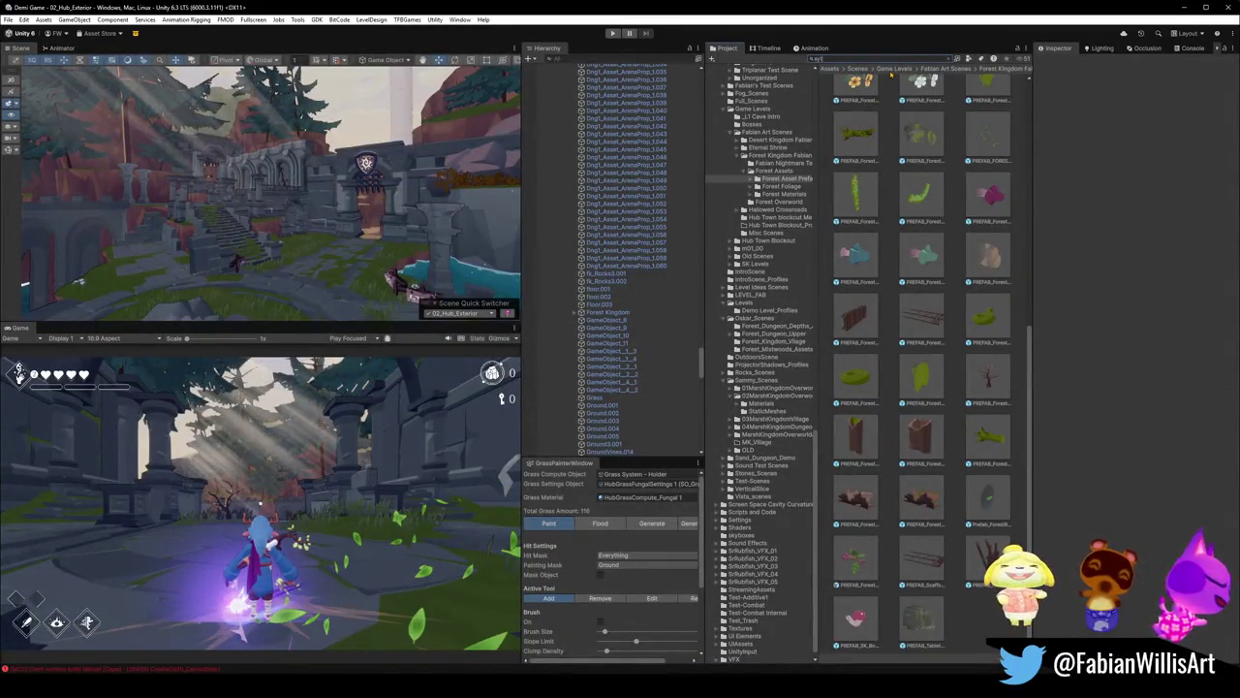
# Search the Project for 'symbol' and 'glyph', inspect Forest Glyph, then minimize Unity
pyautogui.write('mbol')
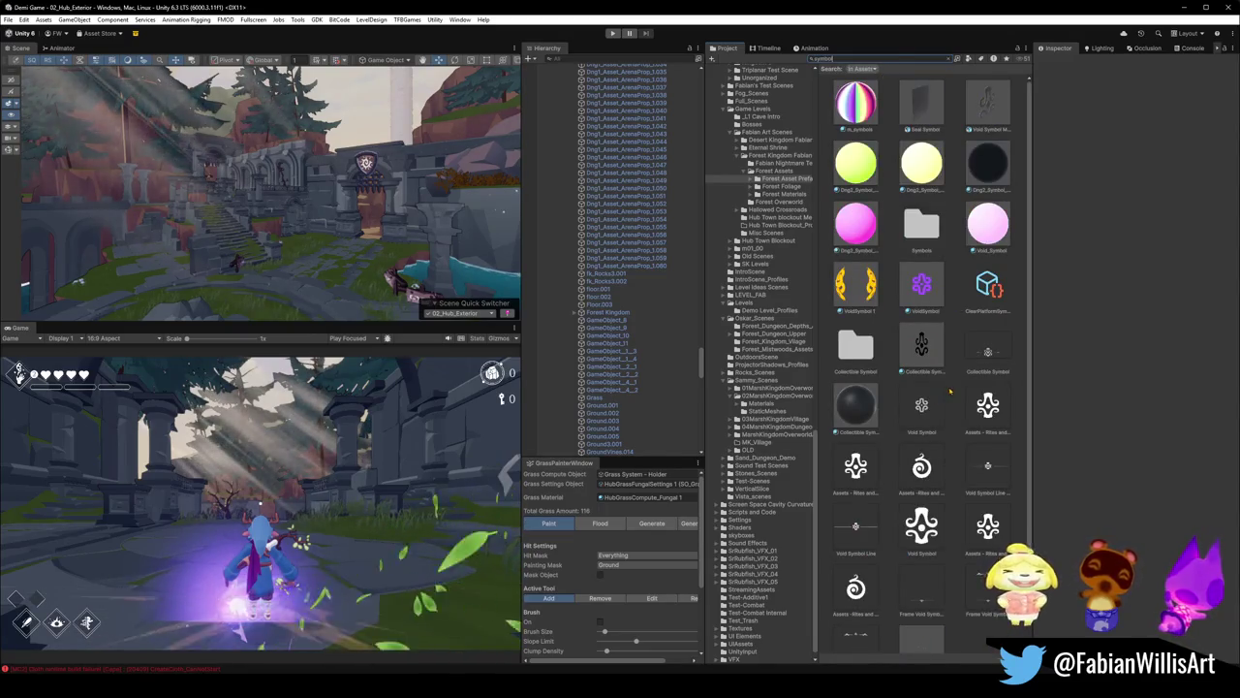
pyautogui.scroll(-1, 956, 506)
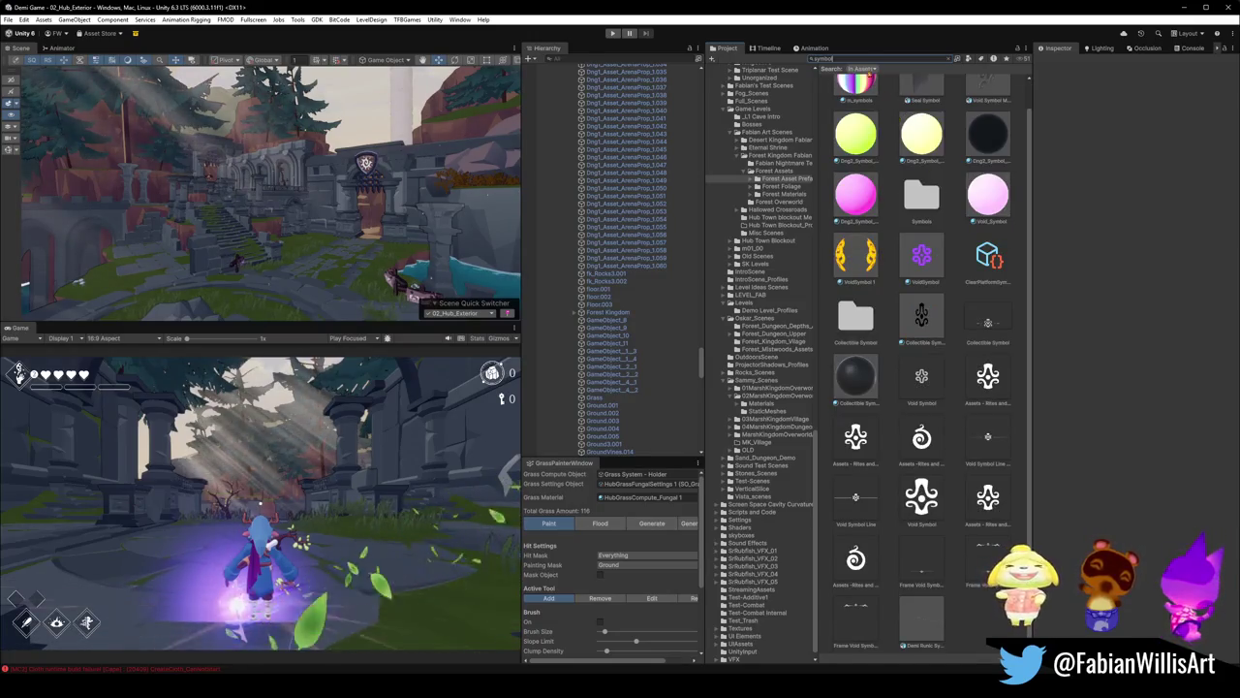
pyautogui.write('glyph')
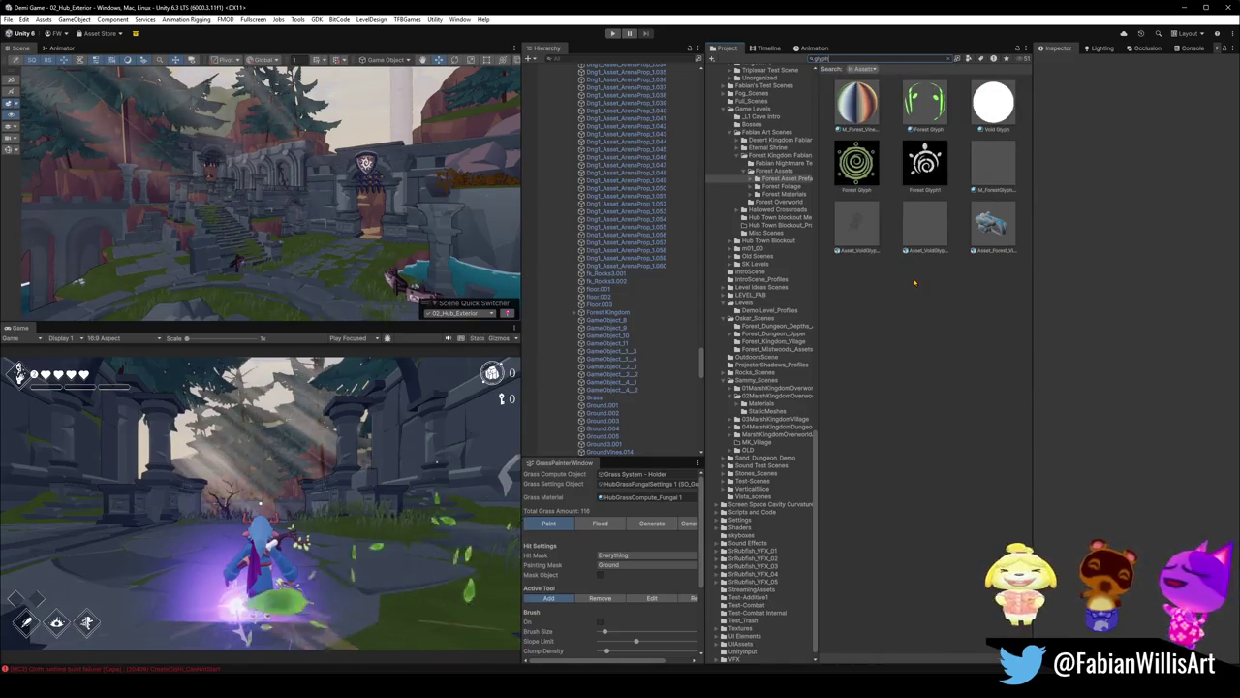
pyautogui.click(925, 163)
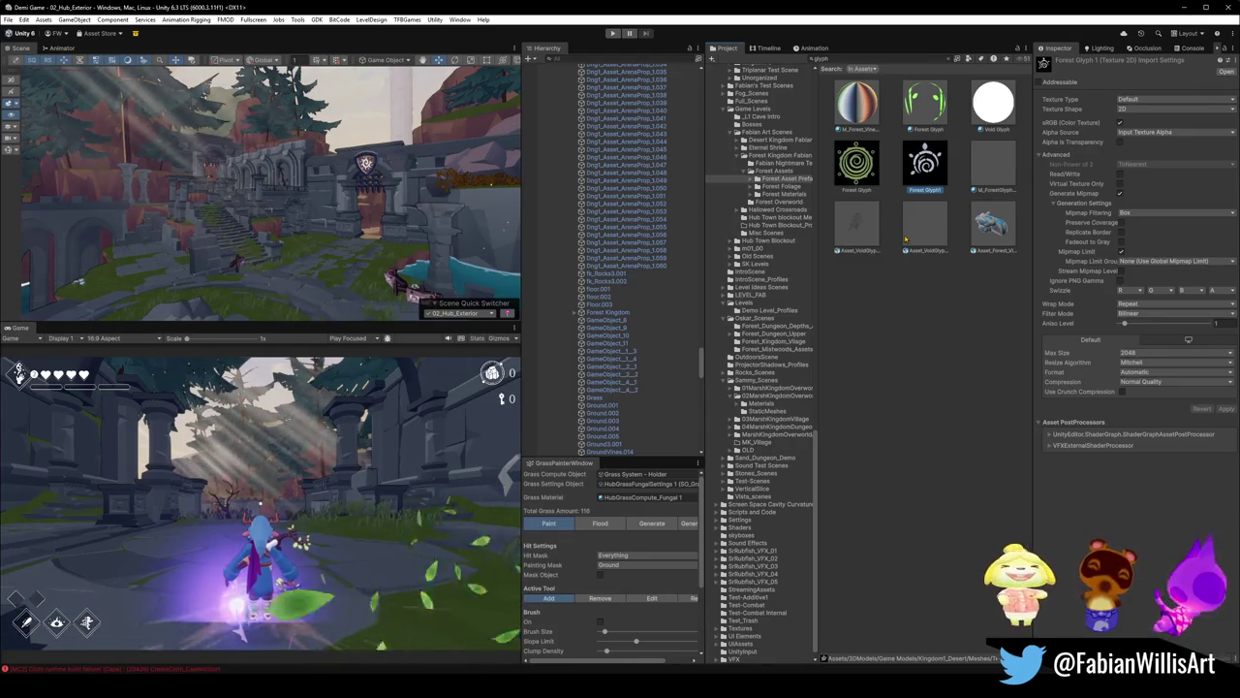
pyautogui.click(1198, 11)
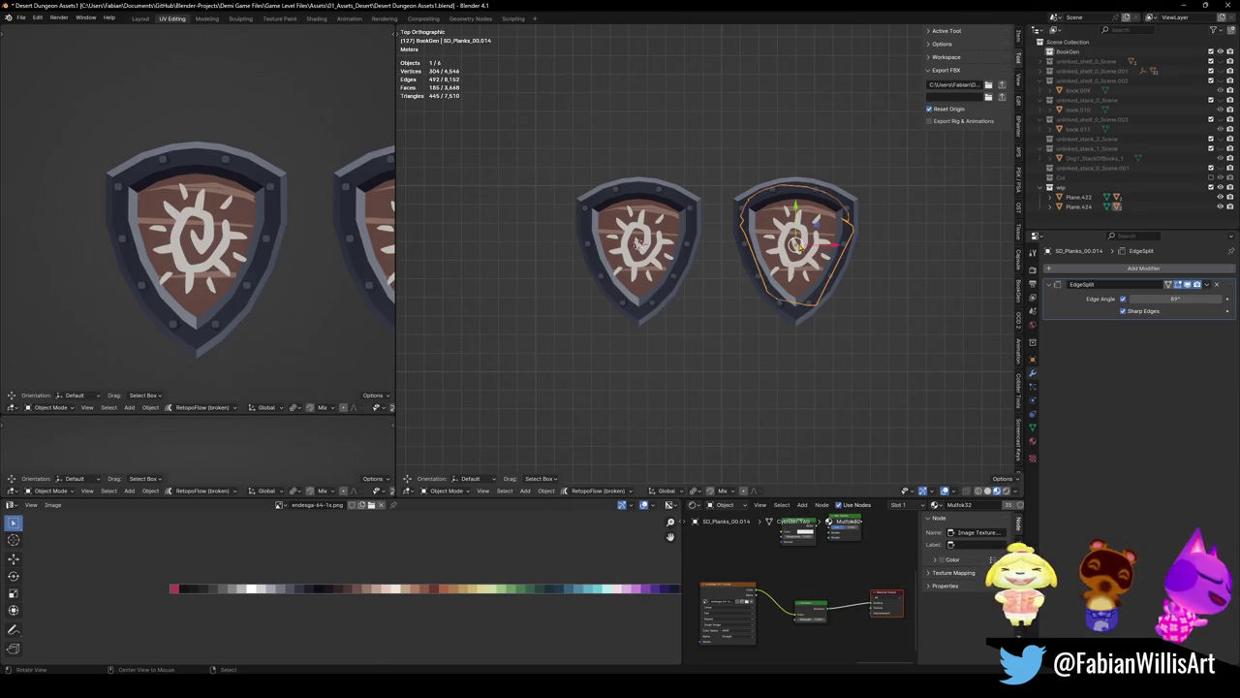
# Frame the copied shield's emblem and delete every face except one spiral face
pyautogui.press('KP_Decimal')
pyautogui.scroll(4, 706, 260)
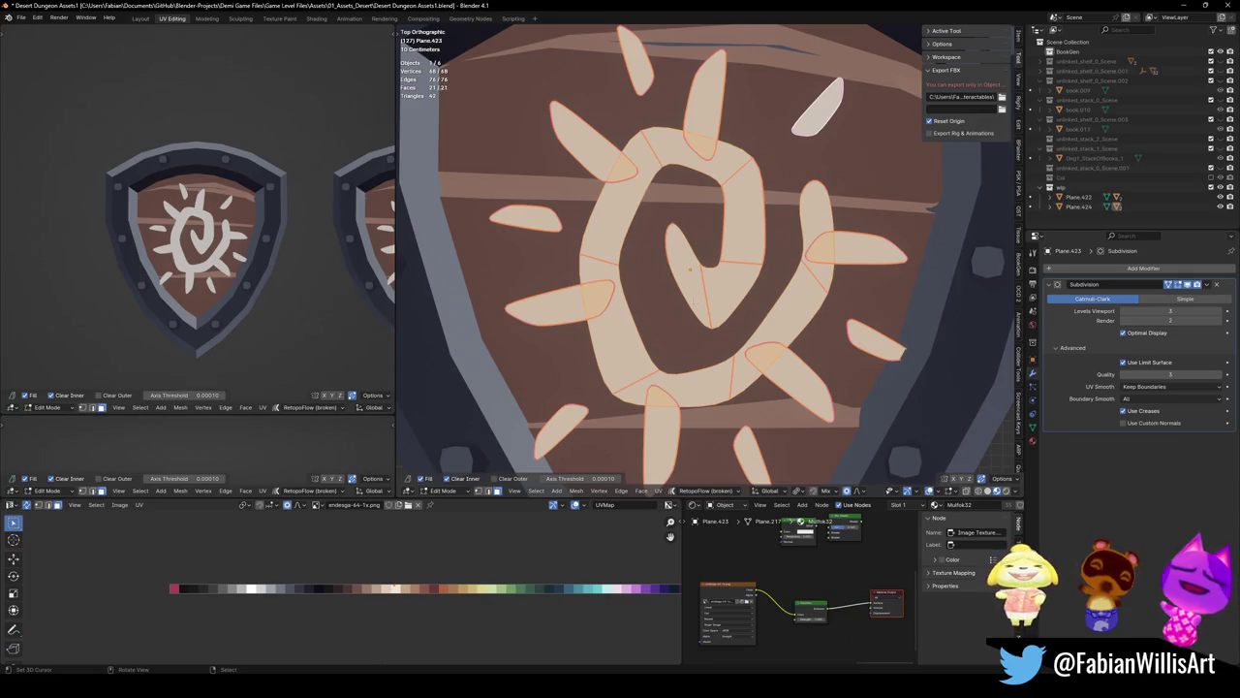
pyautogui.hotkey('alt', 'a')
pyautogui.click(743, 214)
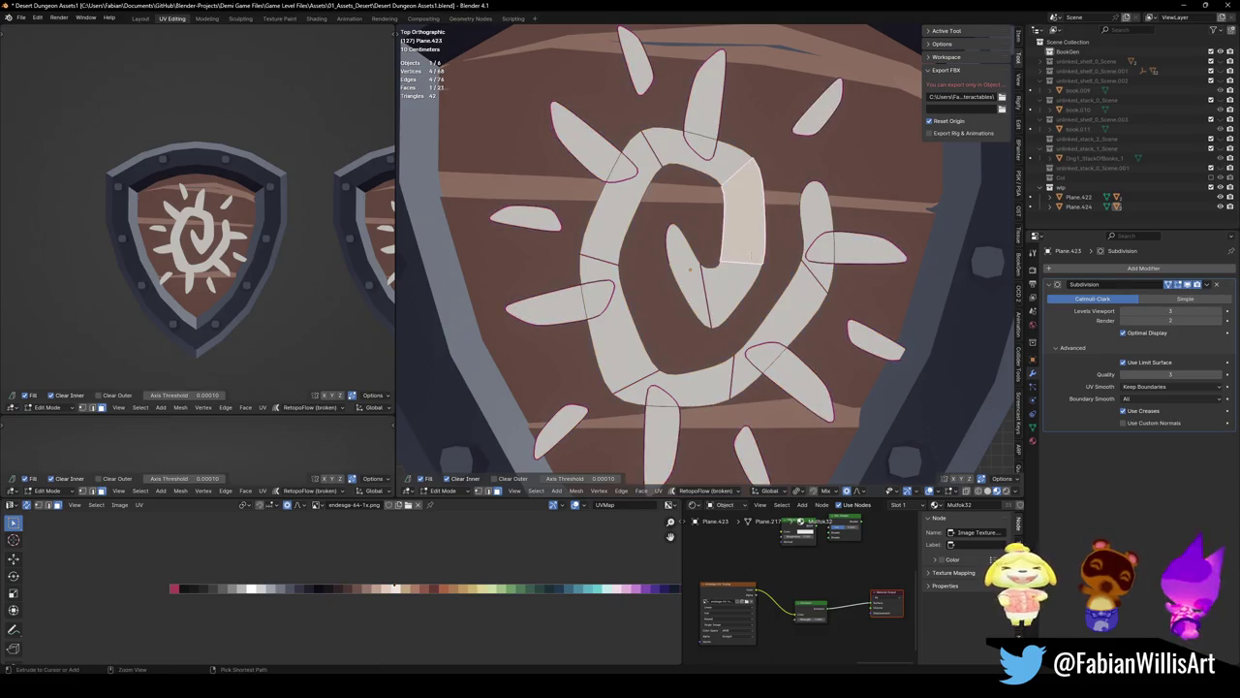
pyautogui.hotkey('ctrl', 'i')
pyautogui.press('x')
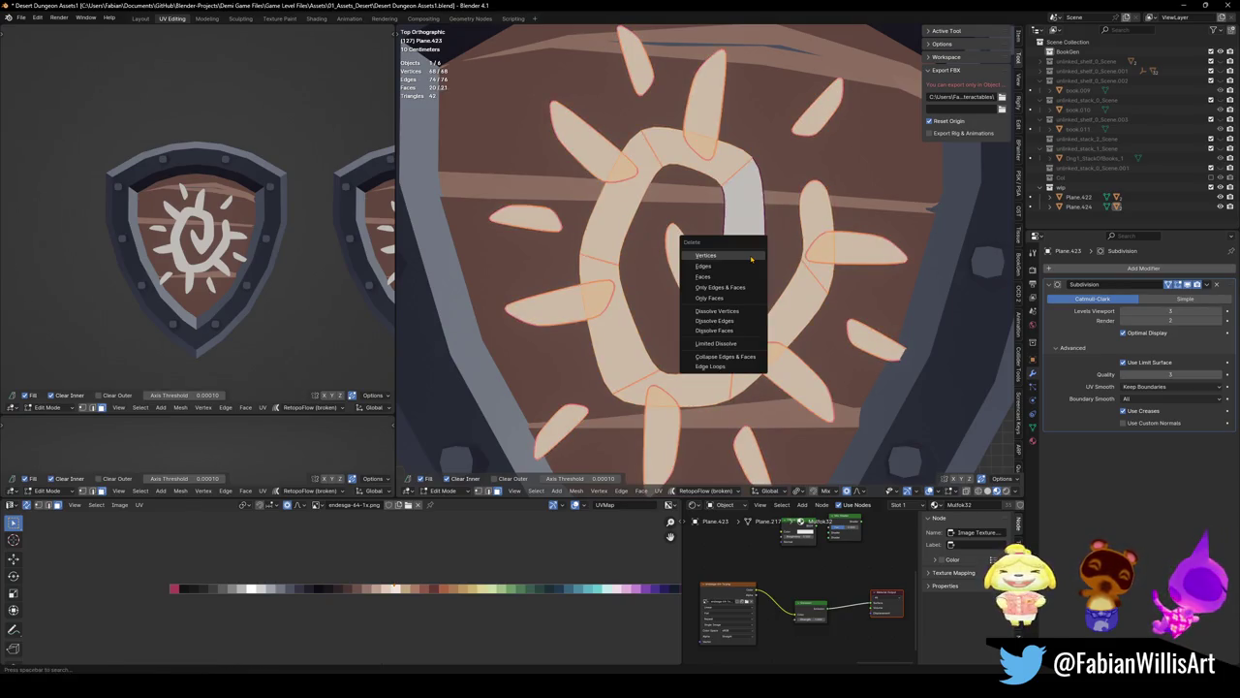
pyautogui.click(727, 277)
# Reshape the face's top corner with soft falloff, undoing the extra widening
pyautogui.scroll(-2, 723, 239)
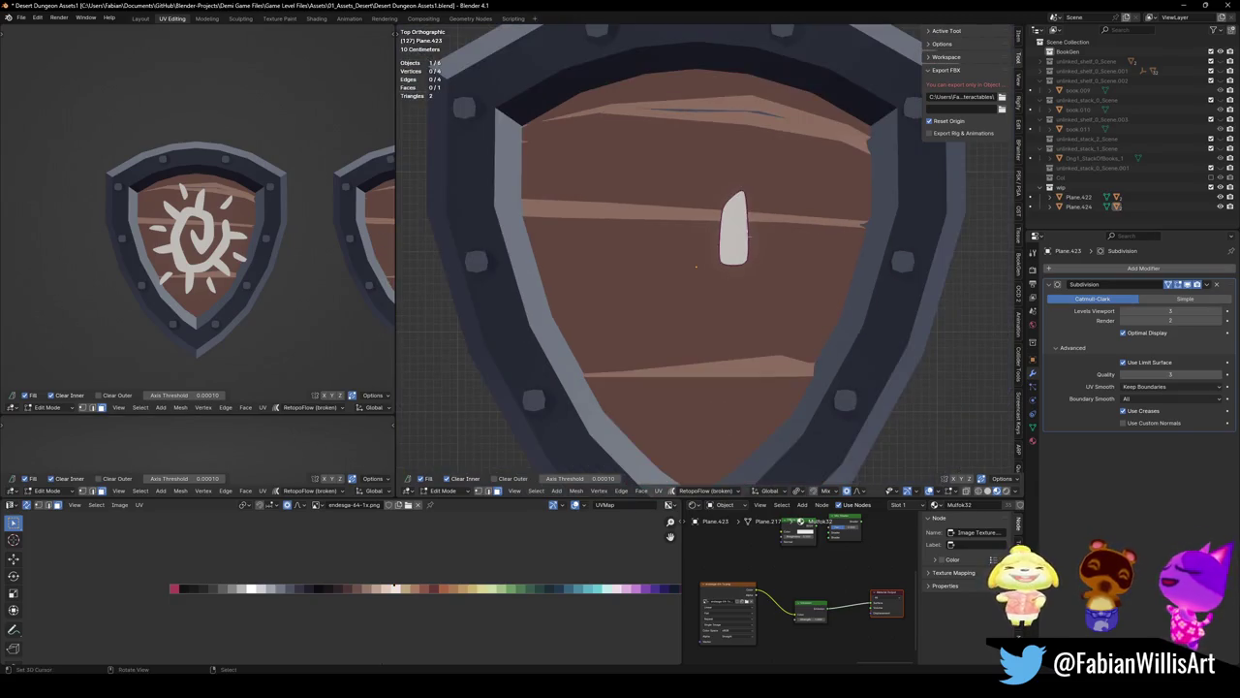
pyautogui.click(733, 194)
pyautogui.press('g')
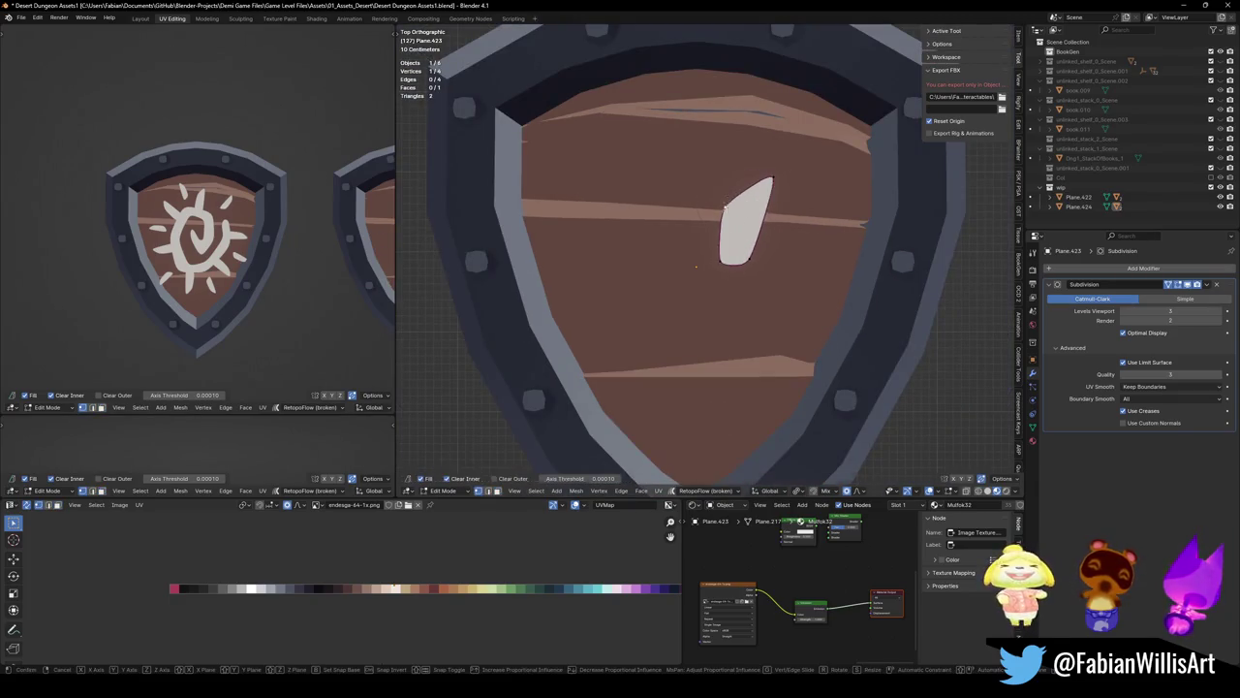
pyautogui.click(746, 259)
pyautogui.press('g')
pyautogui.click(725, 259)
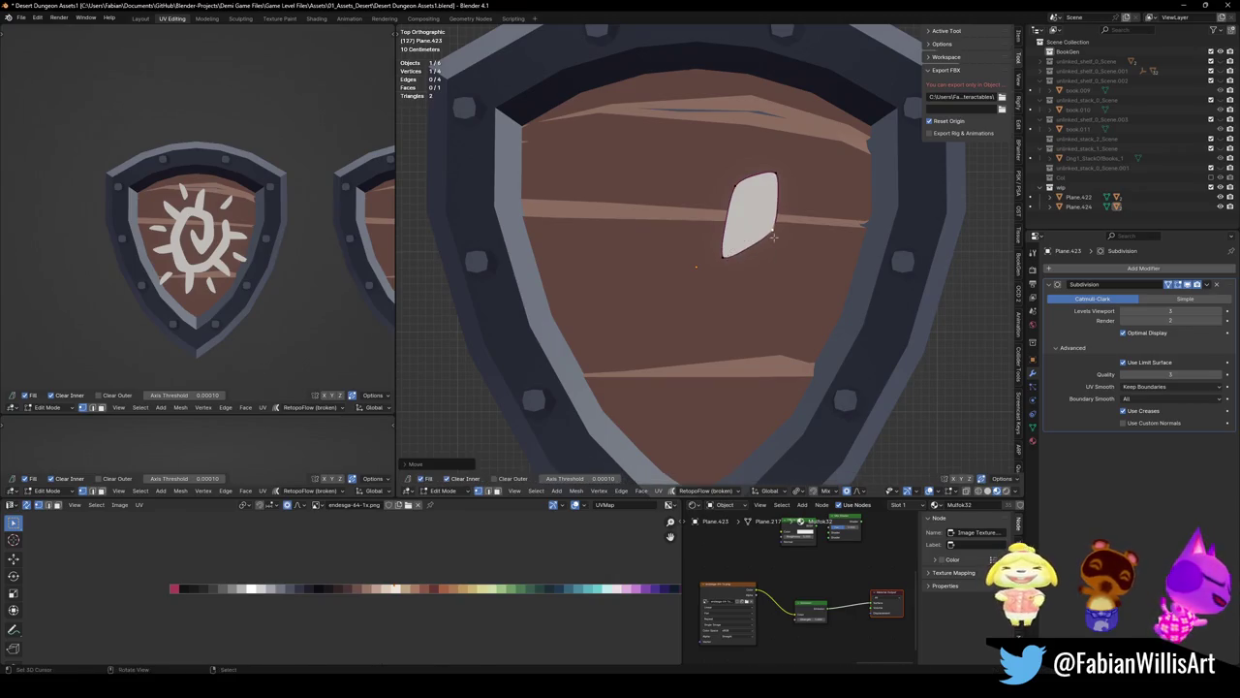
pyautogui.hotkey('ctrl', 'z')
# Pinch the face by shrinking one edge and add a centred loop cut across it
pyautogui.press('a')
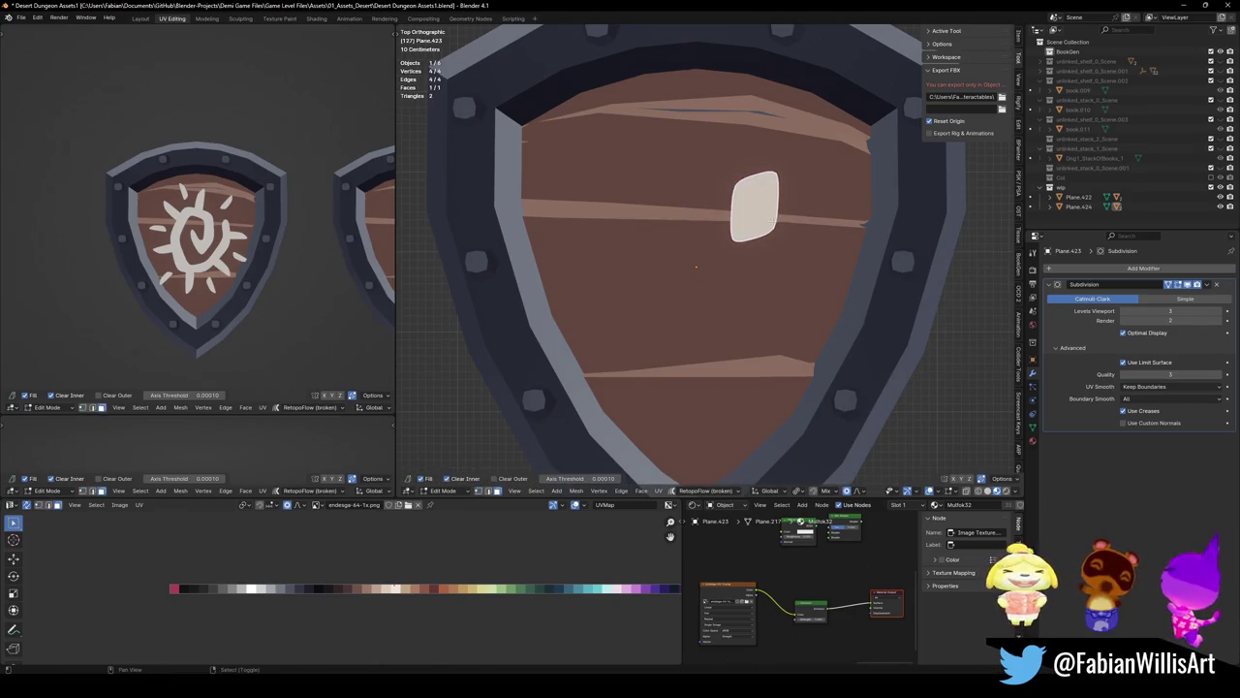
pyautogui.press('2')
pyautogui.click(777, 213)
pyautogui.press('s')
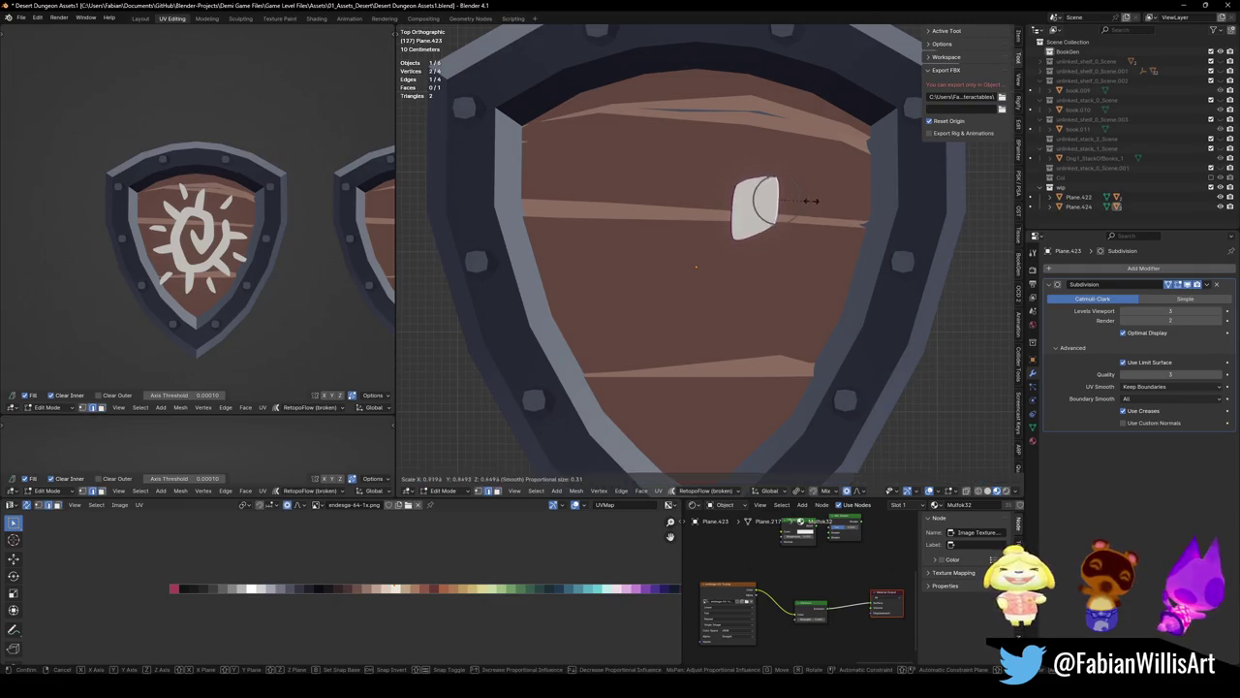
pyautogui.click(791, 200)
pyautogui.hotkey('ctrl', 'r')
pyautogui.click(775, 199)
pyautogui.rightClick(775, 198)
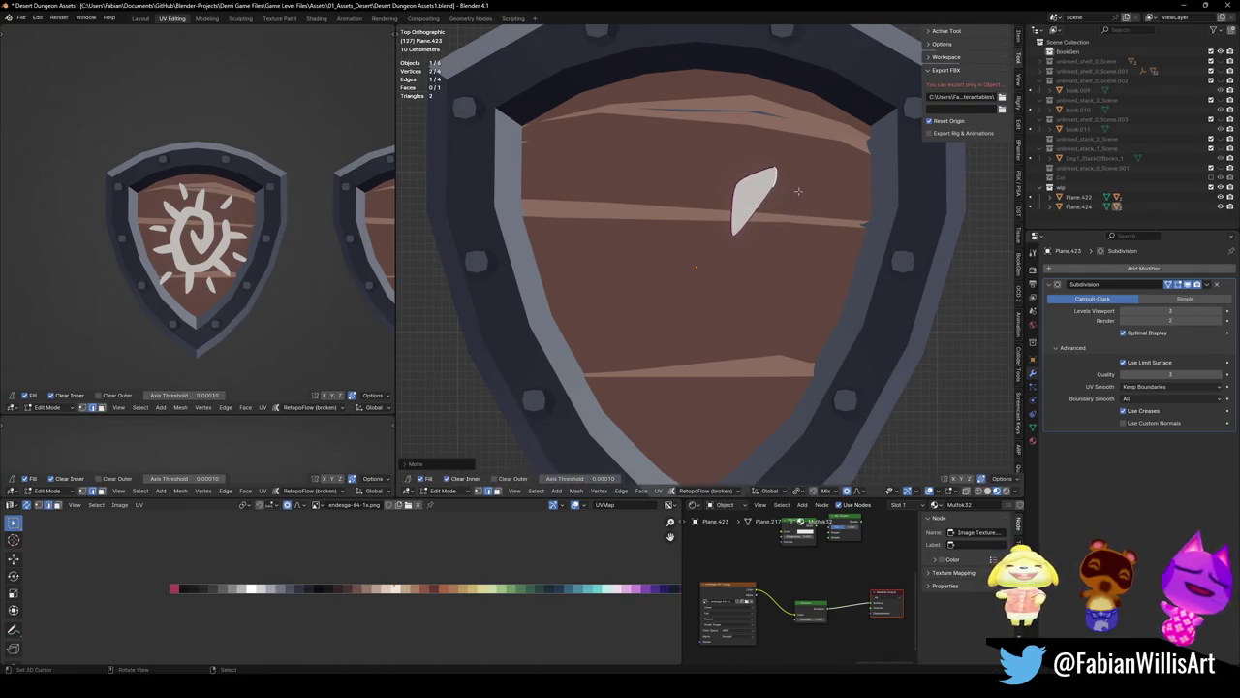
pyautogui.scroll(1, 775, 204)
# Widen and enlarge the leaf, shaping it toward the upper right with soft falloff
pyautogui.press('g')
pyautogui.click(692, 268)
pyautogui.moveTo(291, 242); pyautogui.dragTo(146, 233, button='middle')
pyautogui.press('a')
pyautogui.press('s')
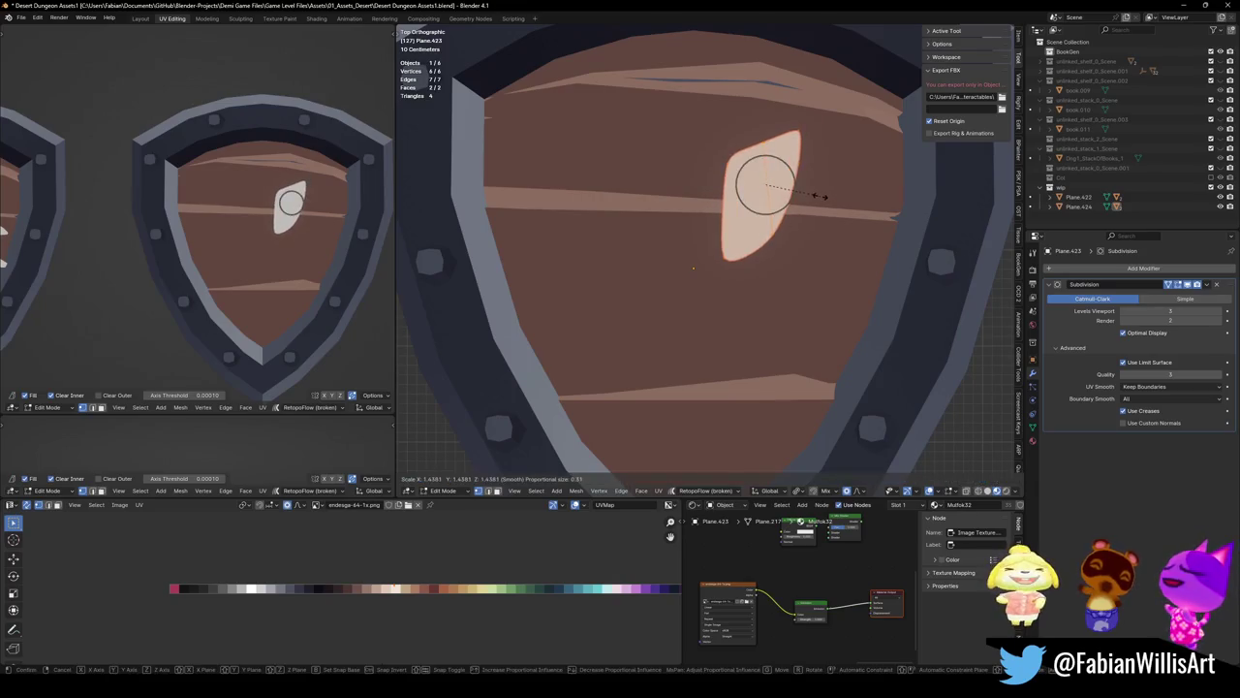
pyautogui.click(822, 192)
pyautogui.press('g')
pyautogui.click(692, 267)
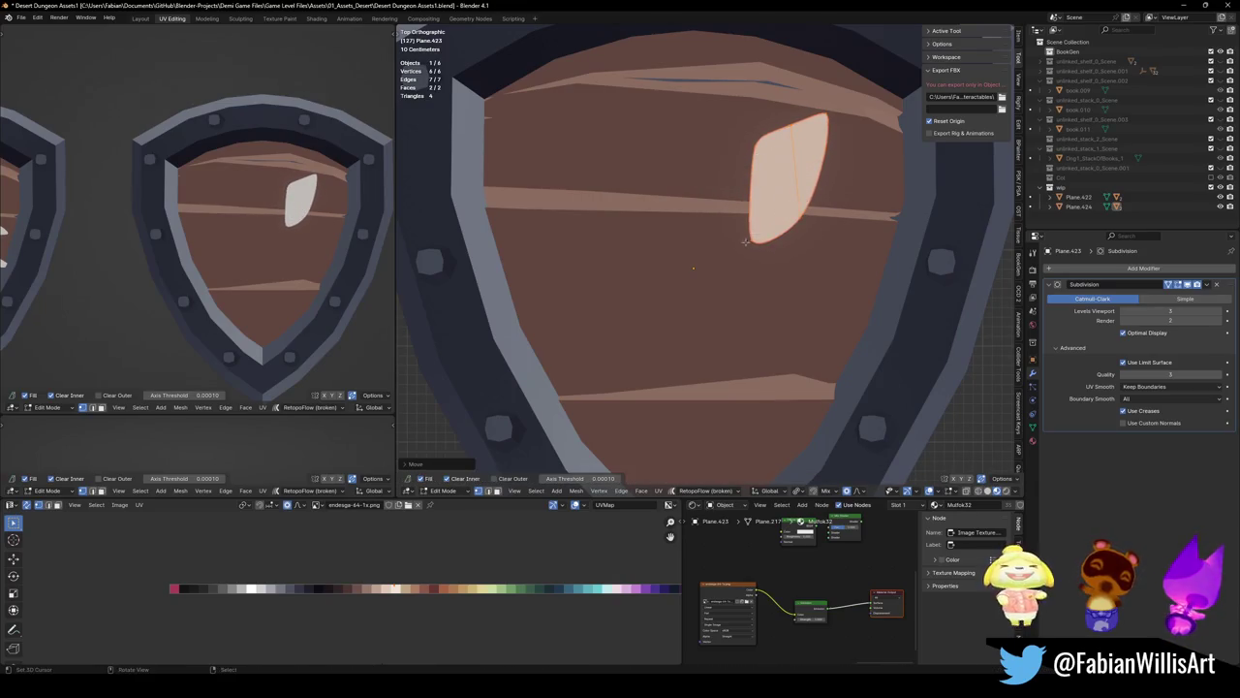
# Duplicate the leaf below the original and enlarge the lower leaf's top with soft falloff
pyautogui.hotkey('shift', 'd')
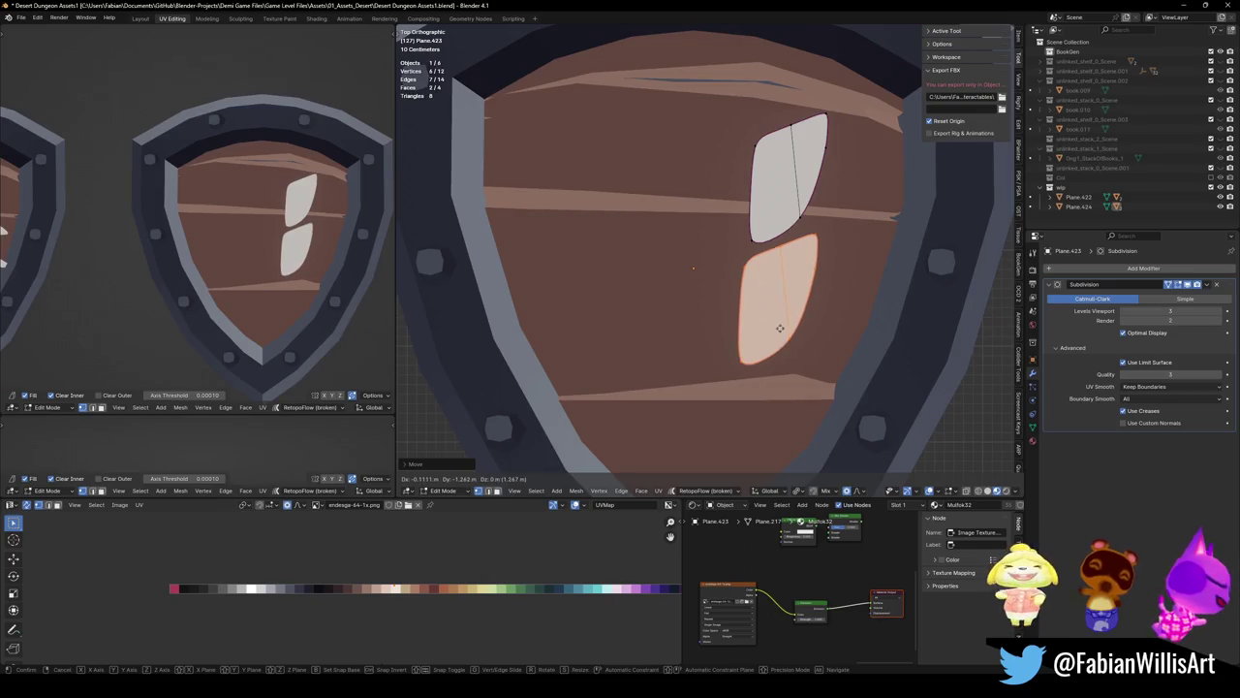
pyautogui.click(778, 328)
pyautogui.click(804, 310)
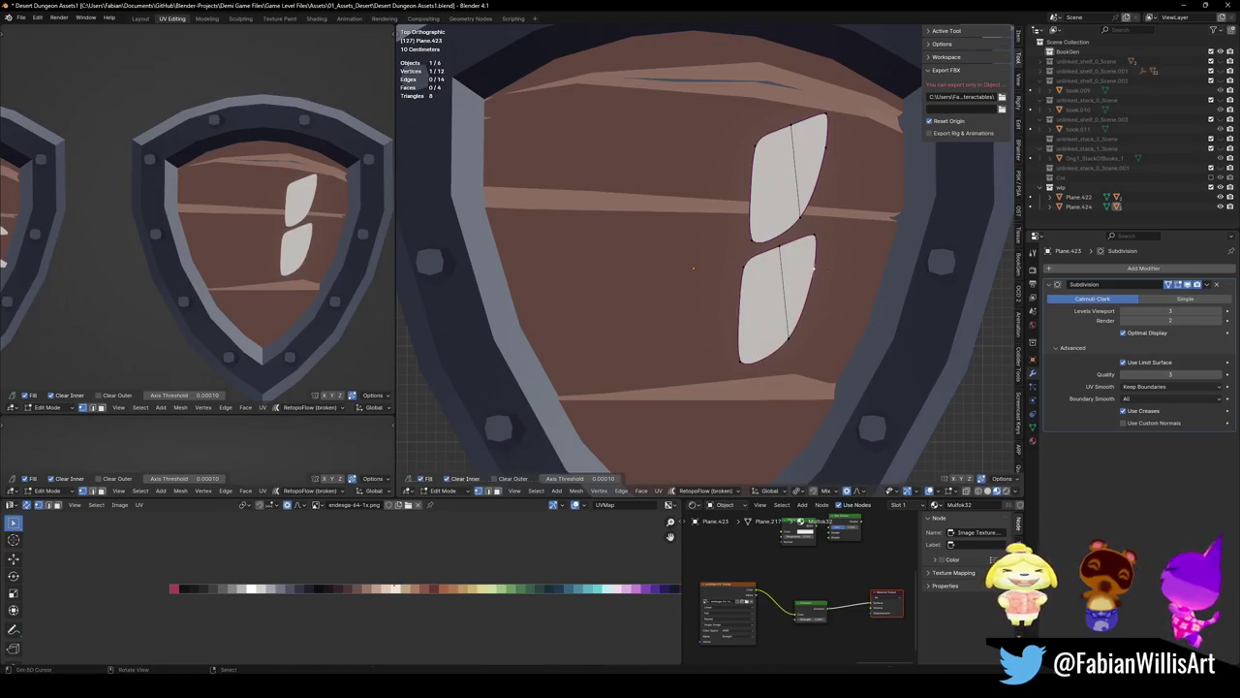
pyautogui.press('s')
pyautogui.press('Escape')
pyautogui.press('s')
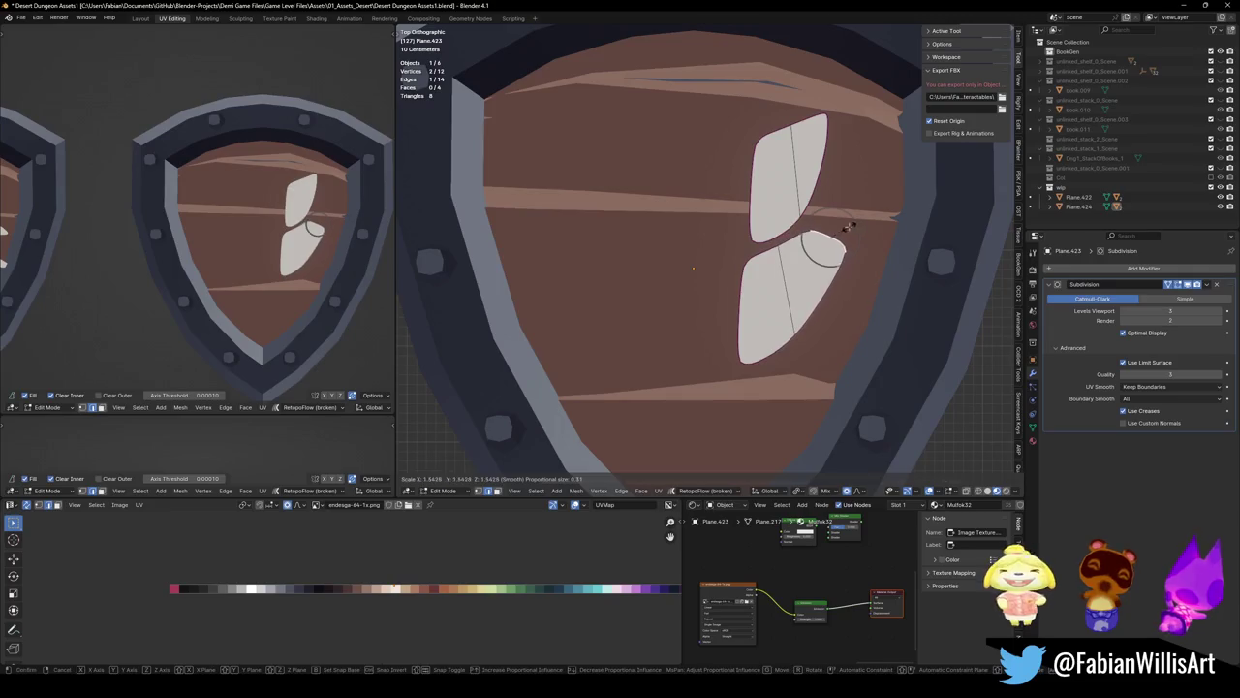
pyautogui.click(858, 223)
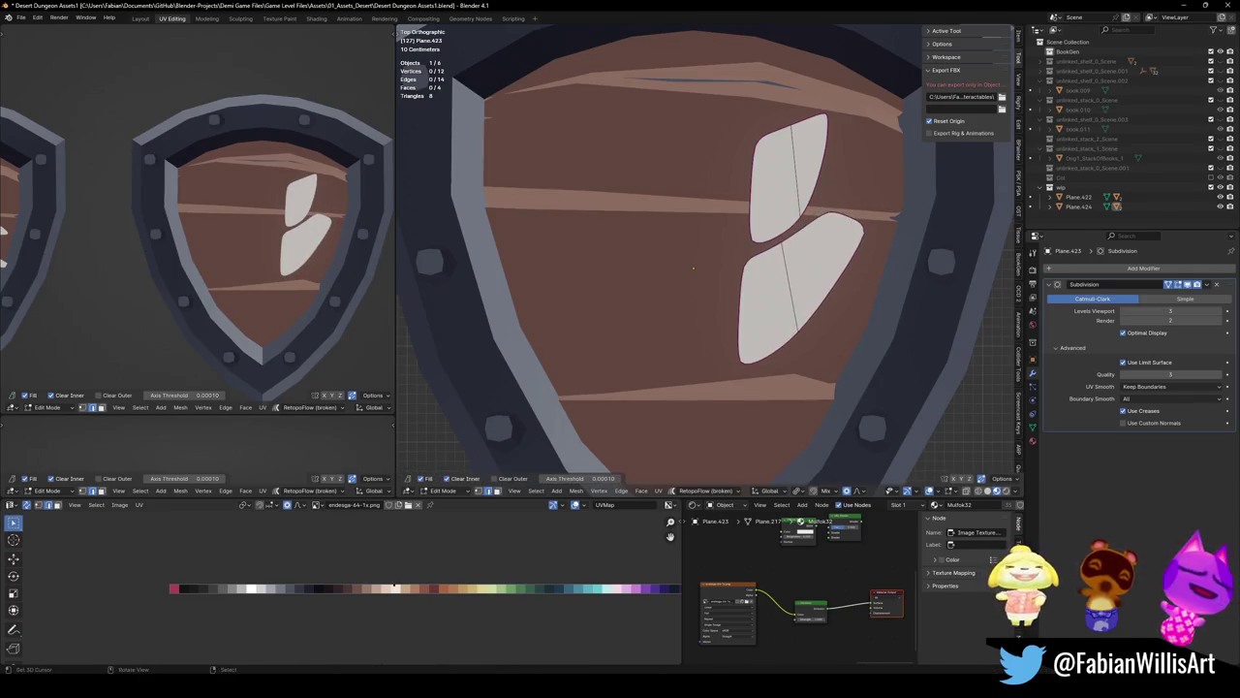
# Copy the lower leaf into a smaller third leaf further down, stretching its tip up and right
pyautogui.click(810, 277)
pyautogui.keyDown('shift'); pyautogui.click(780, 299); pyautogui.keyUp('shift')
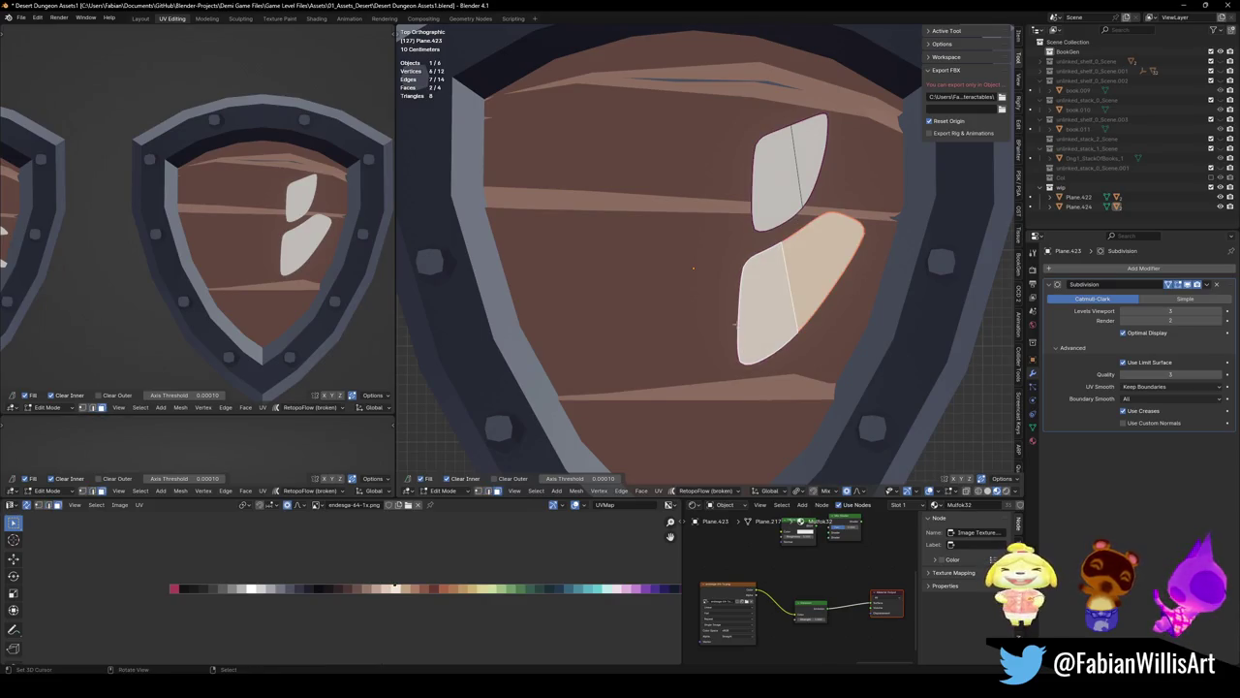
pyautogui.hotkey('shift', 'd')
pyautogui.click(771, 373)
pyautogui.press('s')
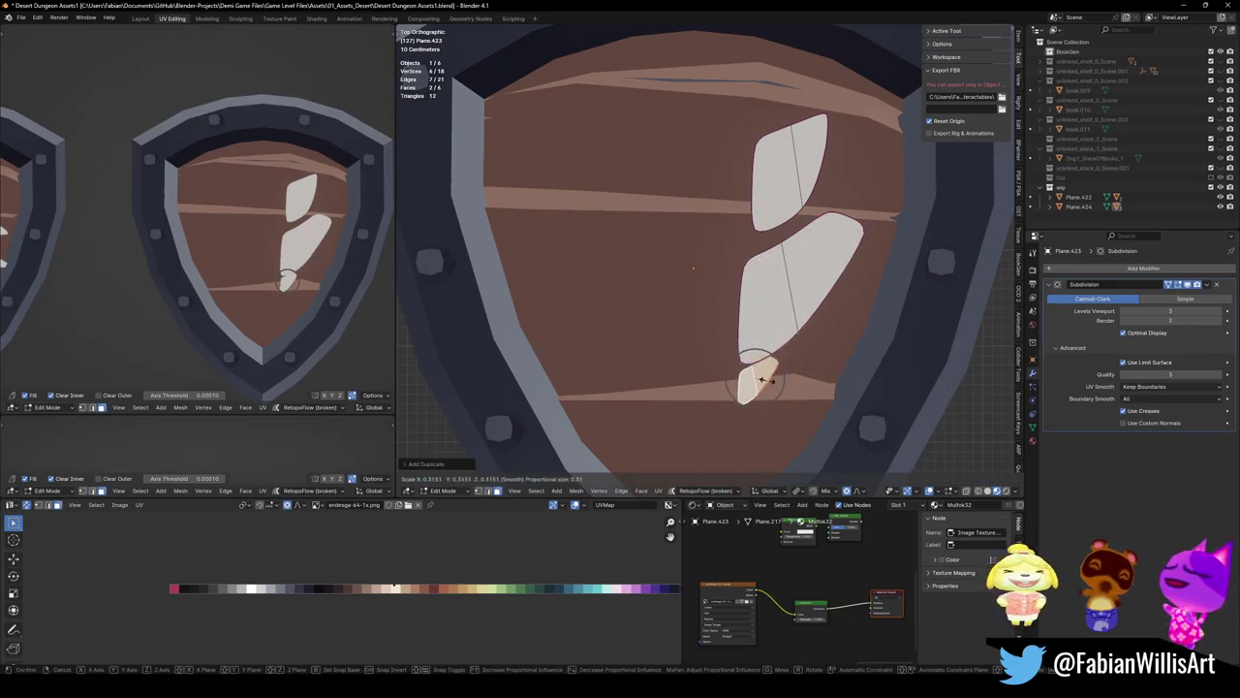
pyautogui.click(775, 378)
pyautogui.press('g')
pyautogui.click(783, 395)
pyautogui.press('g')
pyautogui.click(812, 354)
pyautogui.hotkey('alt', 'a')
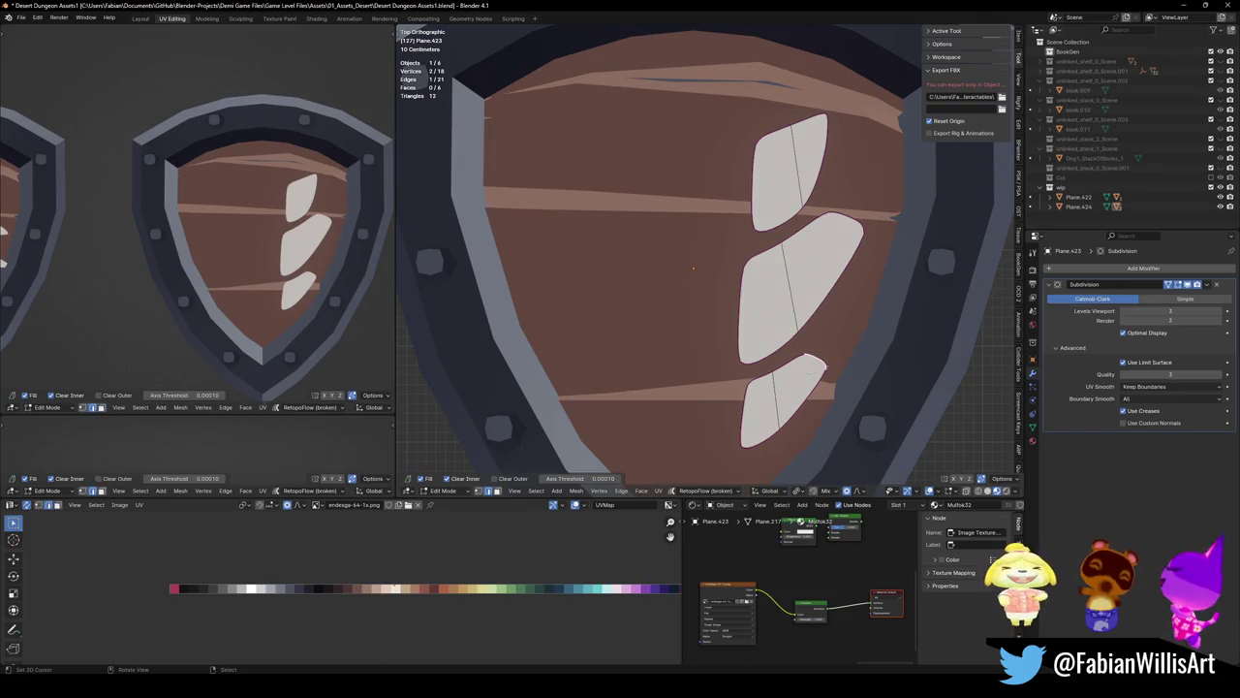
pyautogui.press('g')
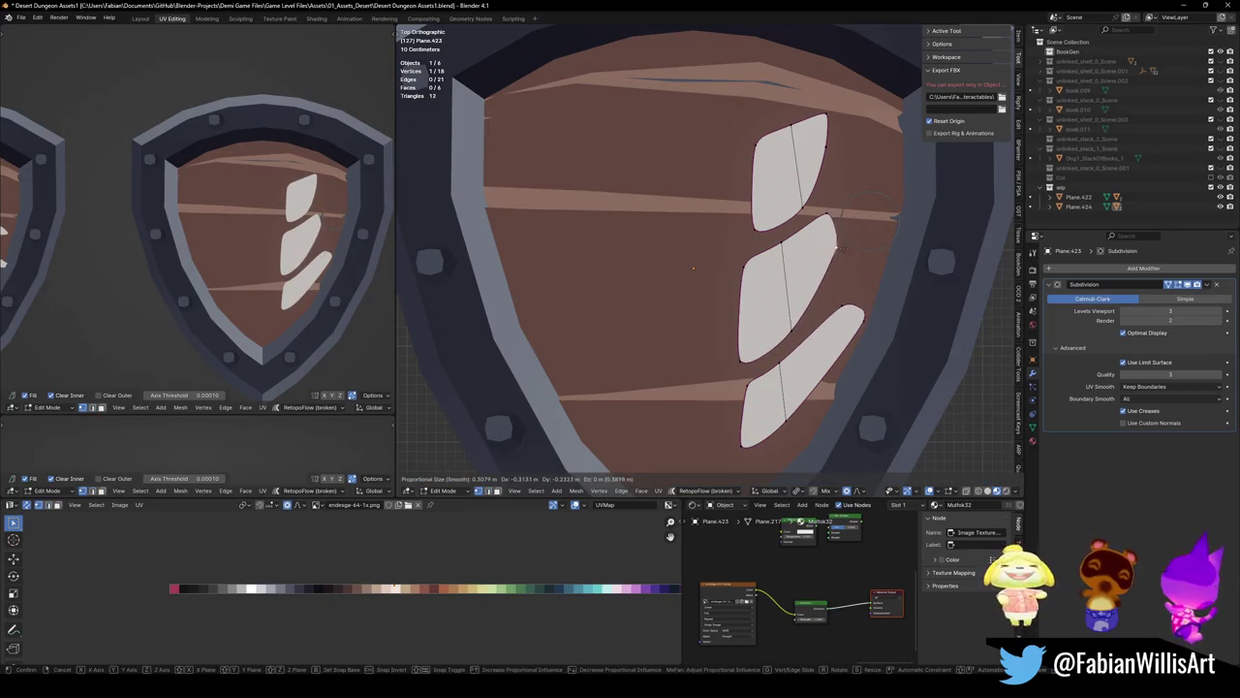
pyautogui.click(851, 242)
# Move the whole emblem upward on the shield
pyautogui.press('a')
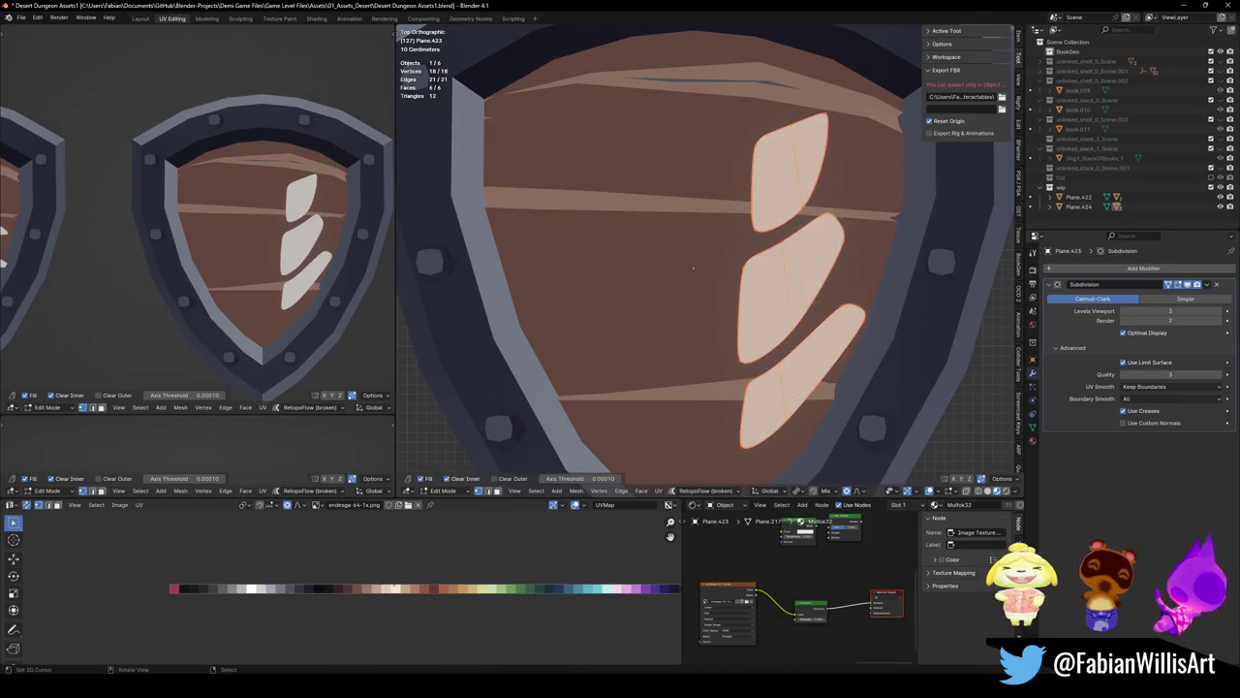
pyautogui.press('g')
pyautogui.click(780, 354)
pyautogui.hotkey('alt', 'a')
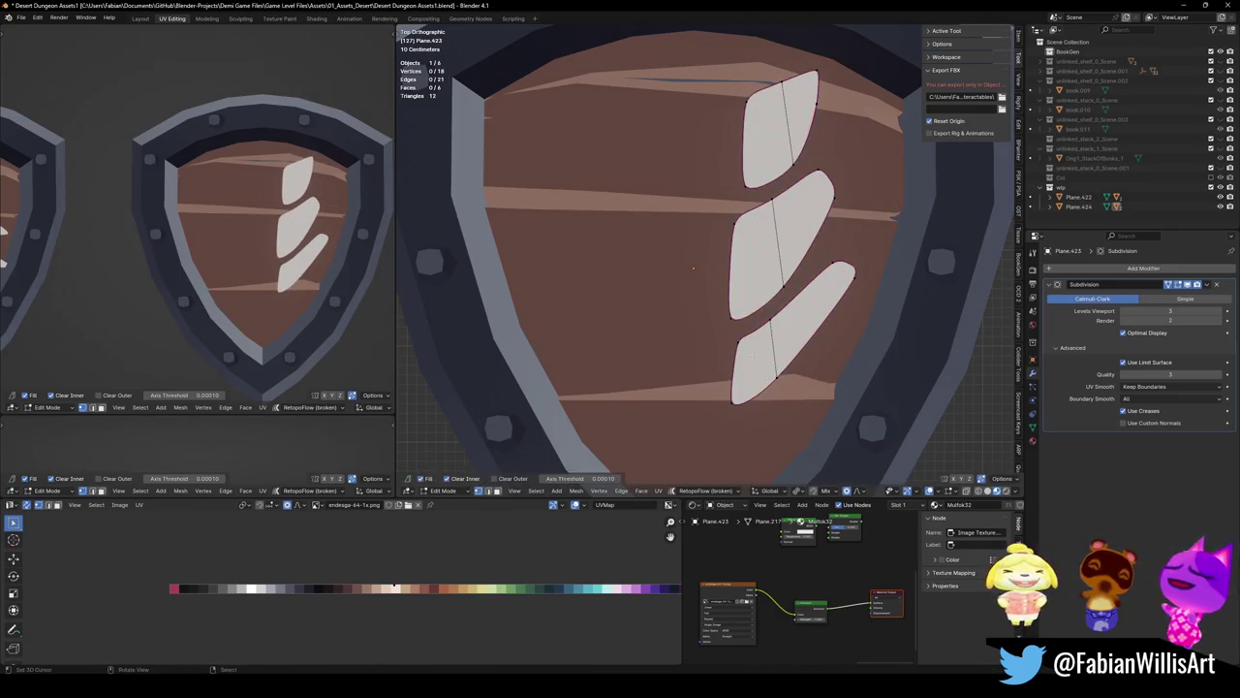
# Duplicate the bottom leaf, rotating the copy outward and sliding it to the lower left
pyautogui.press('l')
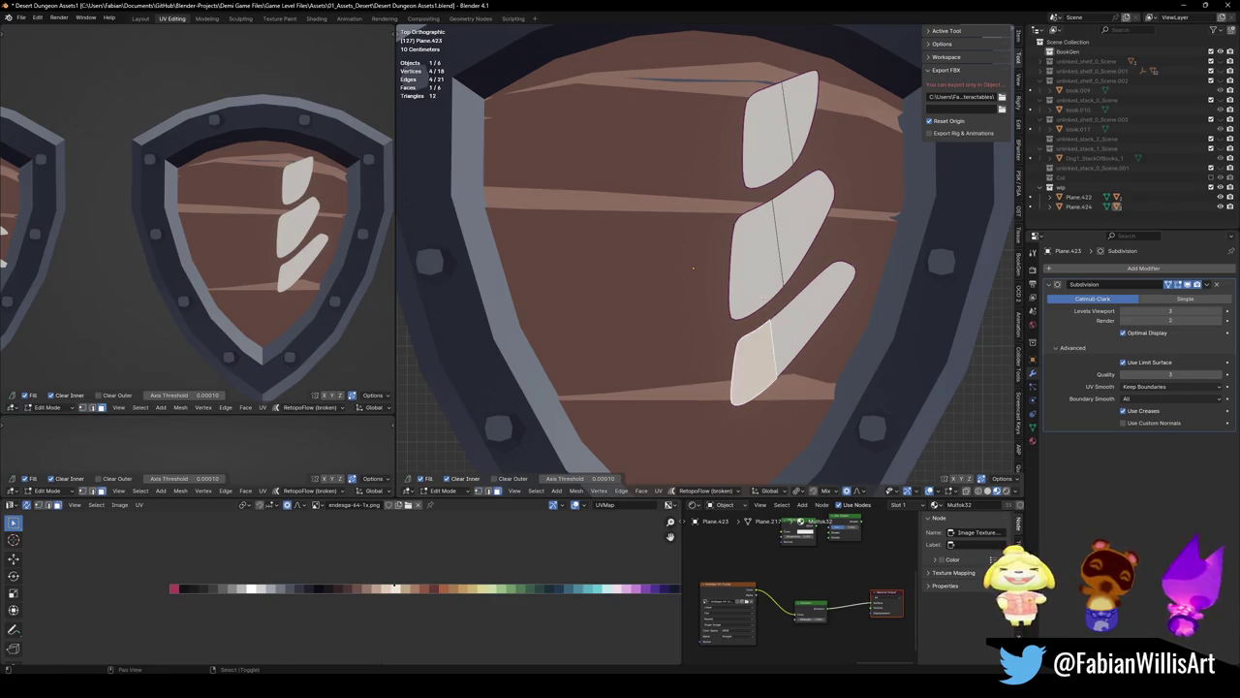
pyautogui.hotkey('shift', 'd')
pyautogui.press('r')
pyautogui.click(712, 398)
pyautogui.moveTo(712, 399); pyautogui.dragTo(665, 384)
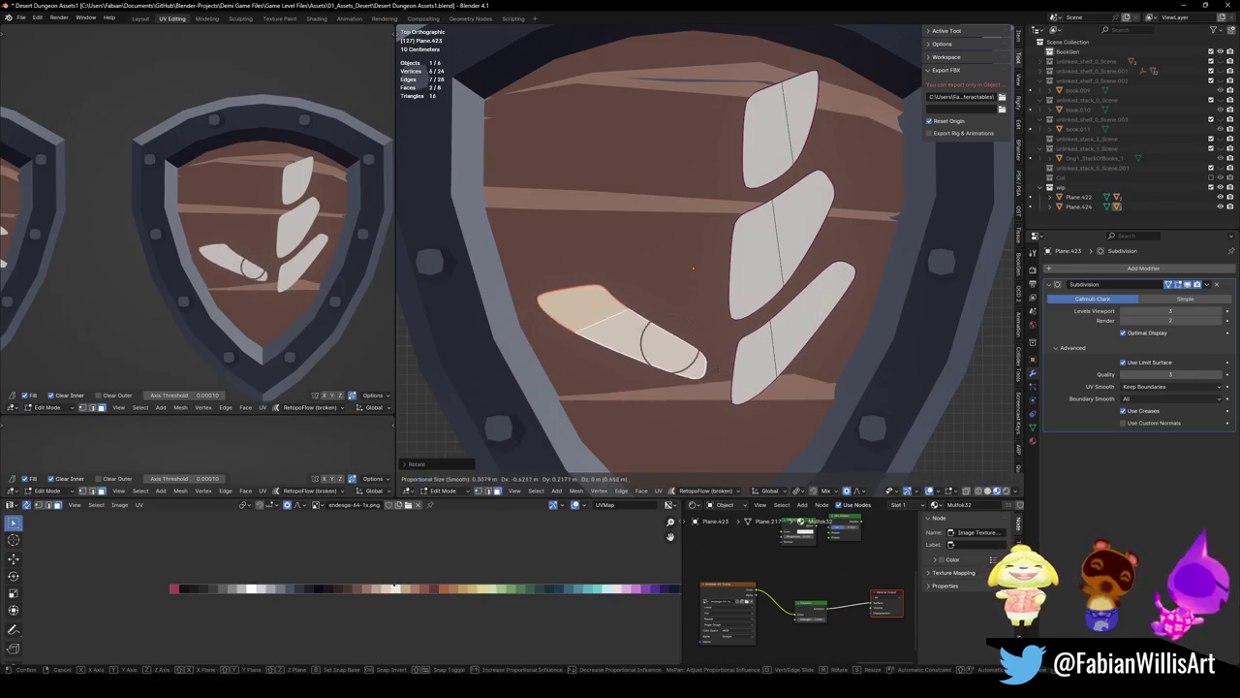
pyautogui.hotkey('alt', 'a')
# Reshape the lower-left leaf by pulling its bottom vertex and curving its tip
pyautogui.press('g')
pyautogui.click(688, 427)
pyautogui.press('g')
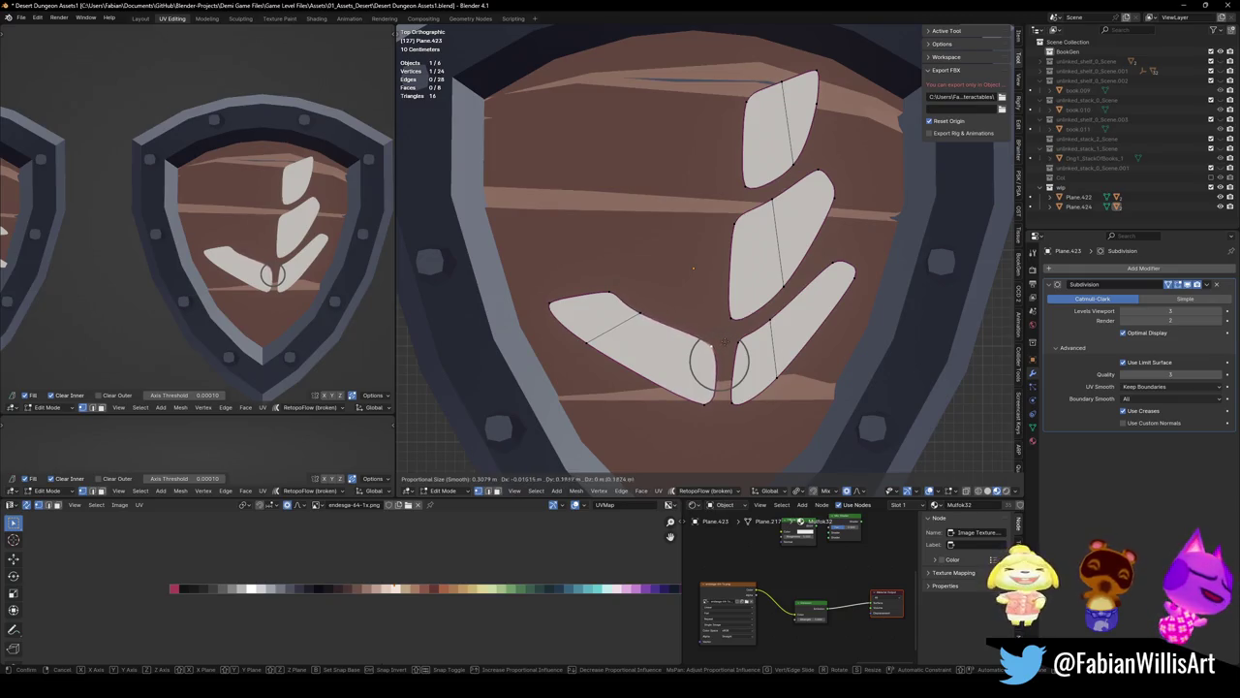
pyautogui.click(725, 341)
pyautogui.press('g')
pyautogui.rightClick(608, 312)
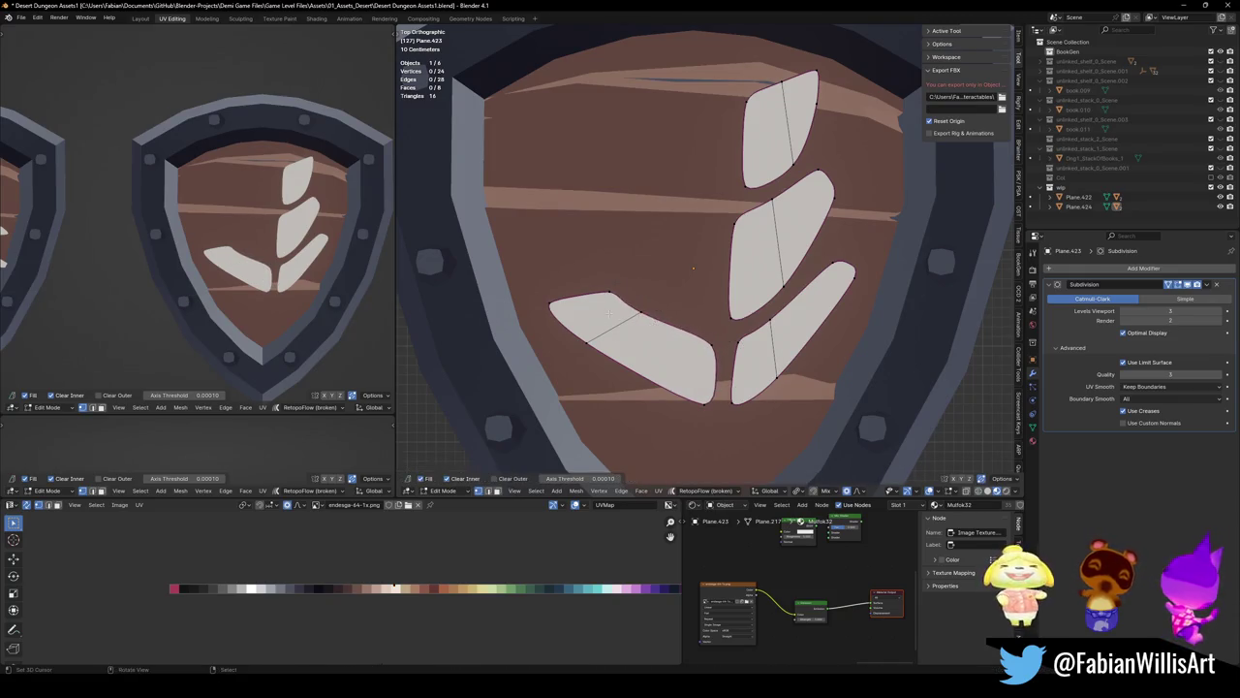
pyautogui.press('g')
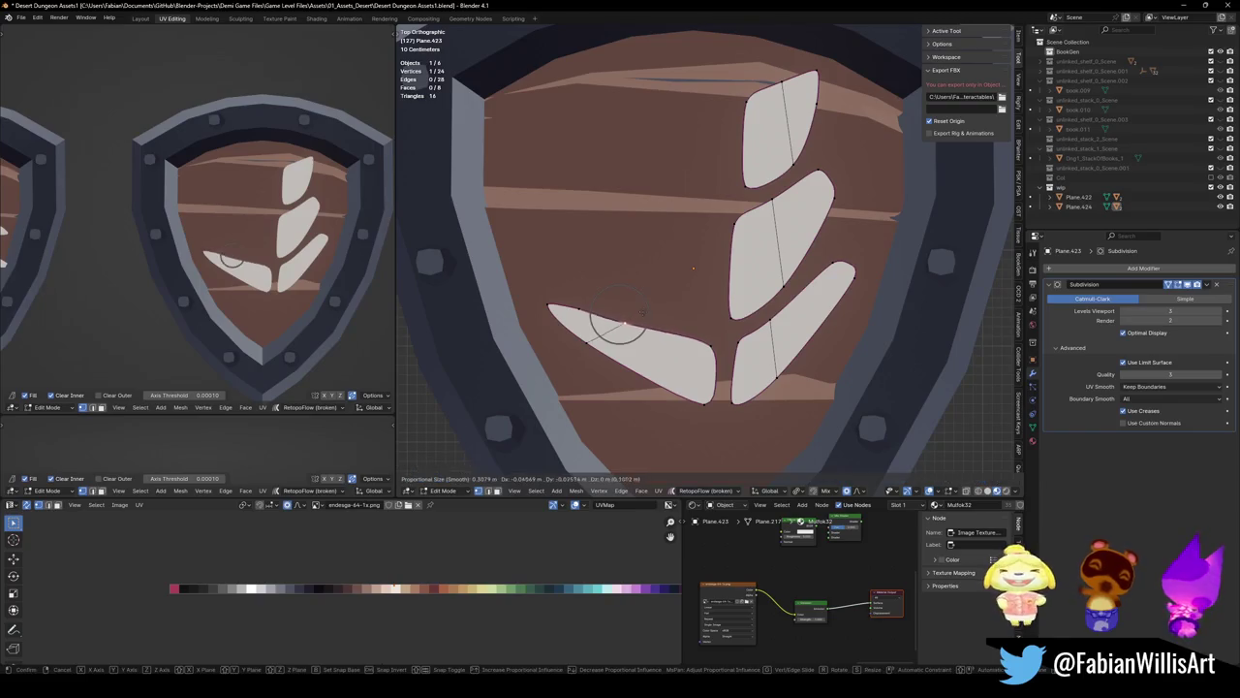
pyautogui.click(567, 280)
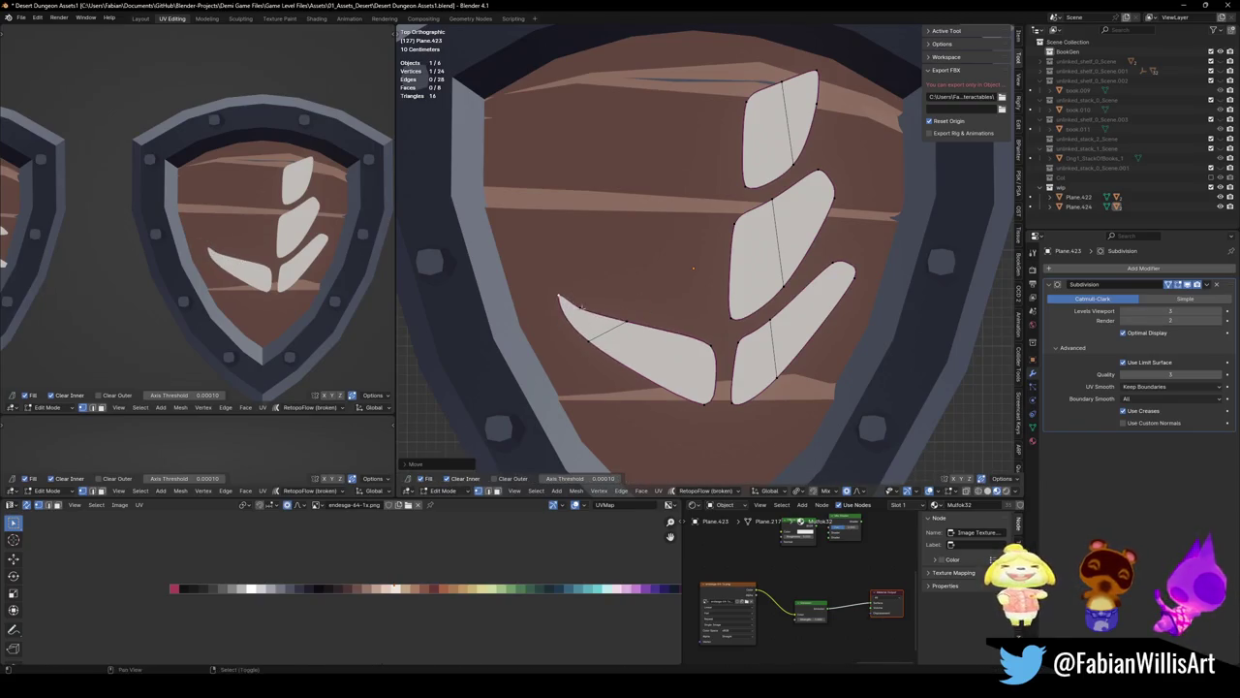
pyautogui.press('g')
pyautogui.click(611, 289)
pyautogui.press('r')
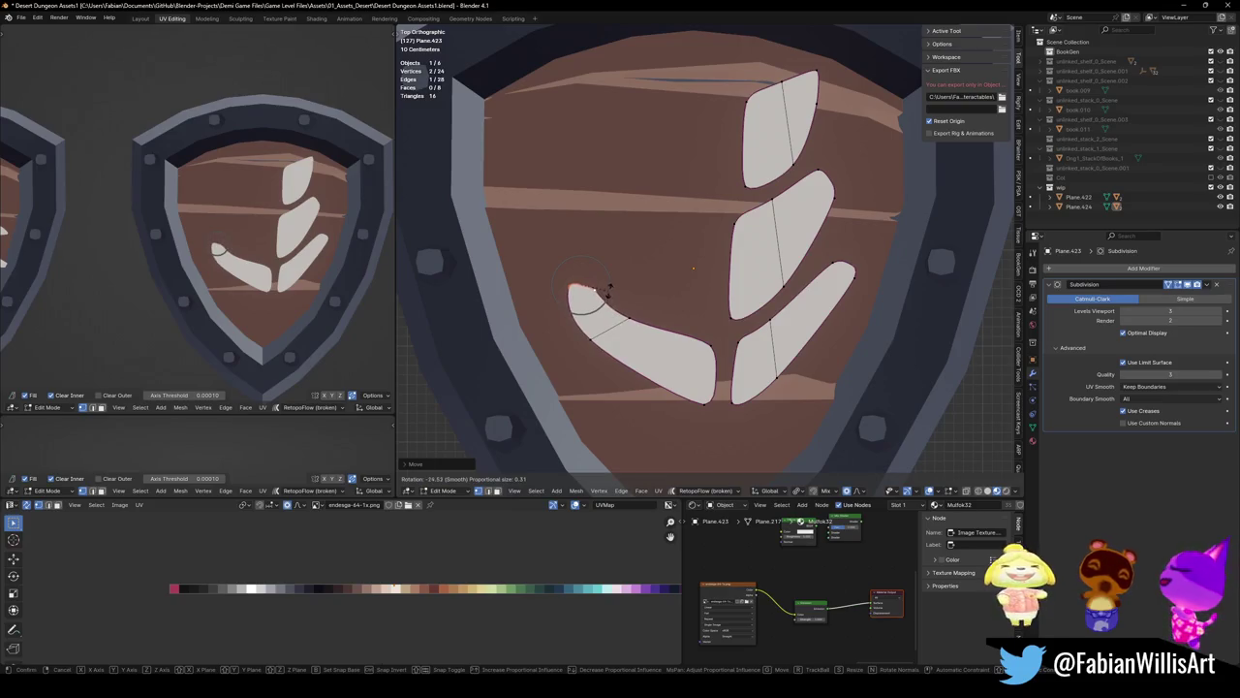
pyautogui.click(594, 298)
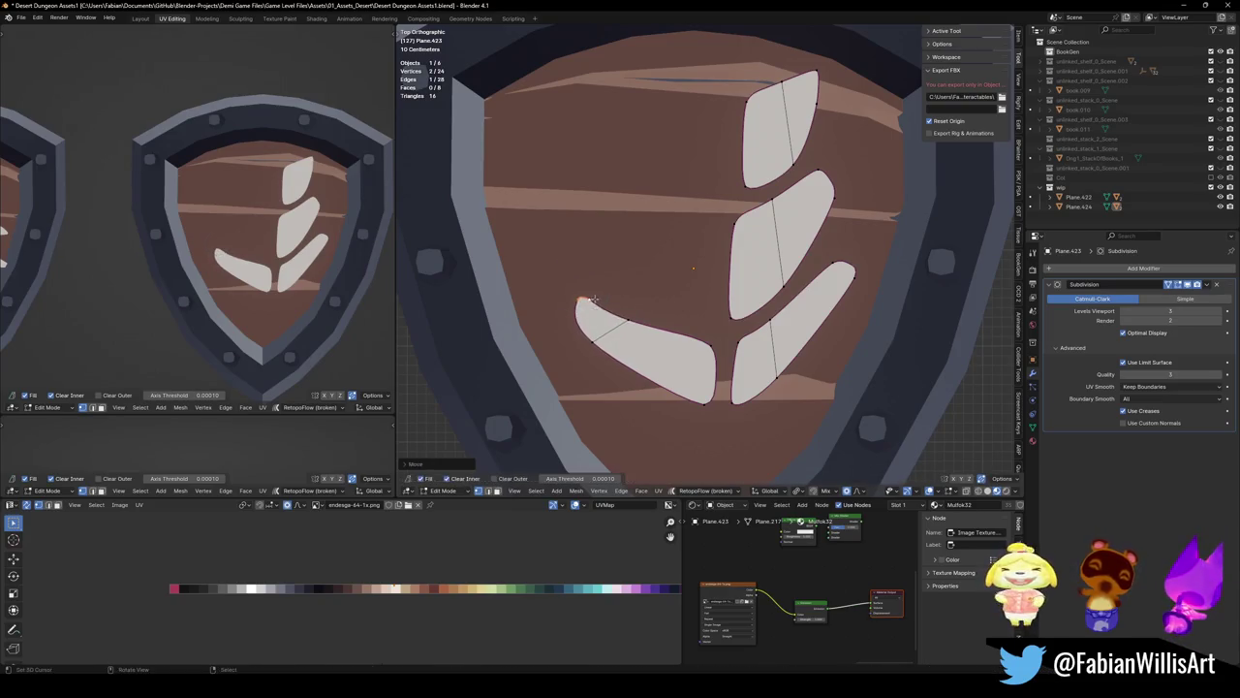
pyautogui.hotkey('alt', 'a')
# Duplicate the lower-left leaf, rotated to point upward, as a new upper-left leaf
pyautogui.press('3')
pyautogui.click(669, 351)
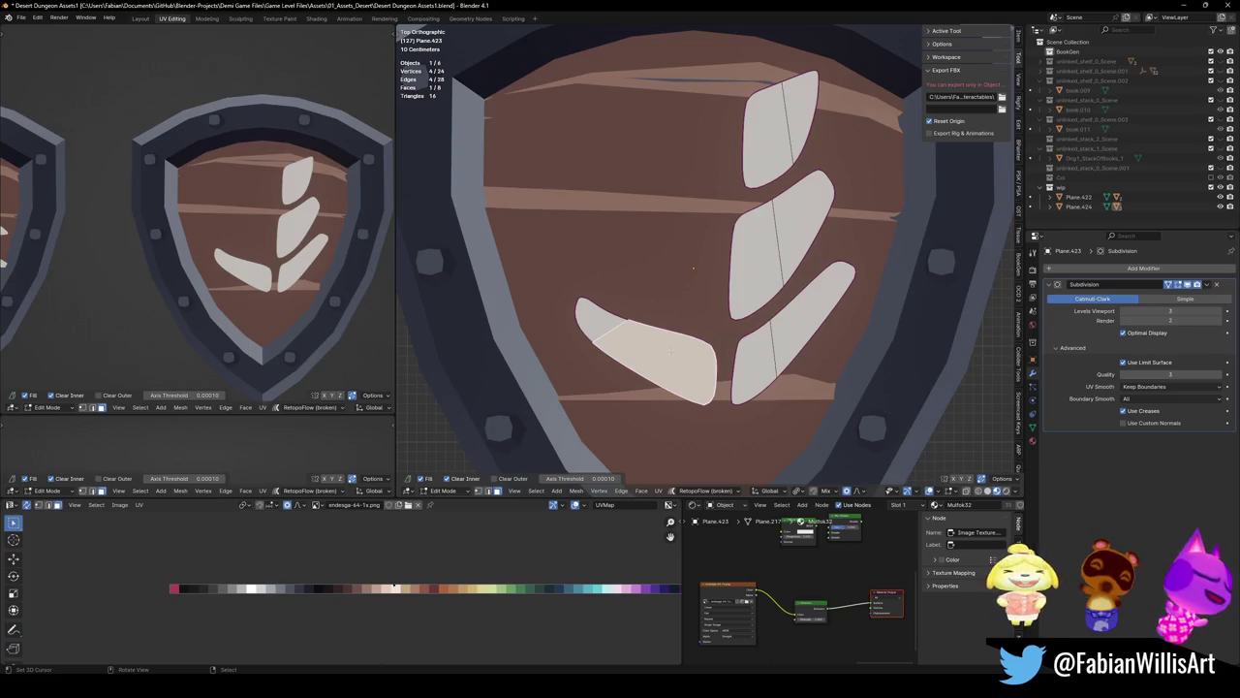
pyautogui.hotkey('shift', 'd')
pyautogui.press('r')
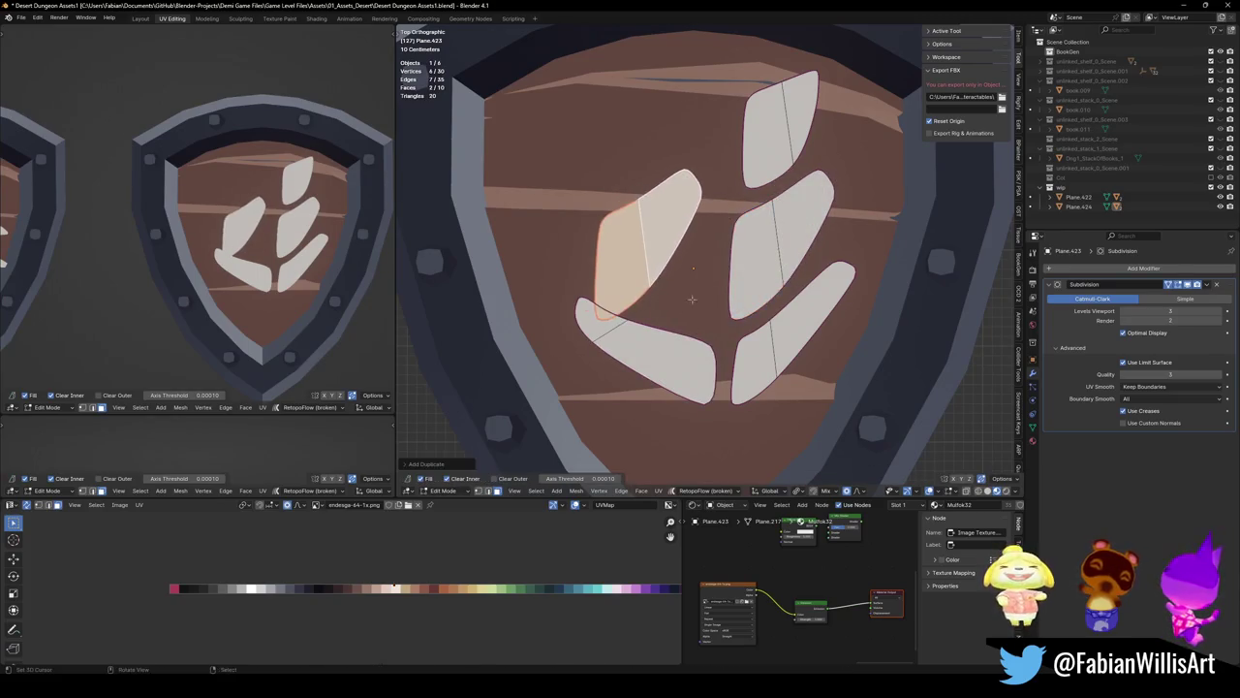
pyautogui.click(656, 185)
pyautogui.press('g')
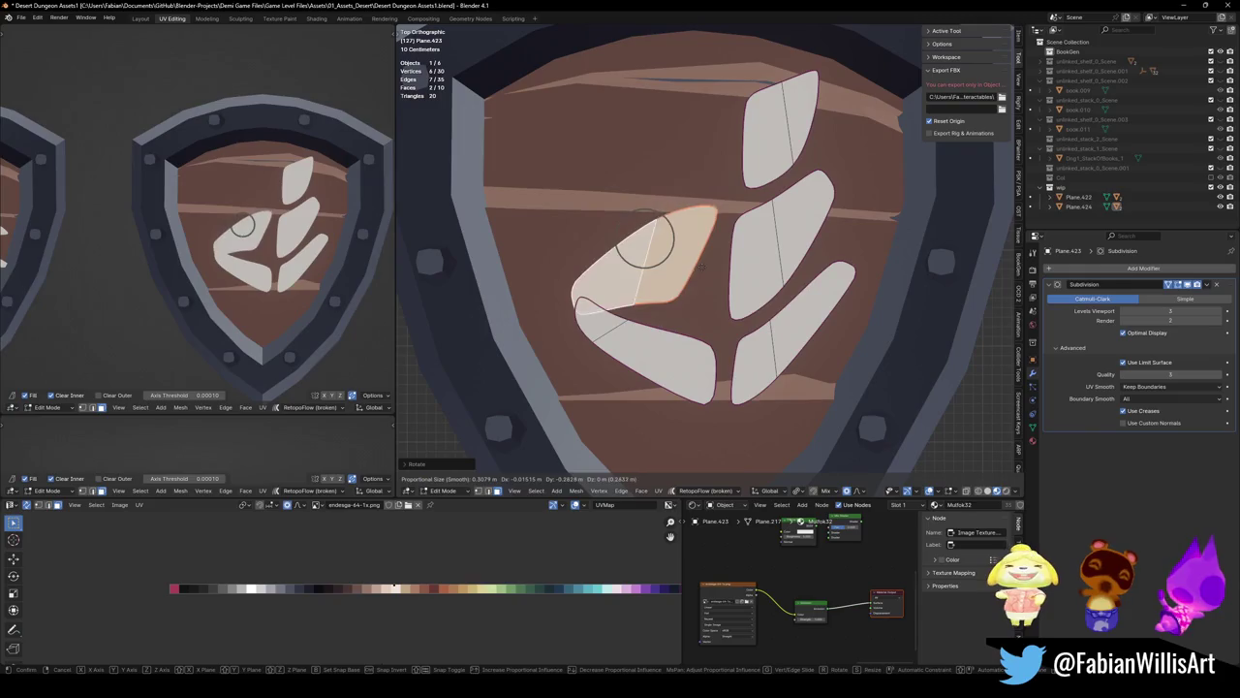
pyautogui.click(713, 288)
# Pull out the upper-left leaf's tip and resize its edge
pyautogui.press('g')
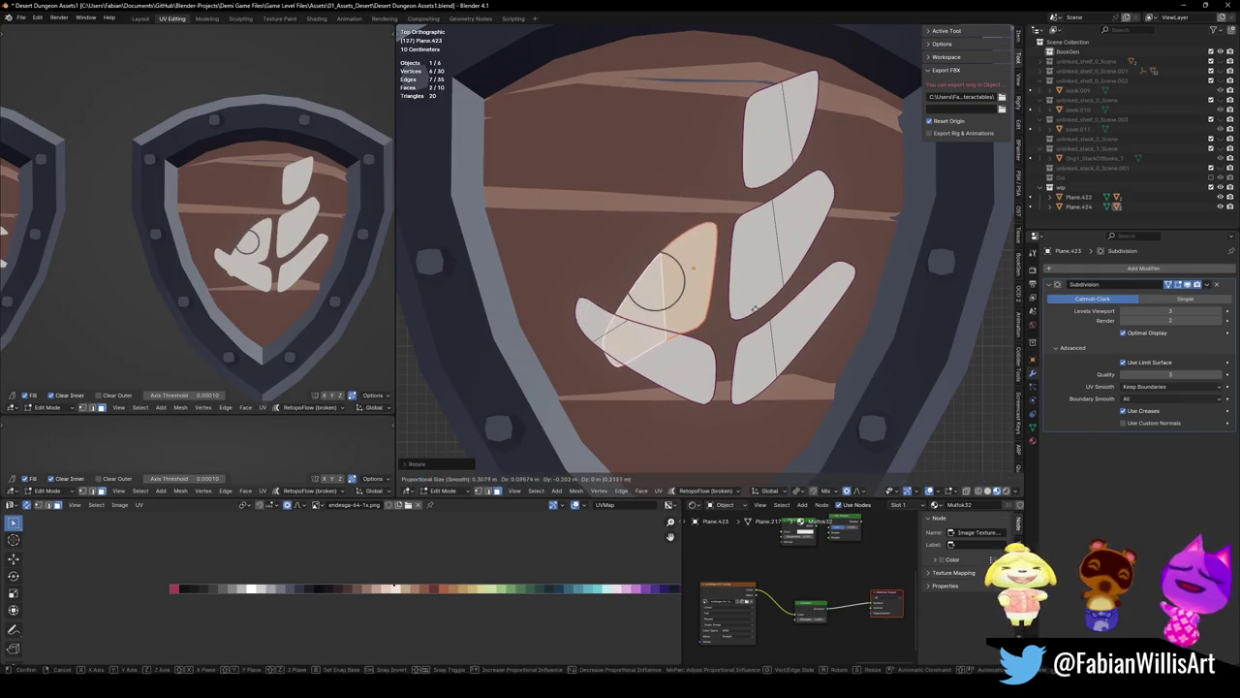
pyautogui.click(697, 281)
pyautogui.hotkey('alt', 'a')
pyautogui.press('g')
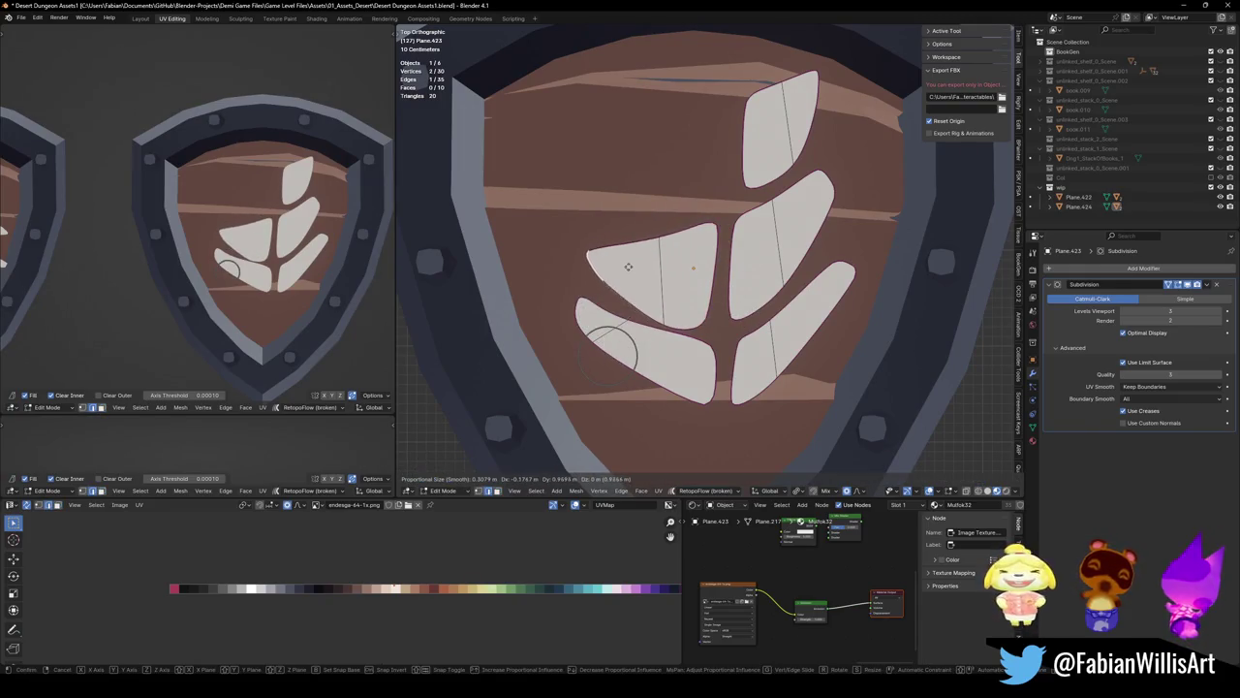
pyautogui.press('s')
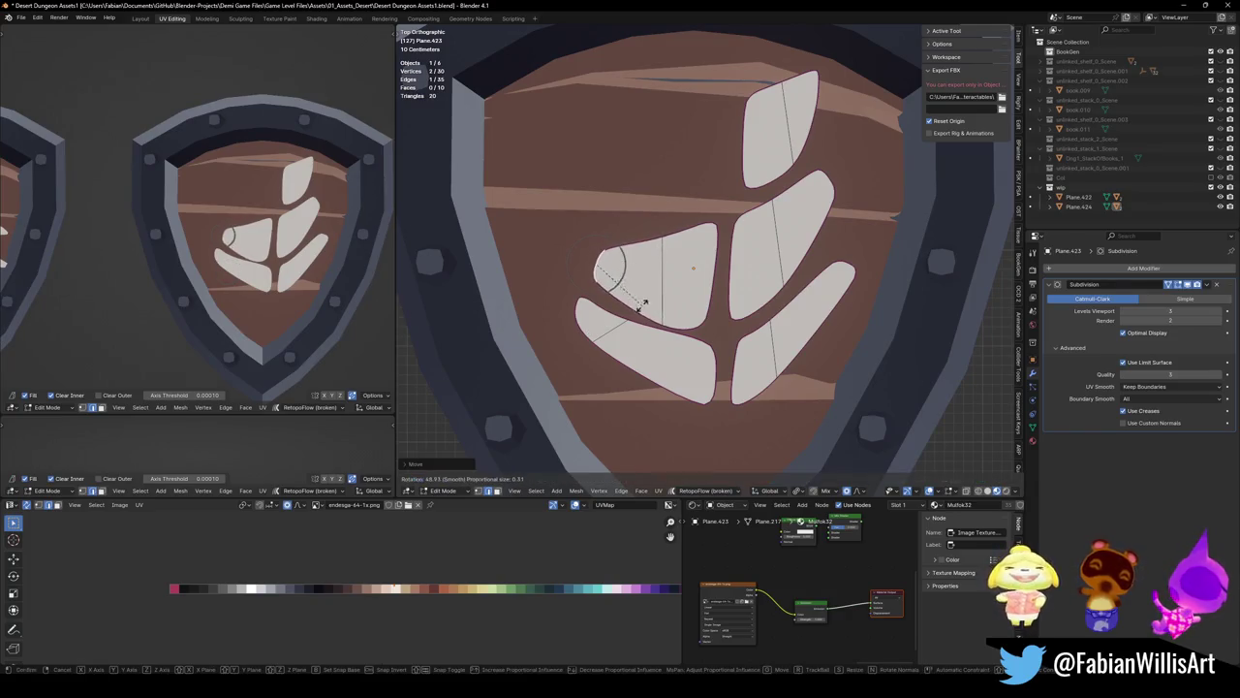
pyautogui.click(651, 218)
pyautogui.press('g')
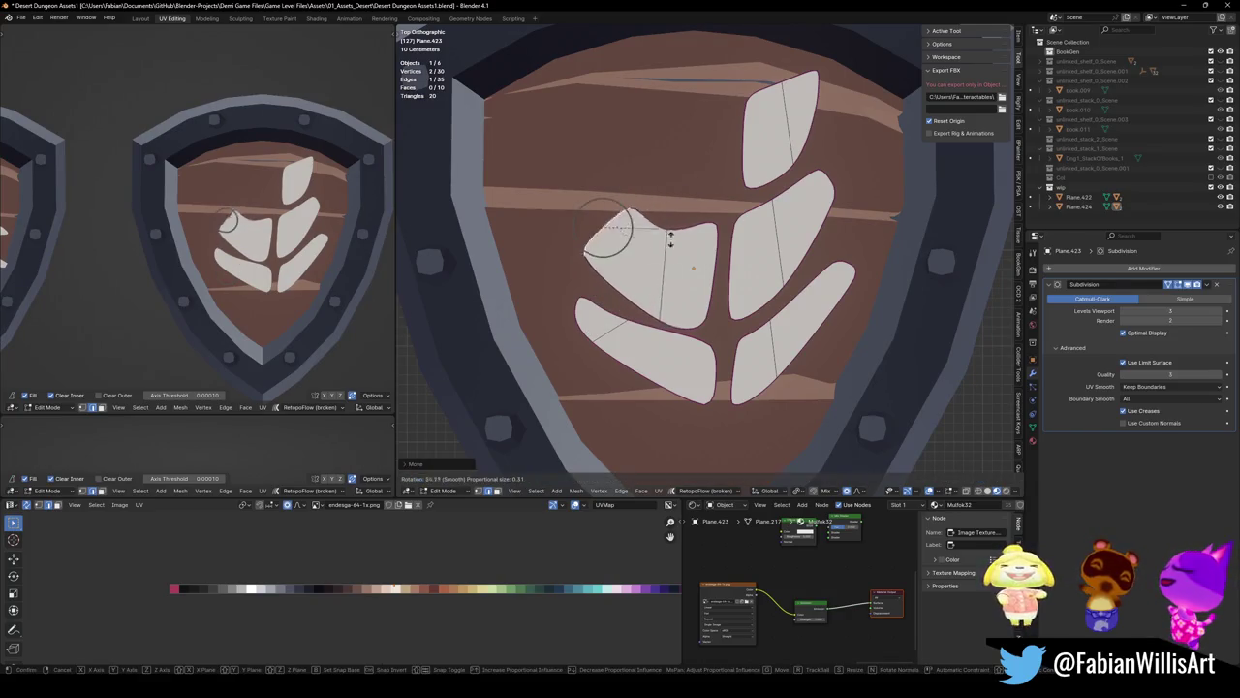
pyautogui.hotkey('alt', 'a')
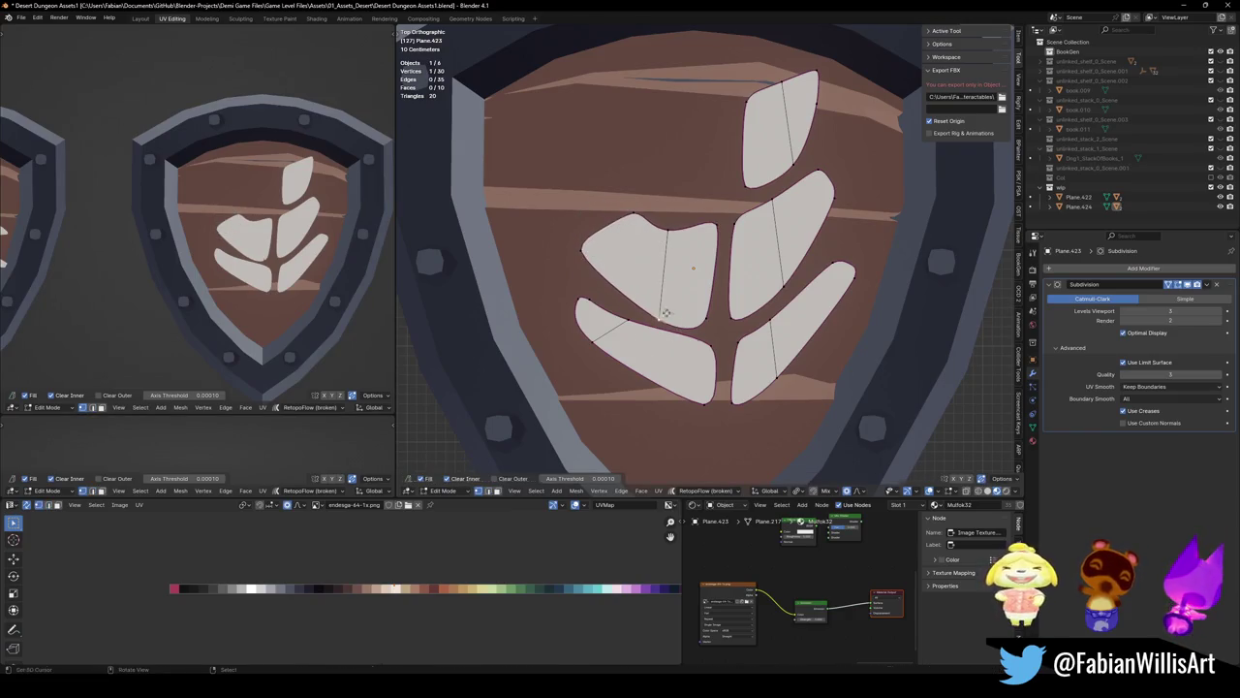
# Pull the upper-left leaf's top vertex upward
pyautogui.press('g')
pyautogui.press('Escape')
pyautogui.press('g')
pyautogui.click(708, 320)
pyautogui.hotkey('ctrl', 'z')
pyautogui.press('g')
pyautogui.press('Escape')
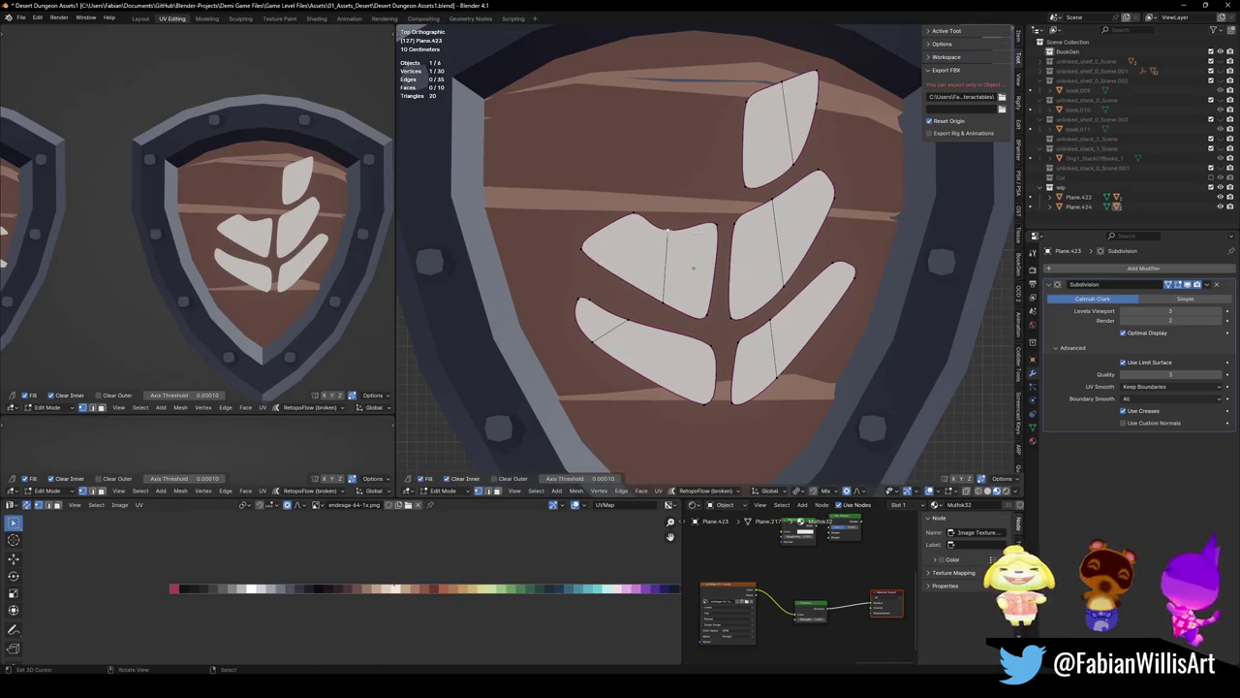
pyautogui.press('g')
pyautogui.click(691, 199)
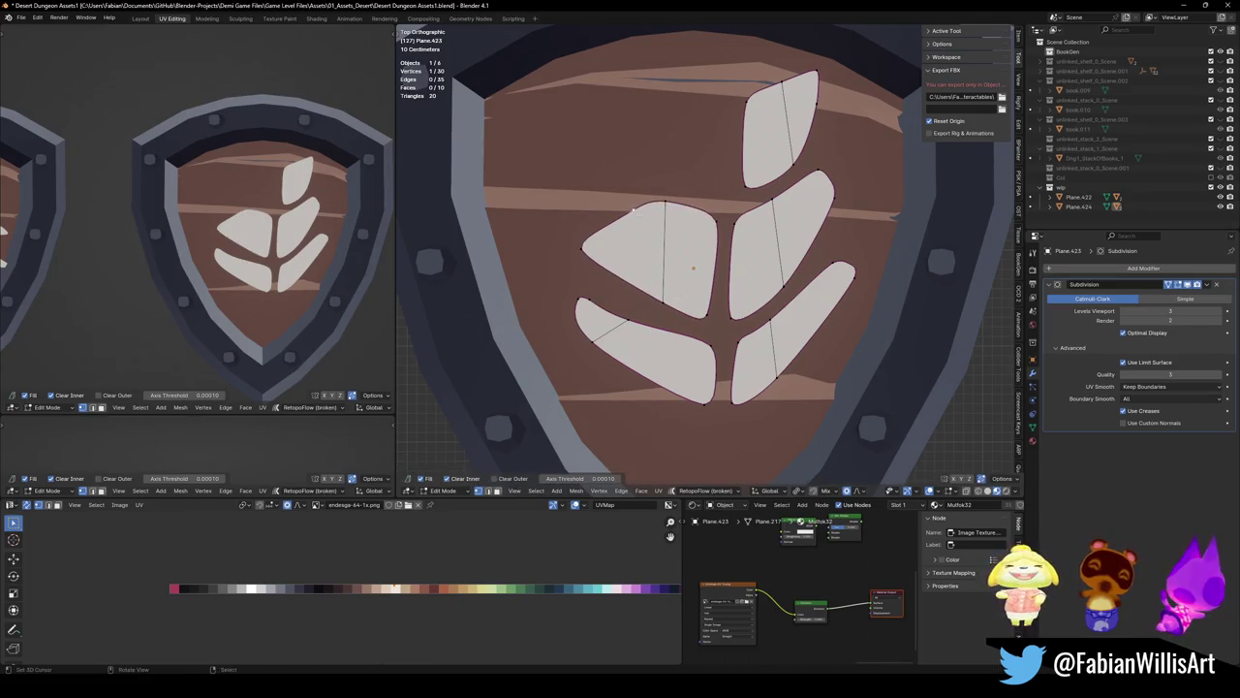
# Shift both top points of the left leaf together to round its top
pyautogui.press('g')
pyautogui.click(609, 204)
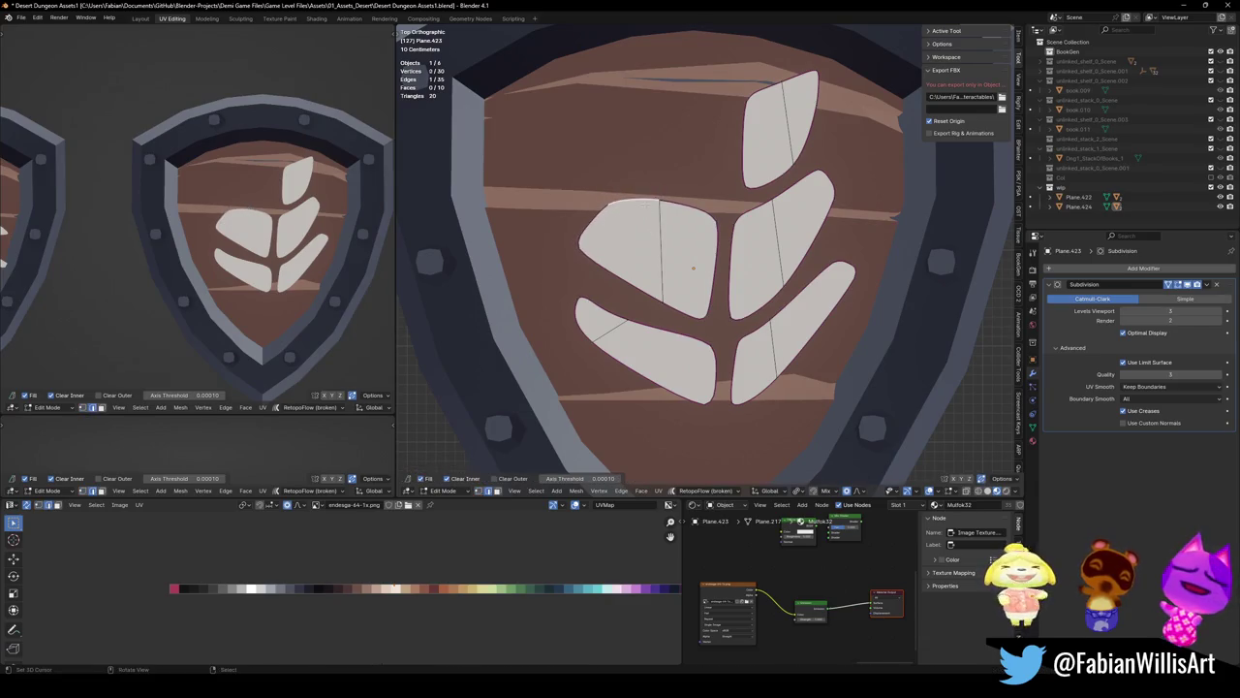
pyautogui.keyDown('shift'); pyautogui.click(659, 201); pyautogui.keyUp('shift')
pyautogui.press('g')
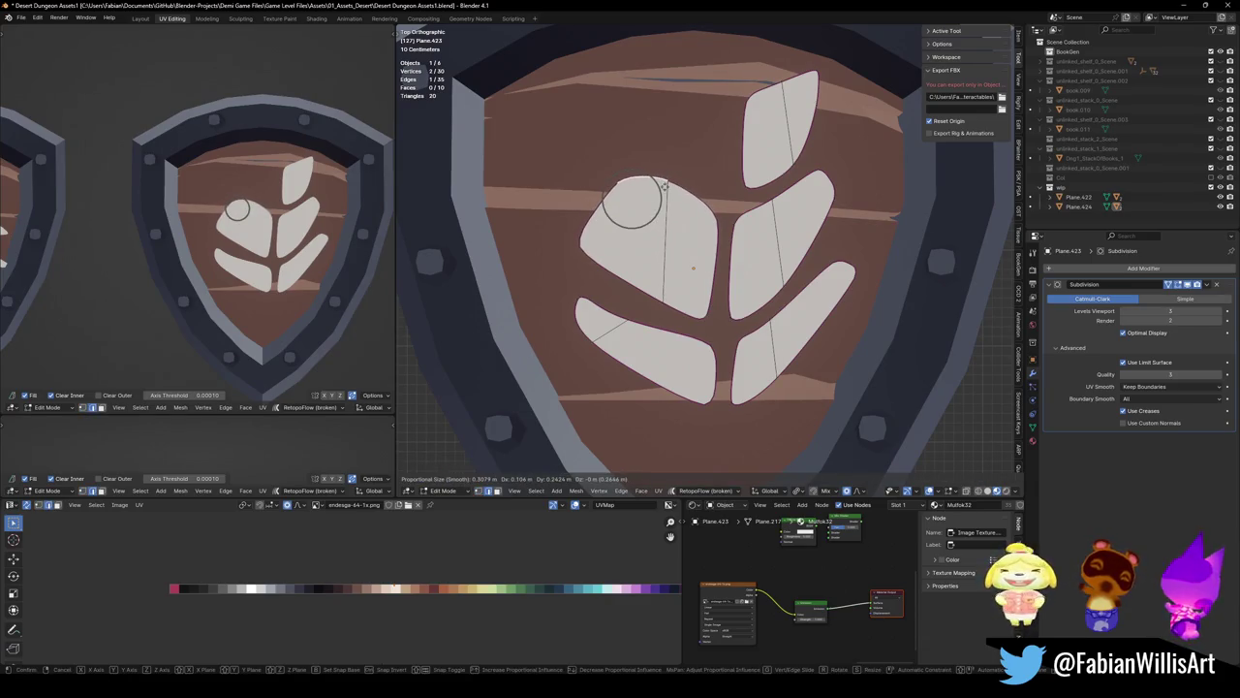
pyautogui.click(631, 217)
# Adjust the left leaf's left tip with proportional editing, raising it
pyautogui.press('g')
pyautogui.click(581, 232)
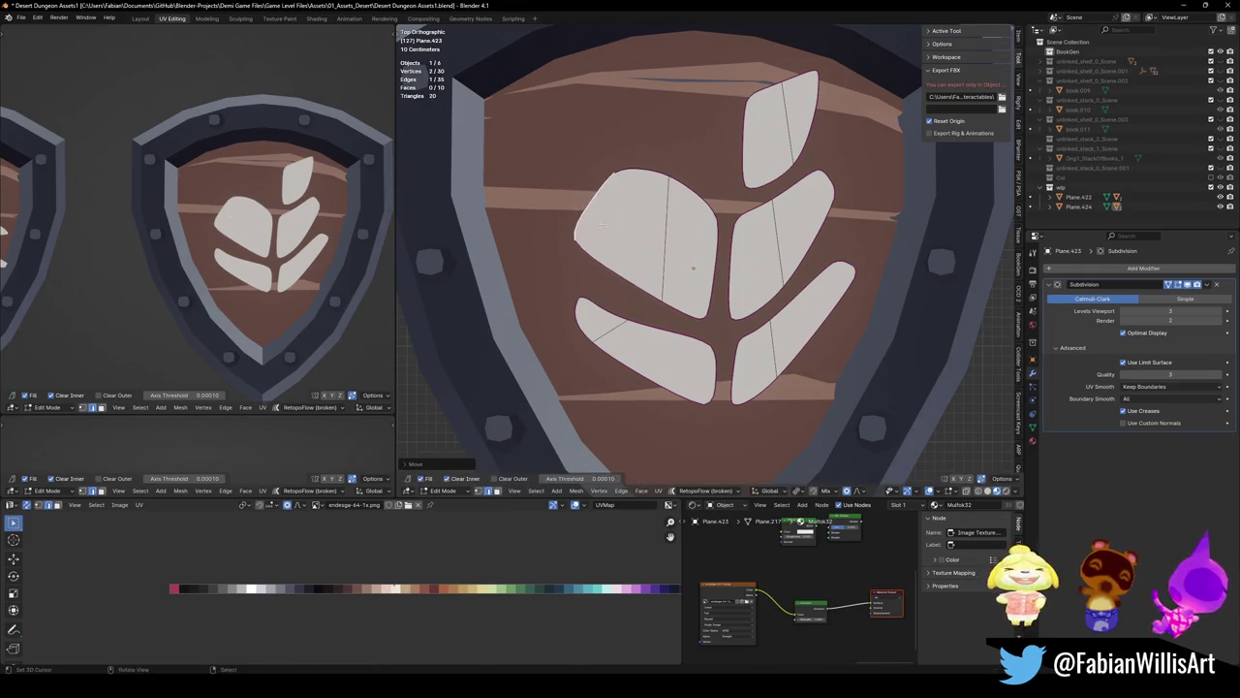
pyautogui.press('g')
pyautogui.click(645, 287)
pyautogui.press('g')
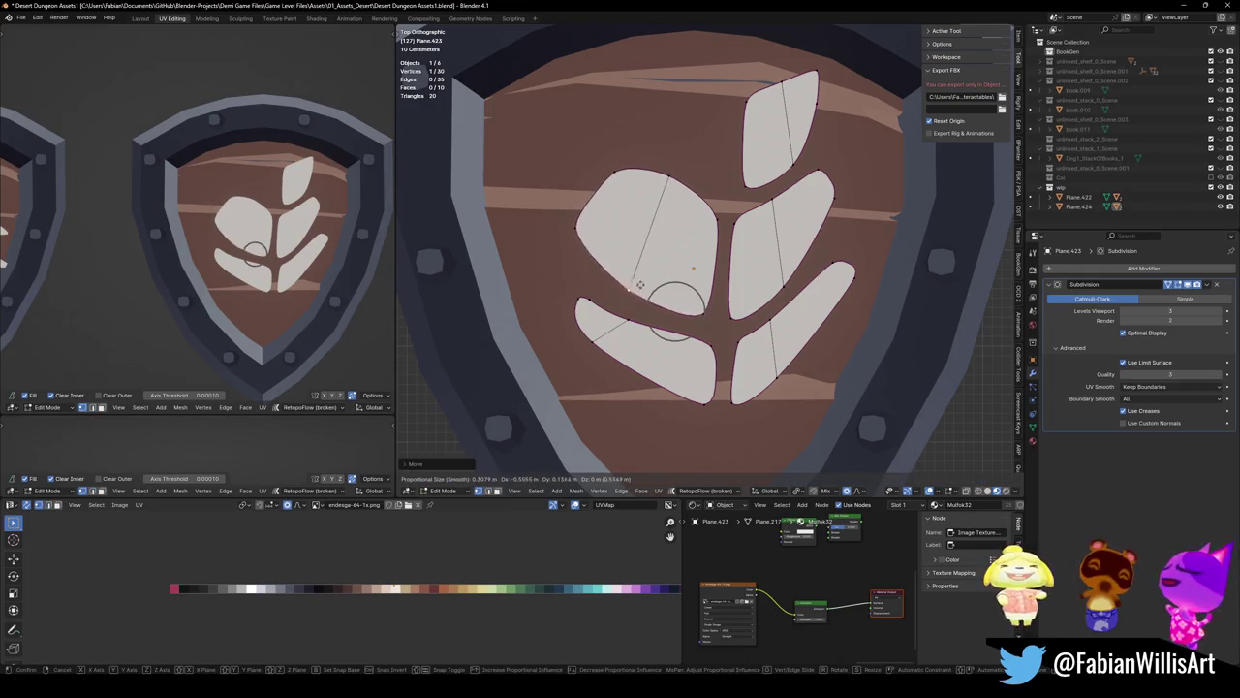
pyautogui.click(617, 283)
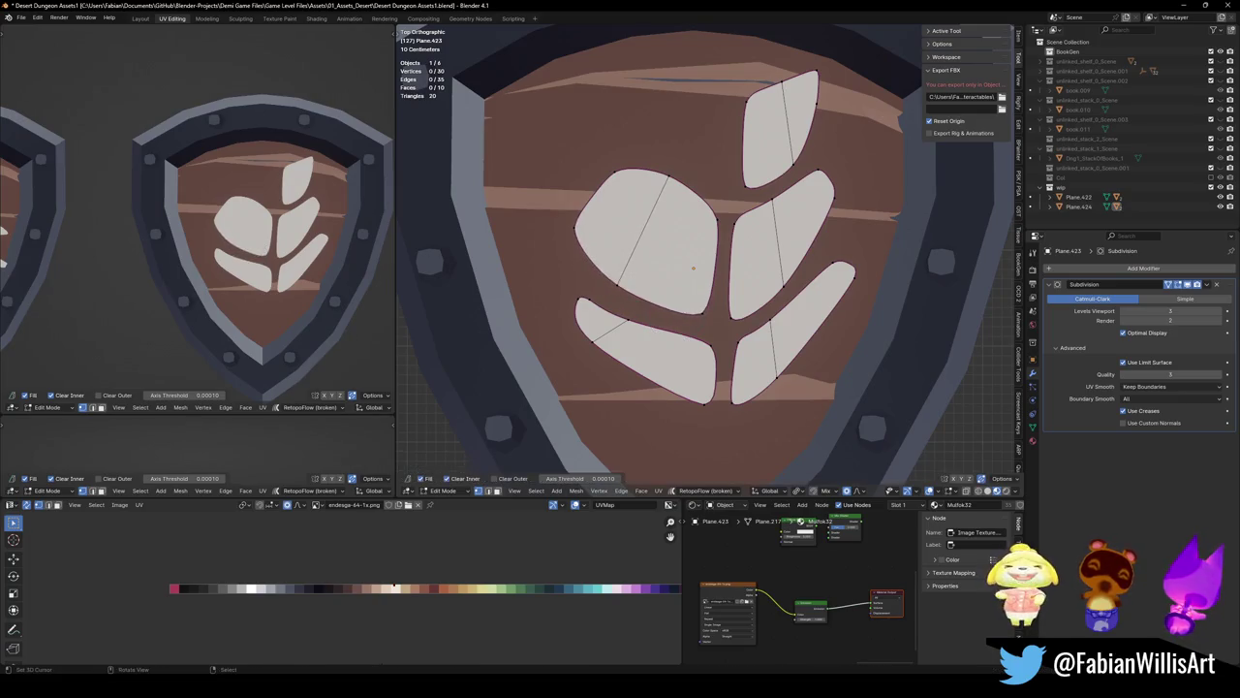
# Pull another point on the left leaf's top into a rounder shape
pyautogui.press('g')
pyautogui.click(666, 180)
pyautogui.press('g')
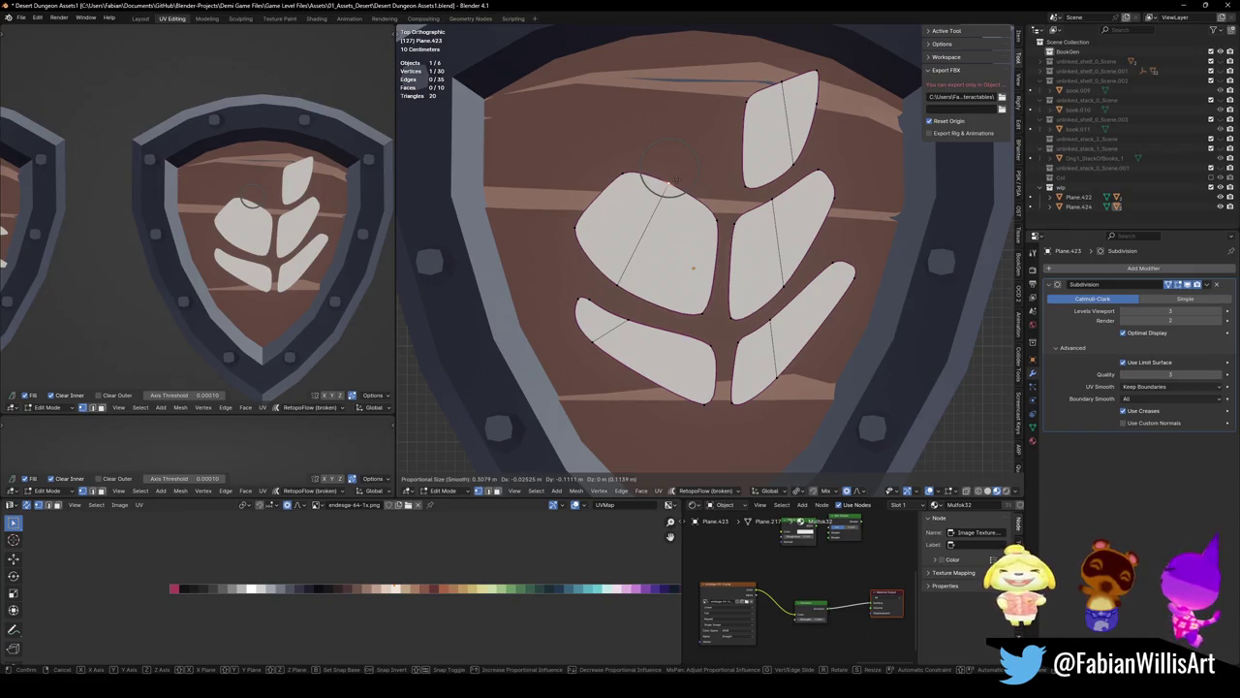
pyautogui.click(657, 178)
# Knife-cut new edges across the left and right-middle leaves and reshape their junction
pyautogui.moveTo(594, 198); pyautogui.dragTo(721, 281)
pyautogui.press('g')
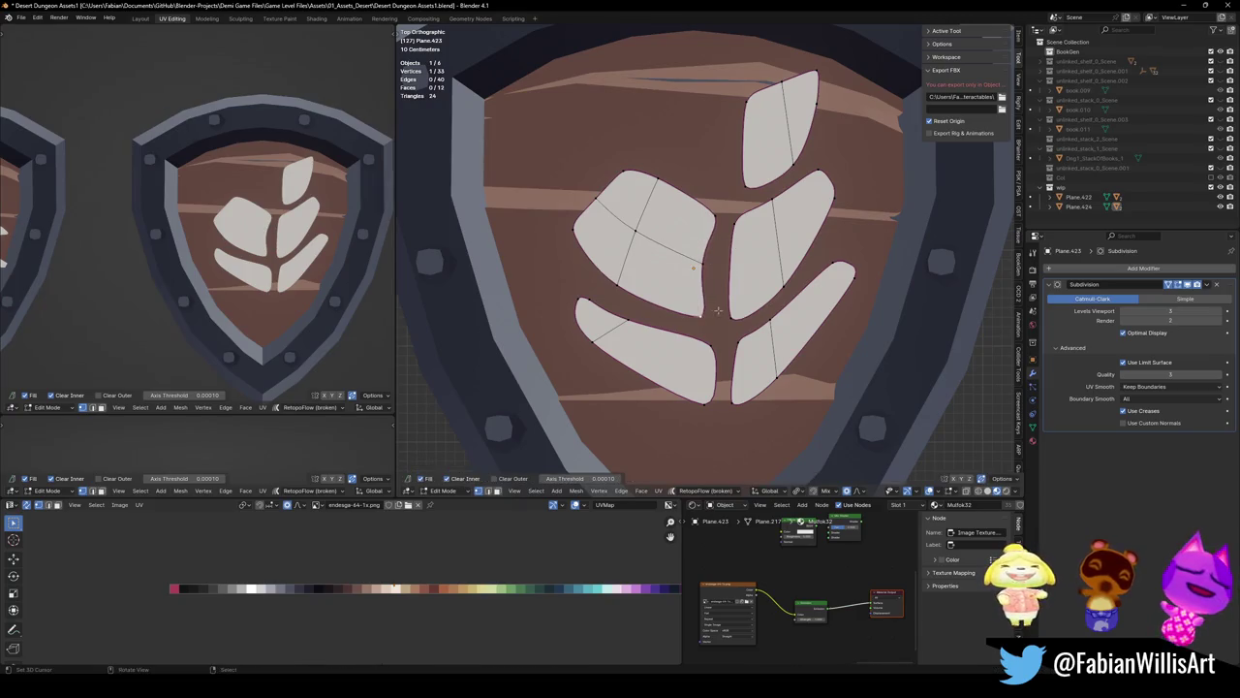
pyautogui.press('Escape')
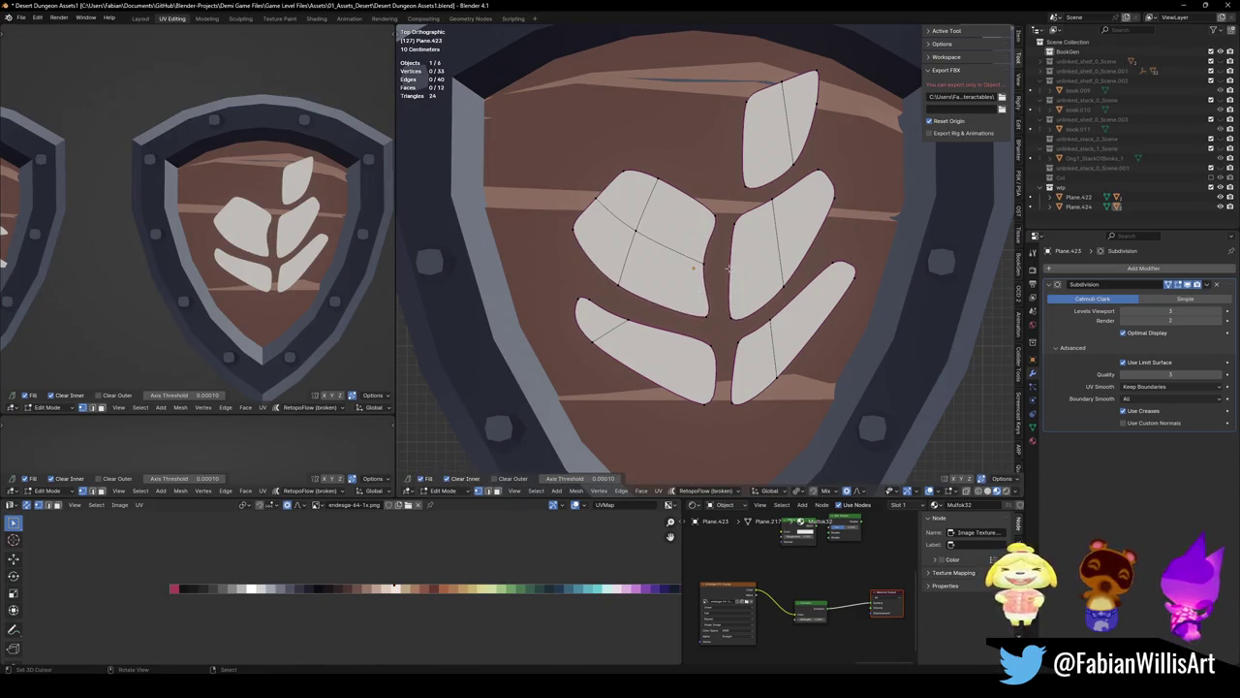
pyautogui.moveTo(720, 281); pyautogui.dragTo(831, 176)
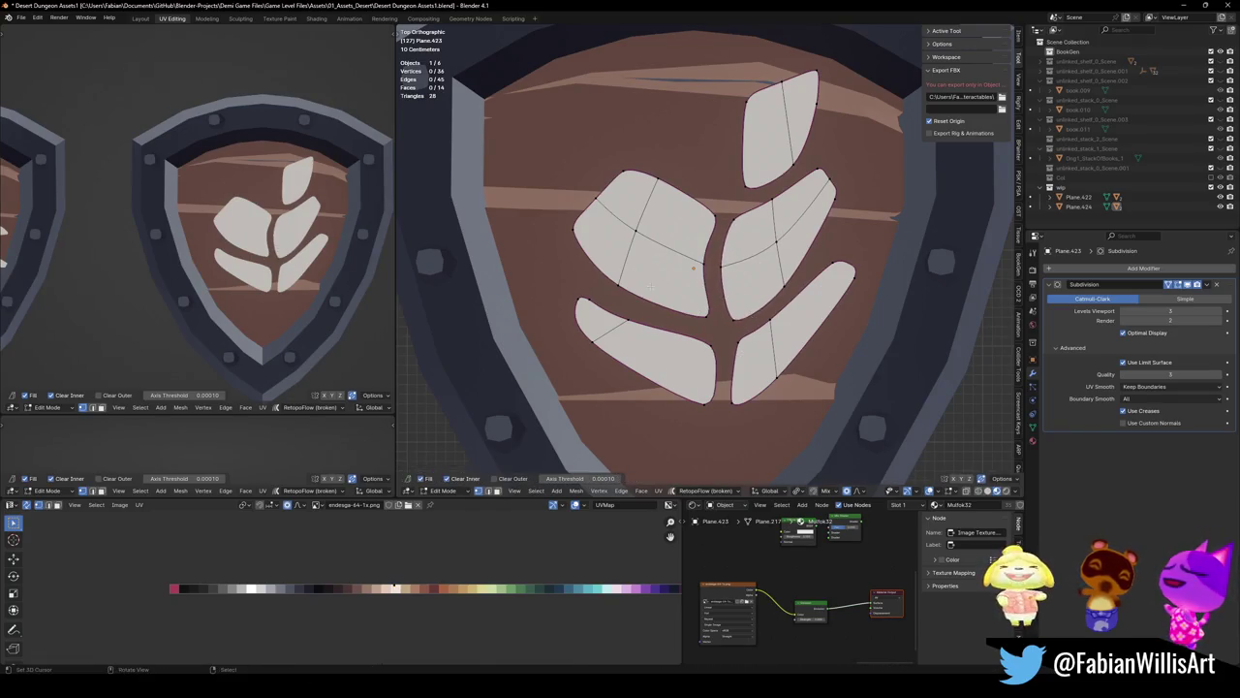
pyautogui.press('g')
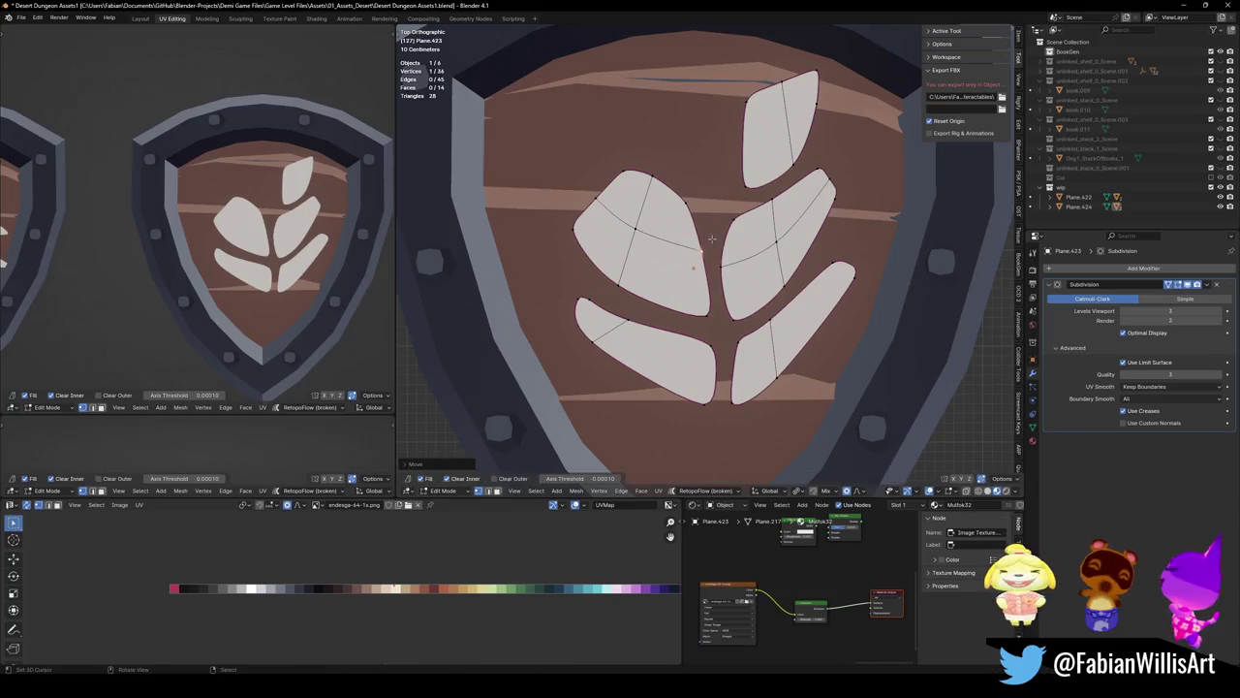
pyautogui.click(661, 221)
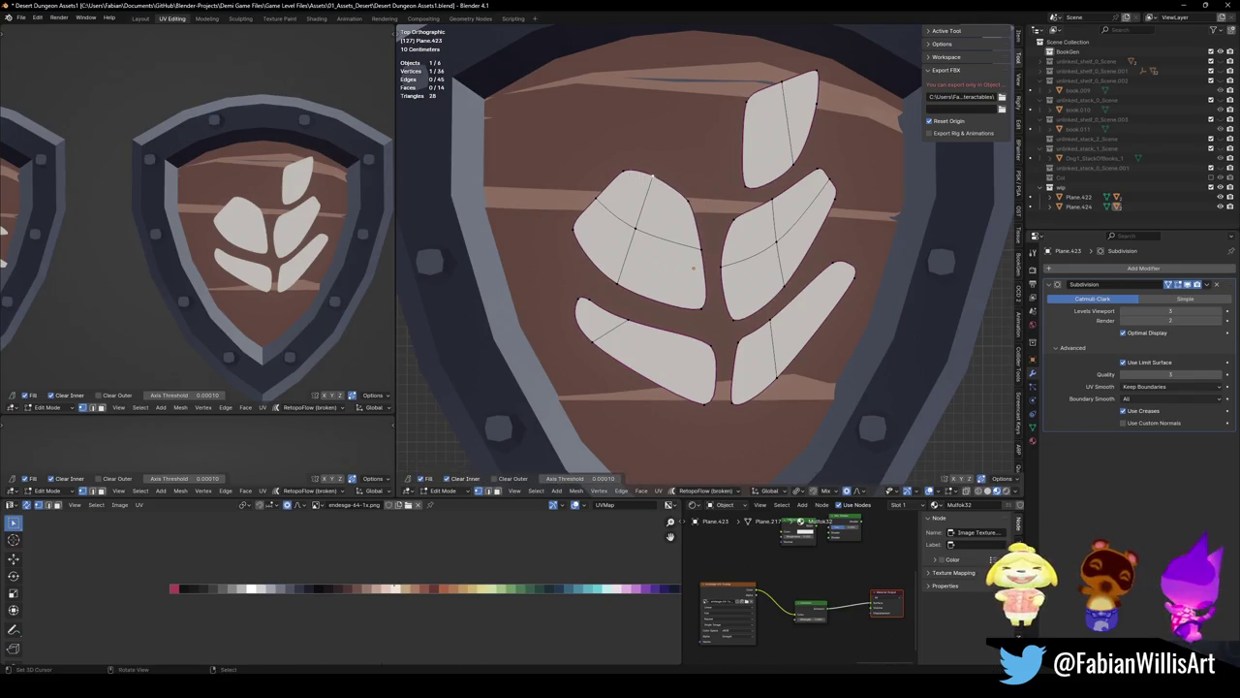
# Pull the left leaf's top up to a point and reshape its left edge
pyautogui.click(638, 173)
pyautogui.press('g')
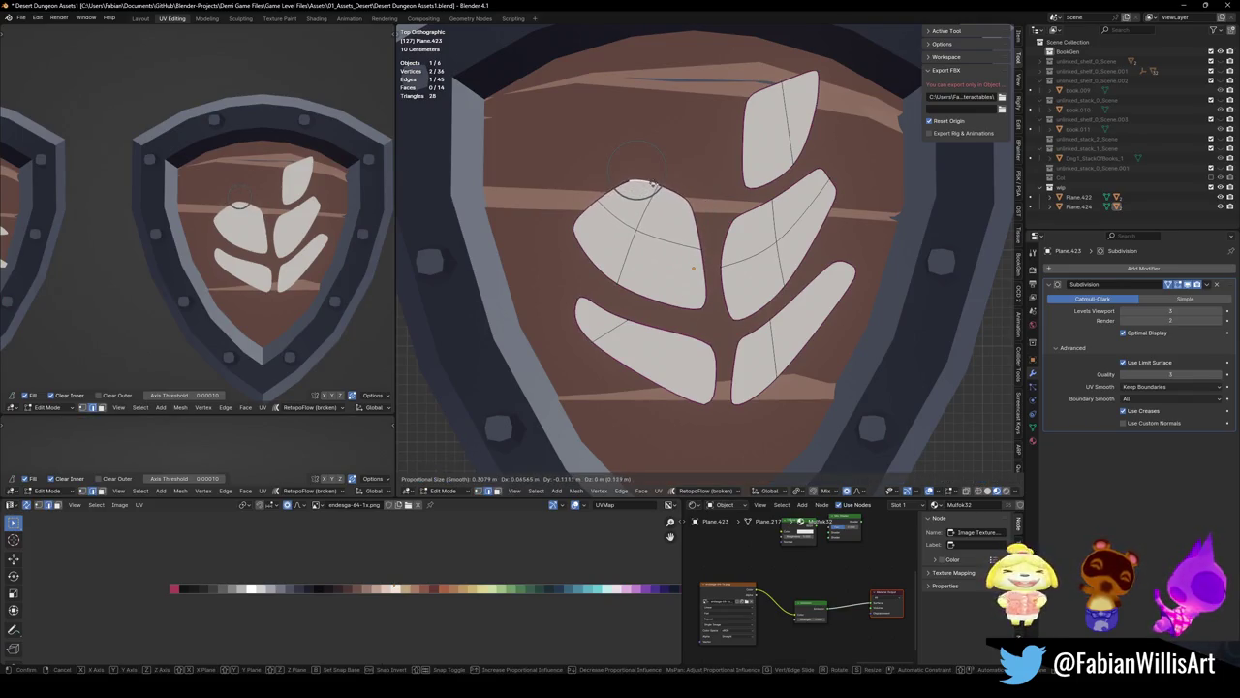
pyautogui.click(653, 164)
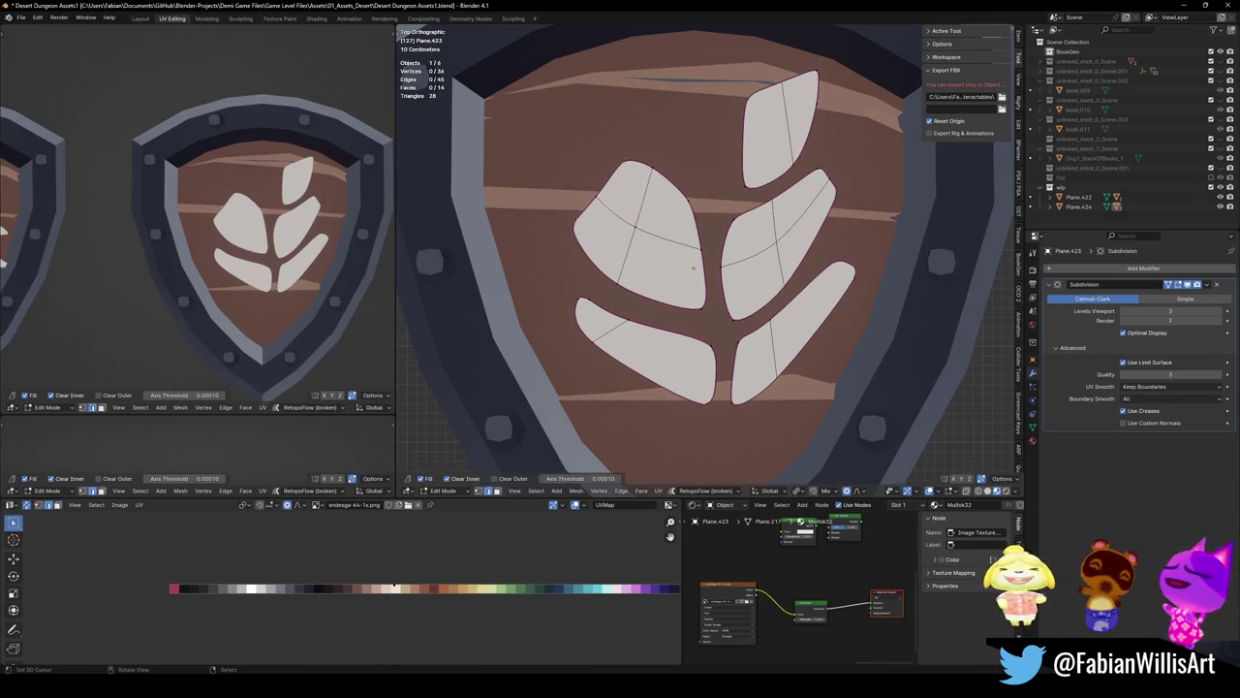
pyautogui.click(579, 232)
pyautogui.press('g')
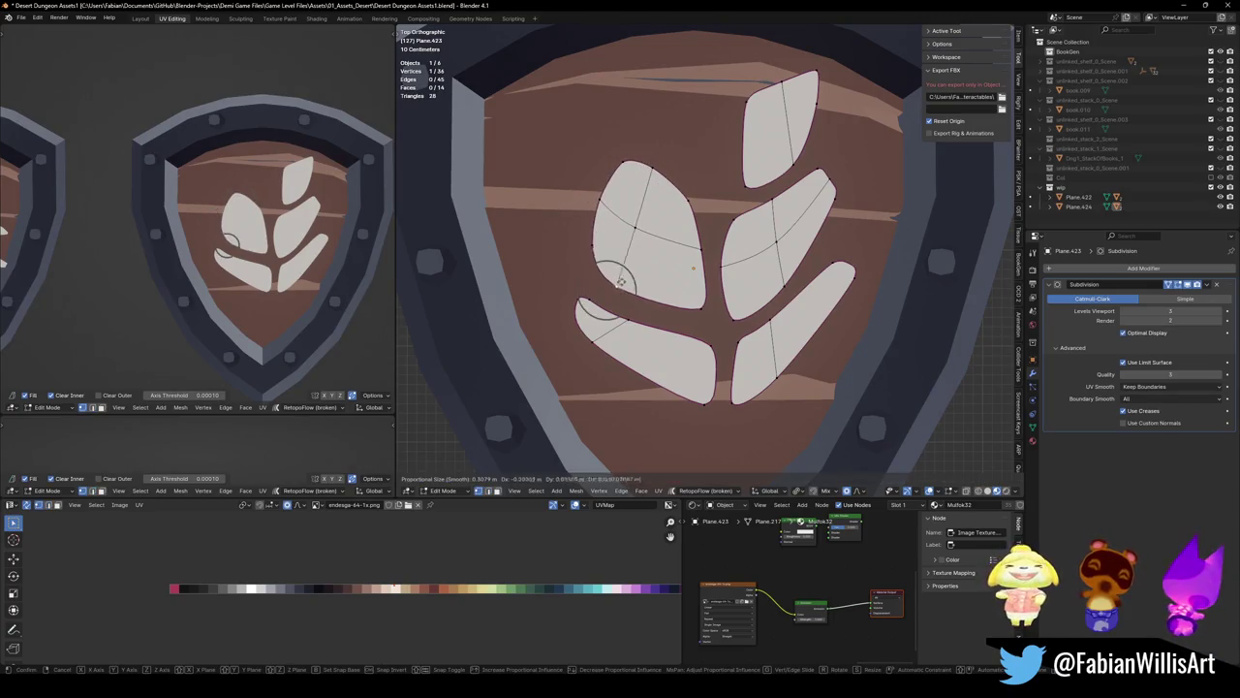
pyautogui.click(609, 279)
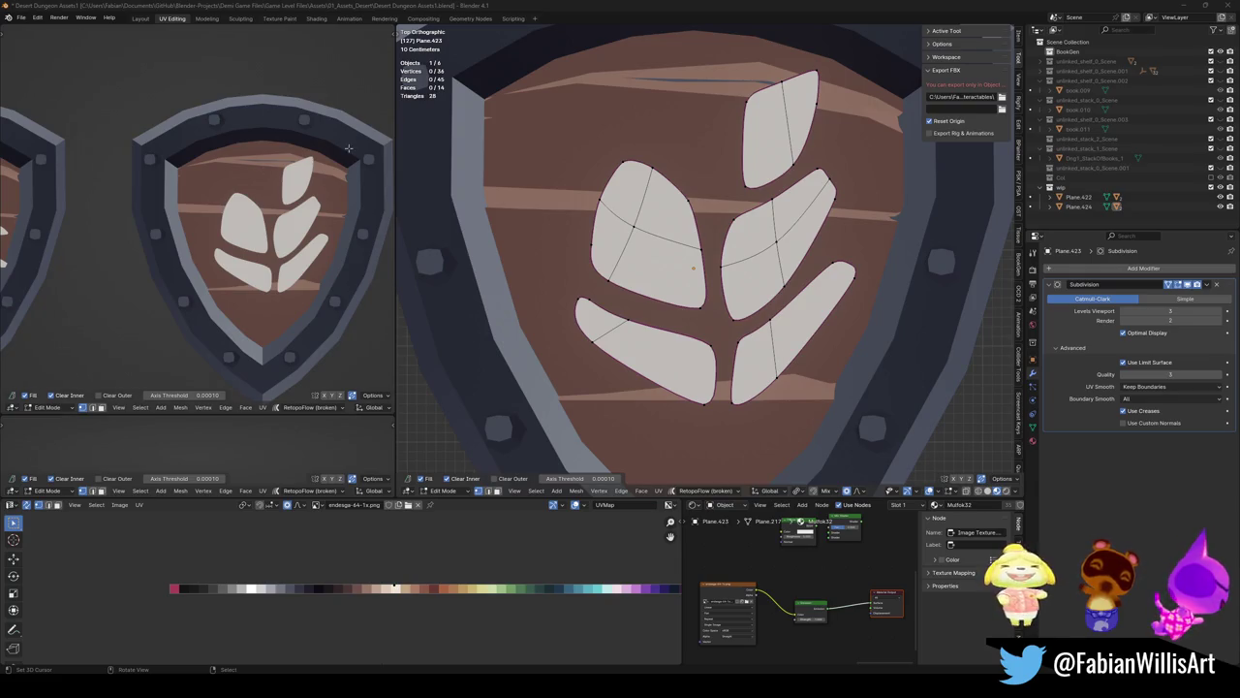
pyautogui.click(712, 290)
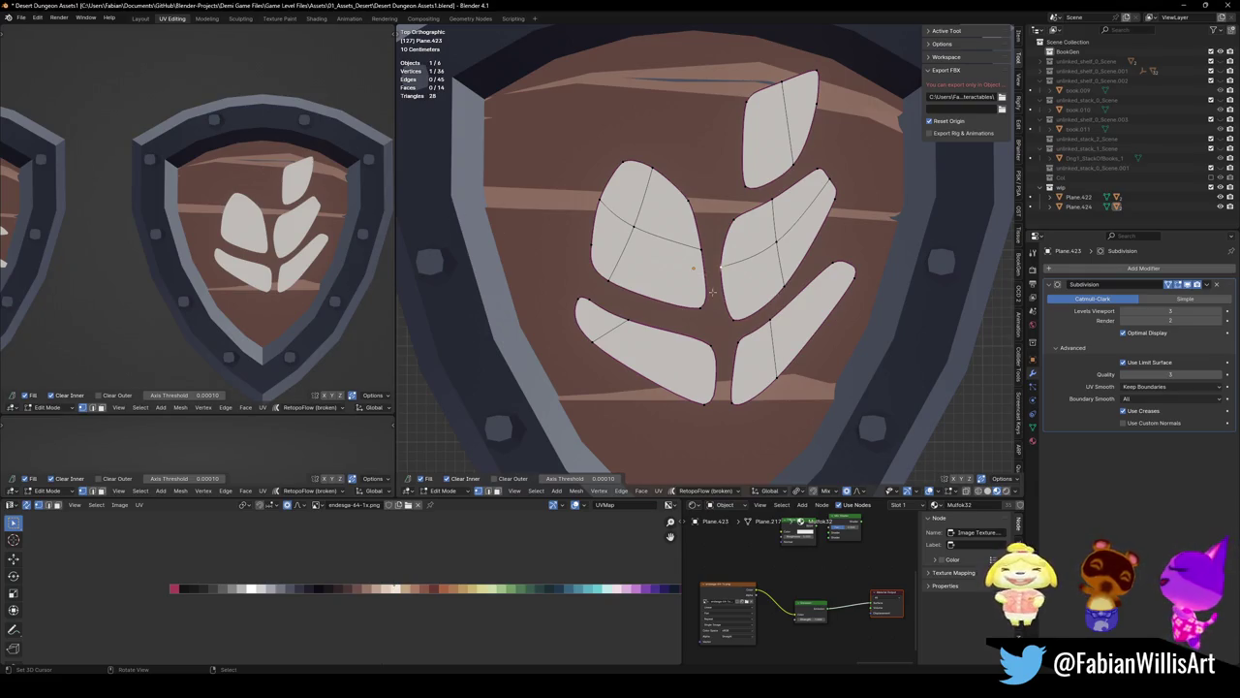
# Select two leaf vertices and a leaf face, leaving the shape unchanged
pyautogui.keyDown('shift'); pyautogui.click(693, 301); pyautogui.keyUp('shift')
pyautogui.press('g')
pyautogui.click(705, 287)
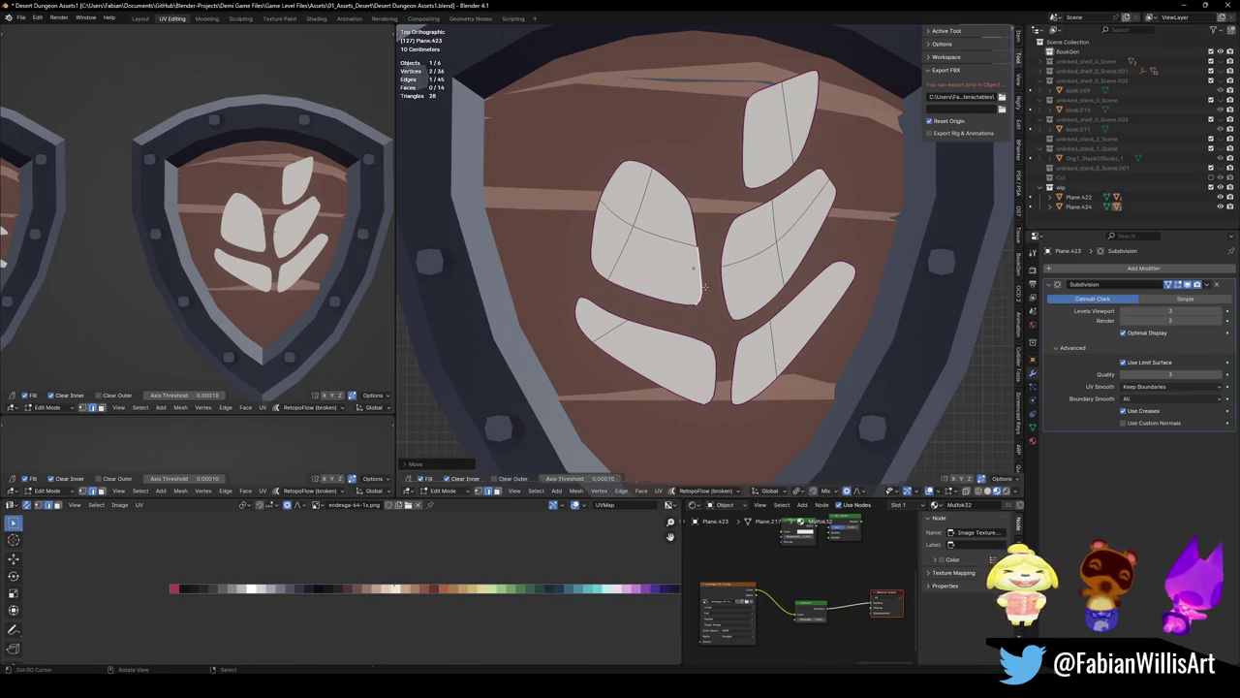
pyautogui.click(662, 213)
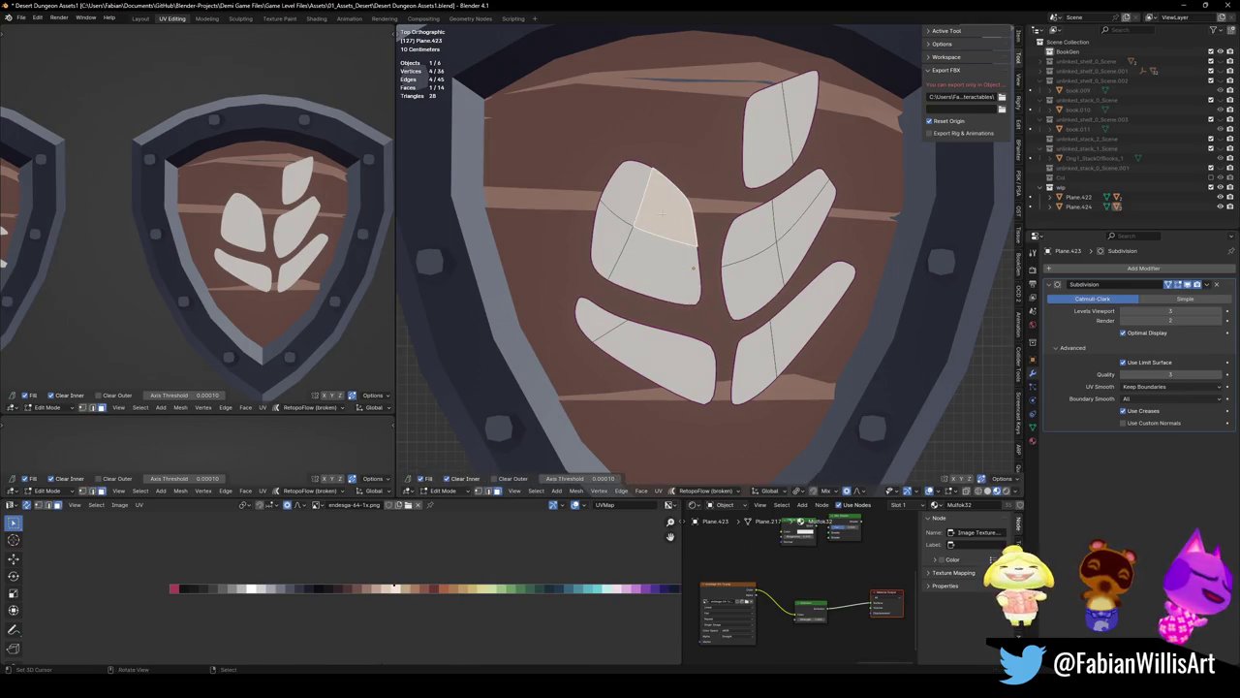
# Duplicate the upper-right leaf, then tilt, shrink and move the copy to the top left
pyautogui.click(775, 117)
pyautogui.hotkey('shift', 'd')
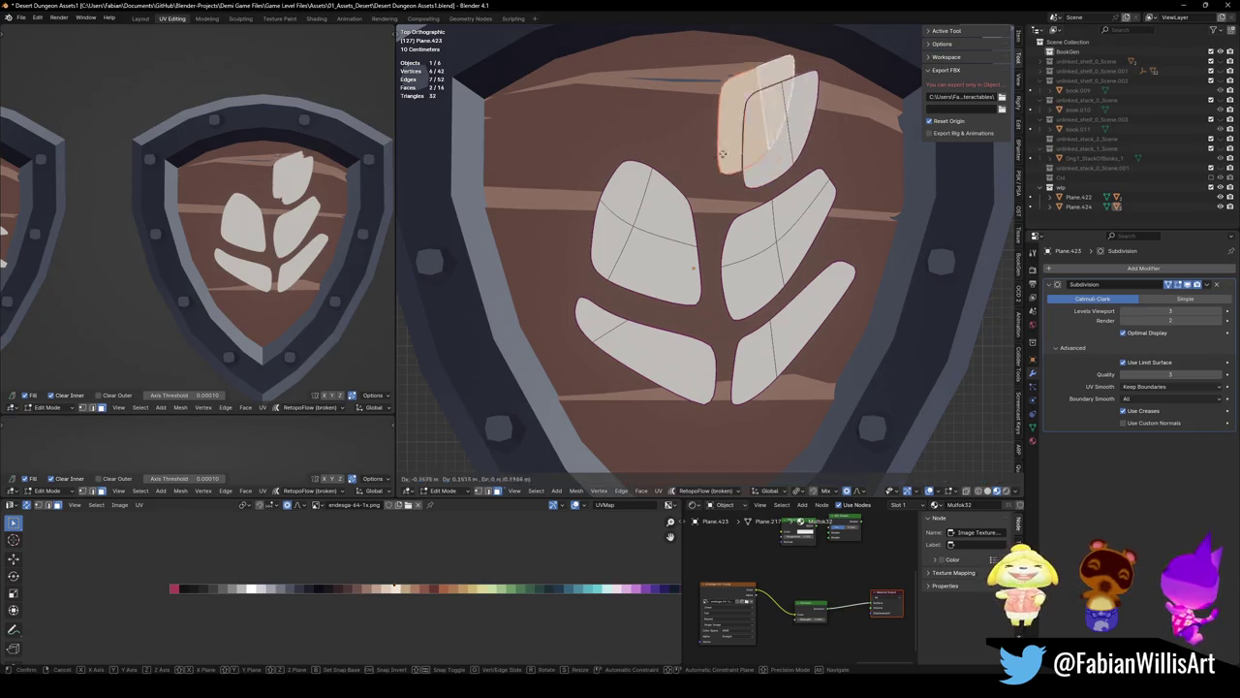
pyautogui.click(676, 163)
pyautogui.press('r')
pyautogui.click(661, 221)
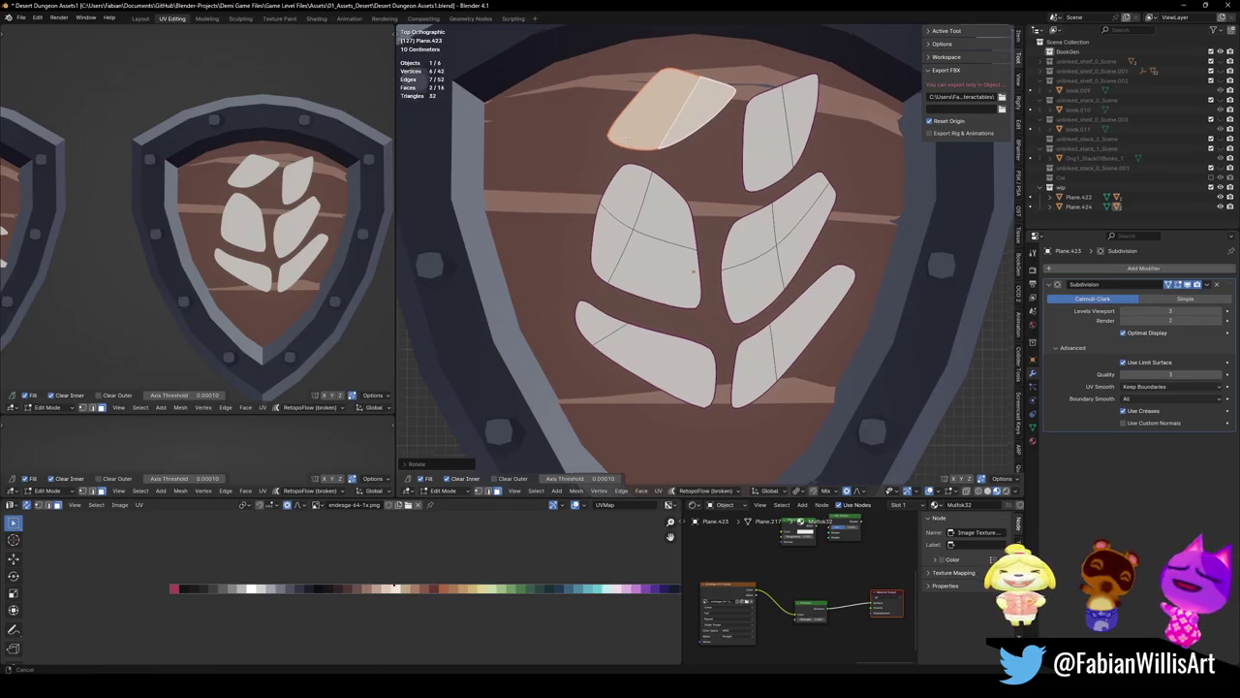
pyautogui.keyDown('shift'); pyautogui.moveTo(614, 155); pyautogui.dragTo(608, 184, button='middle'); pyautogui.keyUp('shift')
pyautogui.press('r')
pyautogui.click(676, 116)
pyautogui.press('s')
pyautogui.click(686, 121)
pyautogui.press('g')
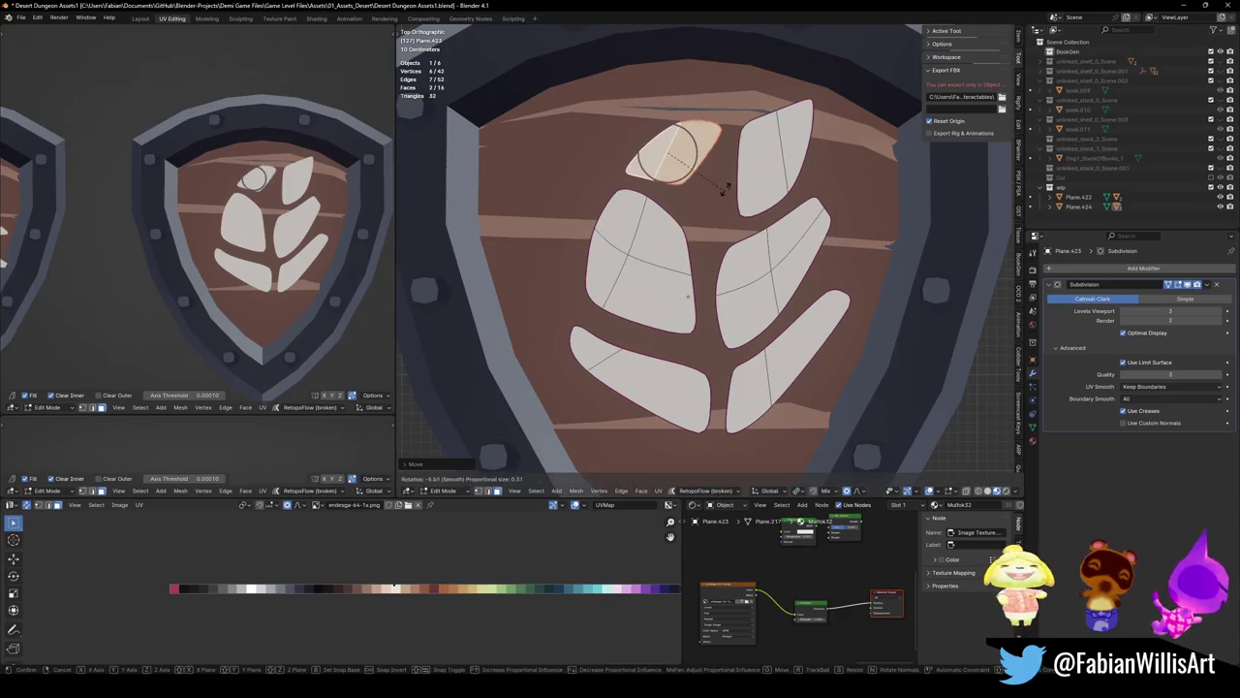
pyautogui.click(693, 145)
# Raise the top-left leaf's left tip and tweak nearby leaf vertices
pyautogui.click(685, 232)
pyautogui.press('g')
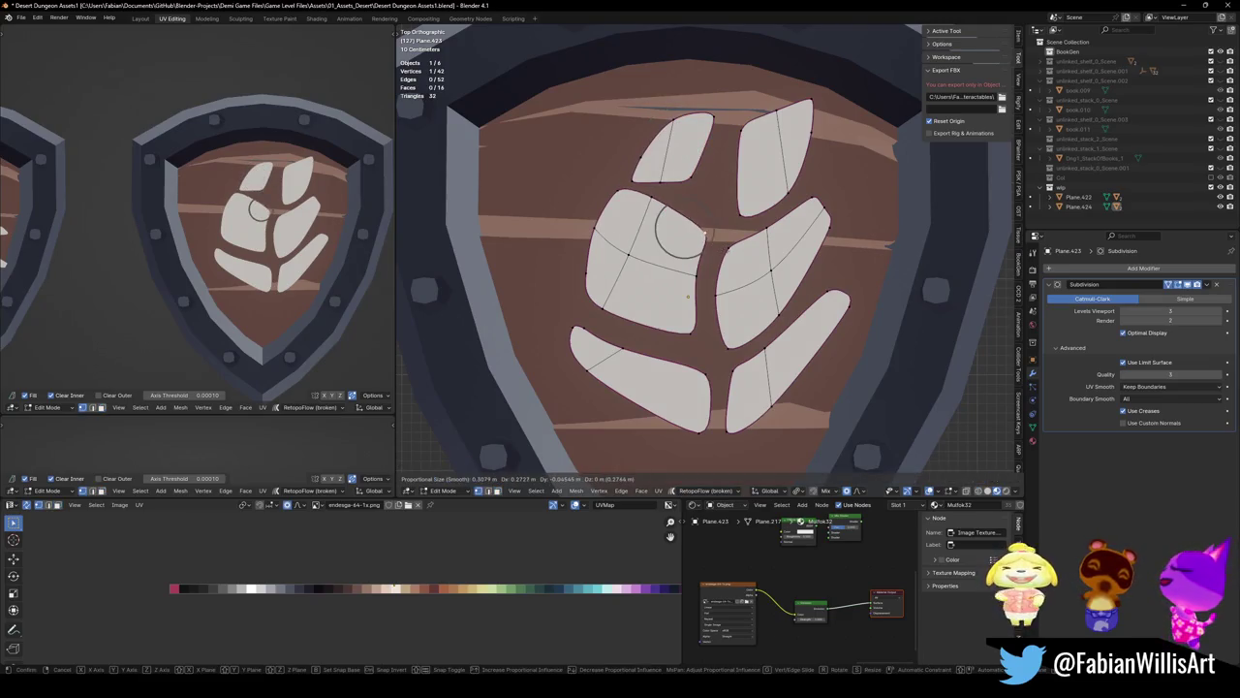
pyautogui.click(715, 245)
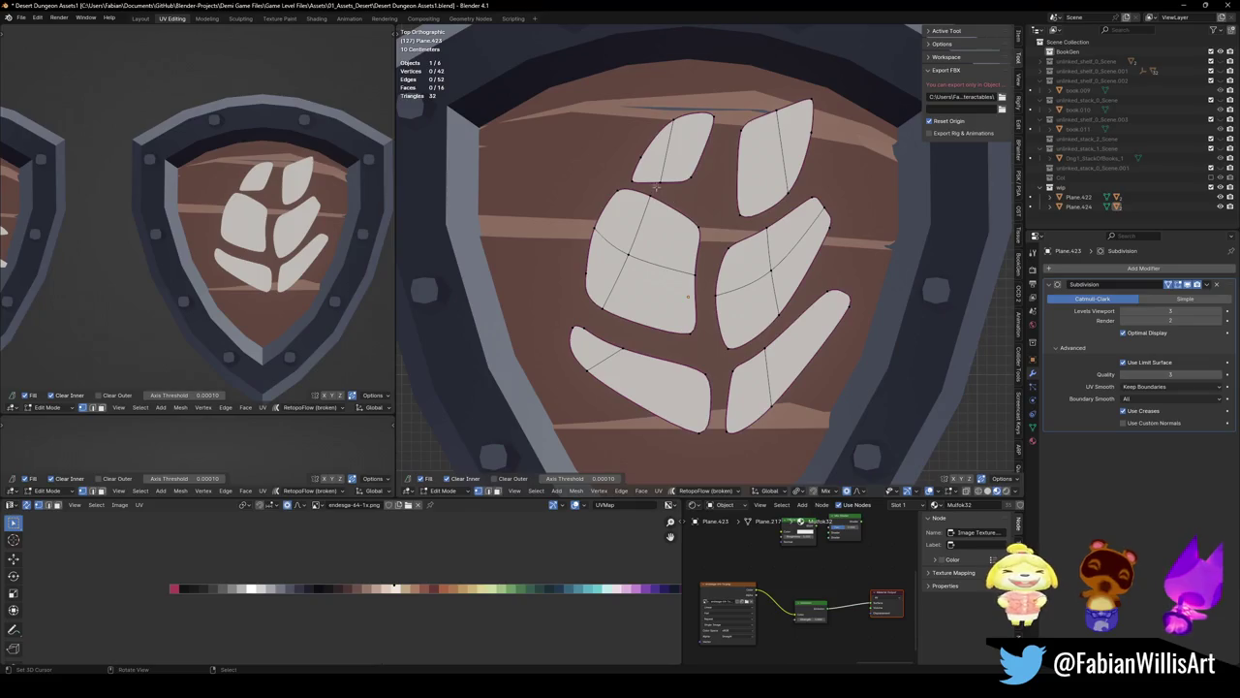
pyautogui.press('g')
pyautogui.click(633, 161)
pyautogui.click(698, 230)
pyautogui.press('g')
pyautogui.click(702, 234)
# Shift the whole emblem mesh slightly, then clear the selection
pyautogui.press('a')
pyautogui.press('g')
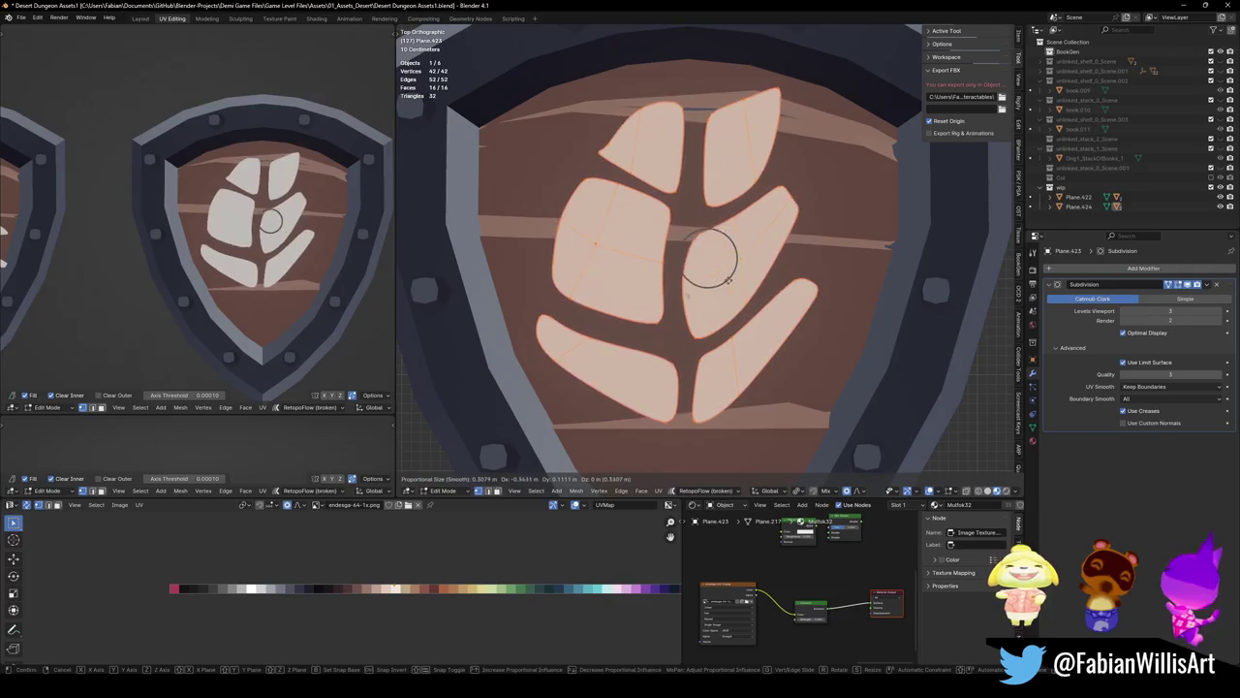
pyautogui.click(743, 283)
pyautogui.hotkey('alt', 'a')
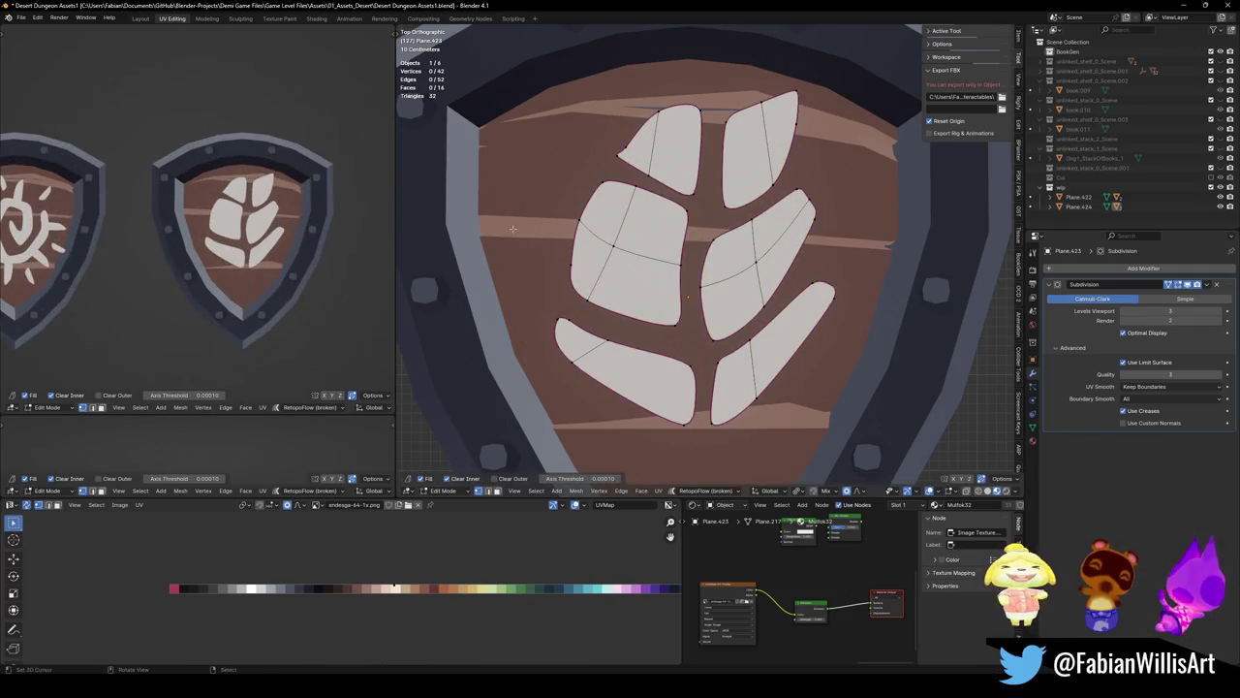
# Reshape the top-left leaf's tip and make the top-left leaf piece smaller
pyautogui.press('g')
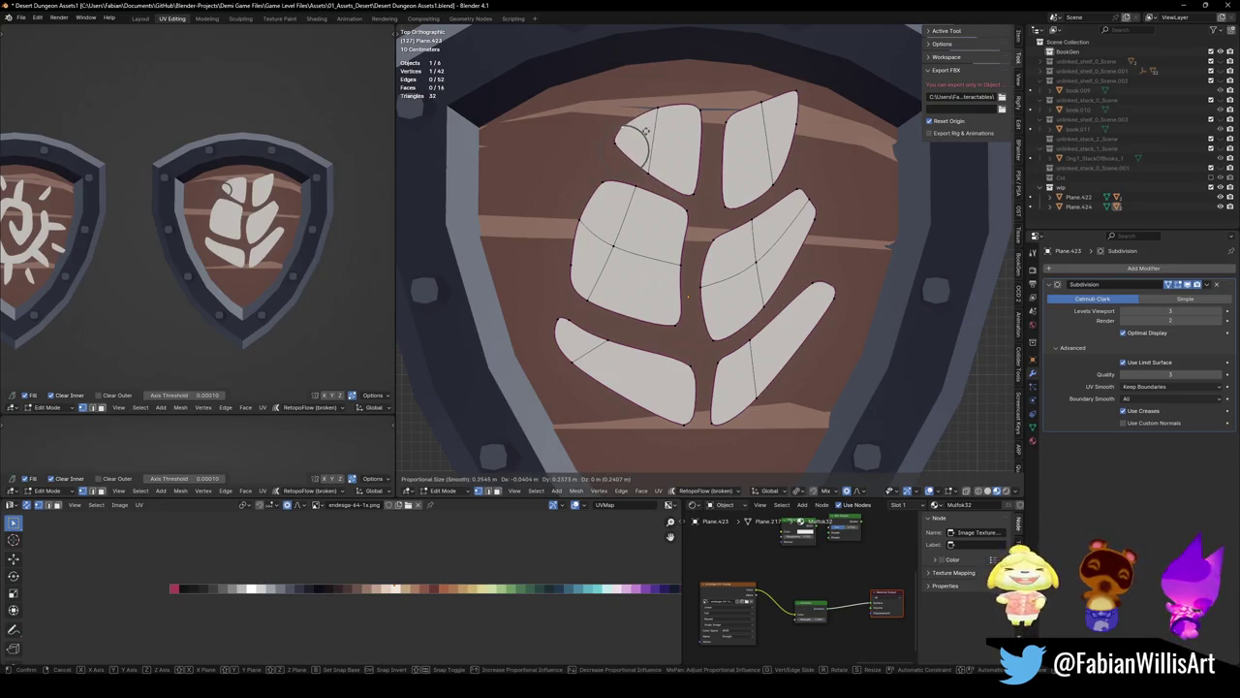
pyautogui.click(646, 131)
pyautogui.hotkey('ctrl', 'l')
pyautogui.press('g')
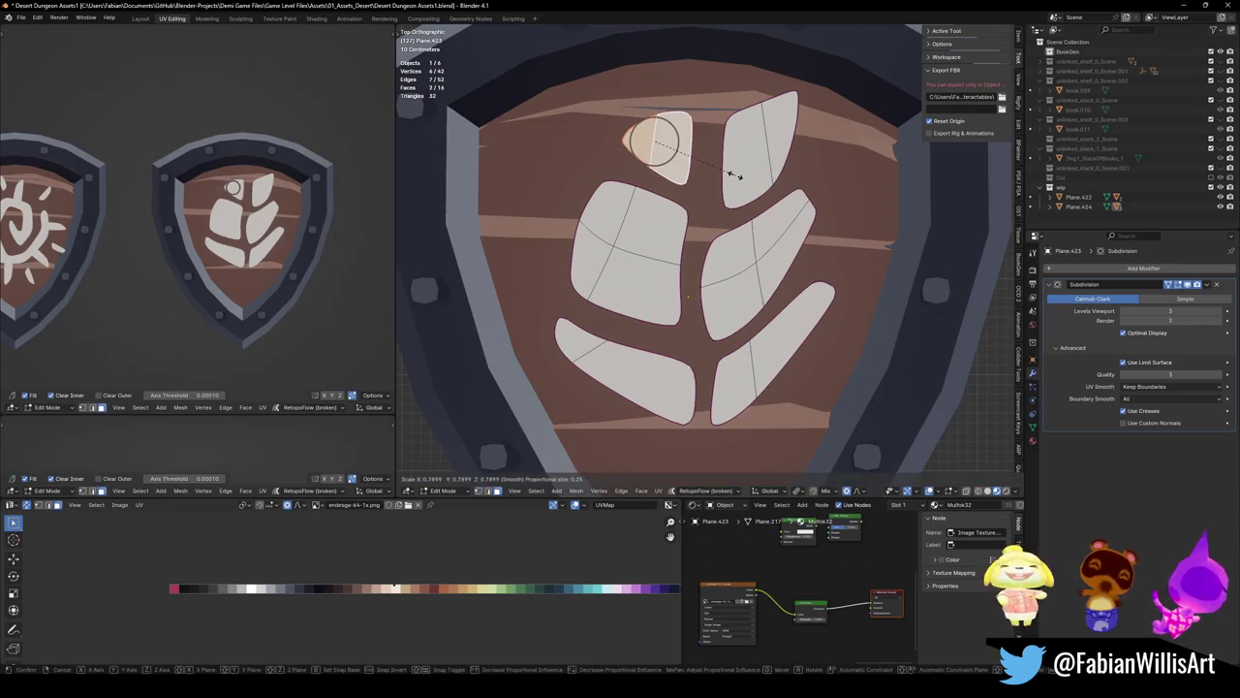
pyautogui.click(746, 180)
pyautogui.hotkey('alt', 'a')
# Make the top-right leaf piece smaller
pyautogui.click(754, 167)
pyautogui.hotkey('ctrl', 'l')
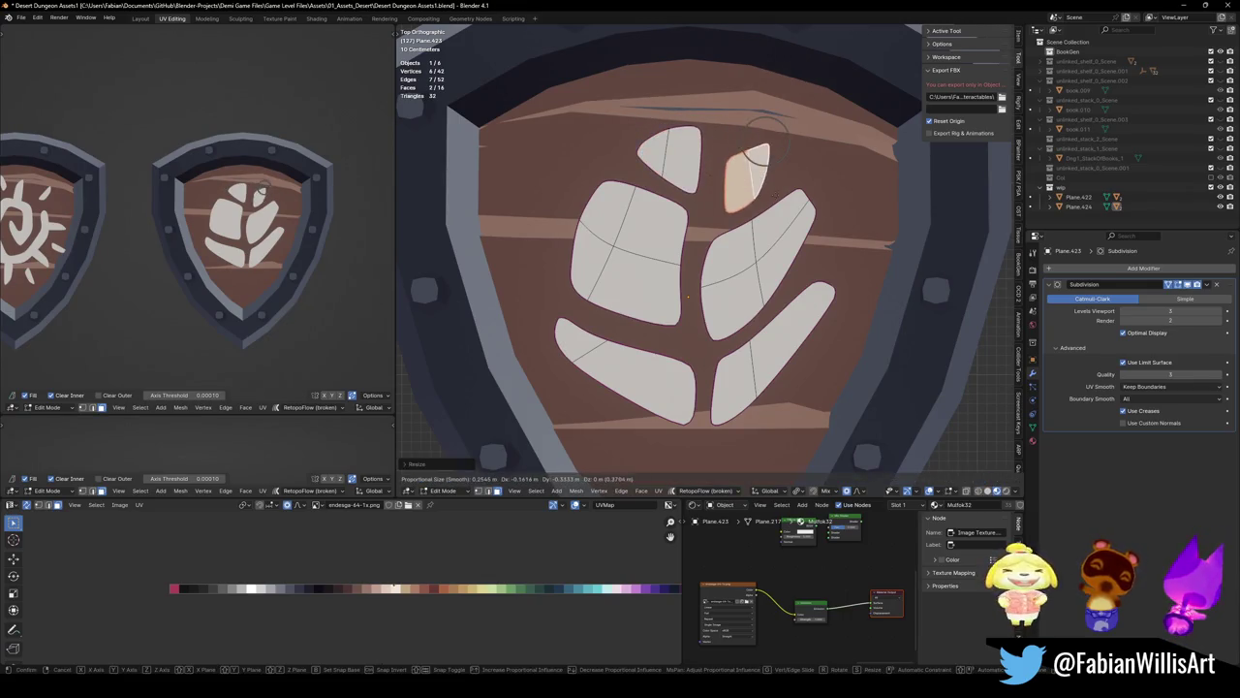
pyautogui.click(748, 191)
pyautogui.click(749, 191)
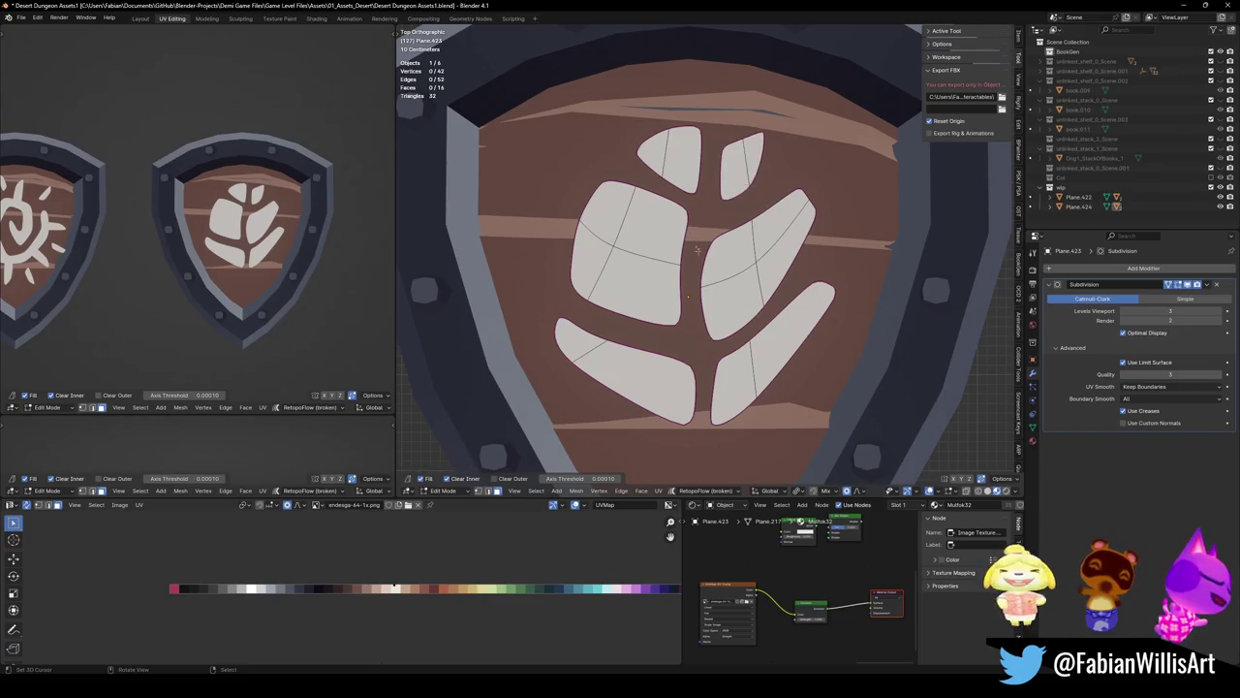
# In vertex mode, move the right leaf's upper tip vertices with smooth falloff to reshape it
pyautogui.press('1')
pyautogui.click(811, 207)
pyautogui.press('g')
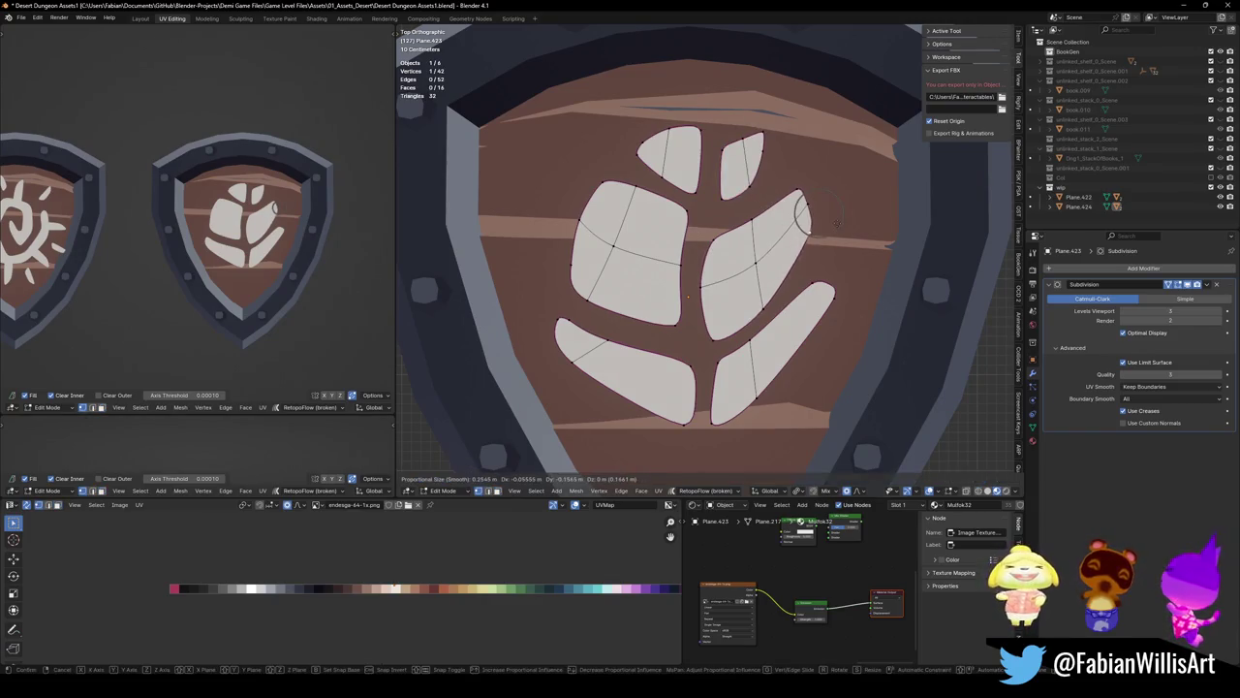
pyautogui.click(802, 203)
pyautogui.press('g')
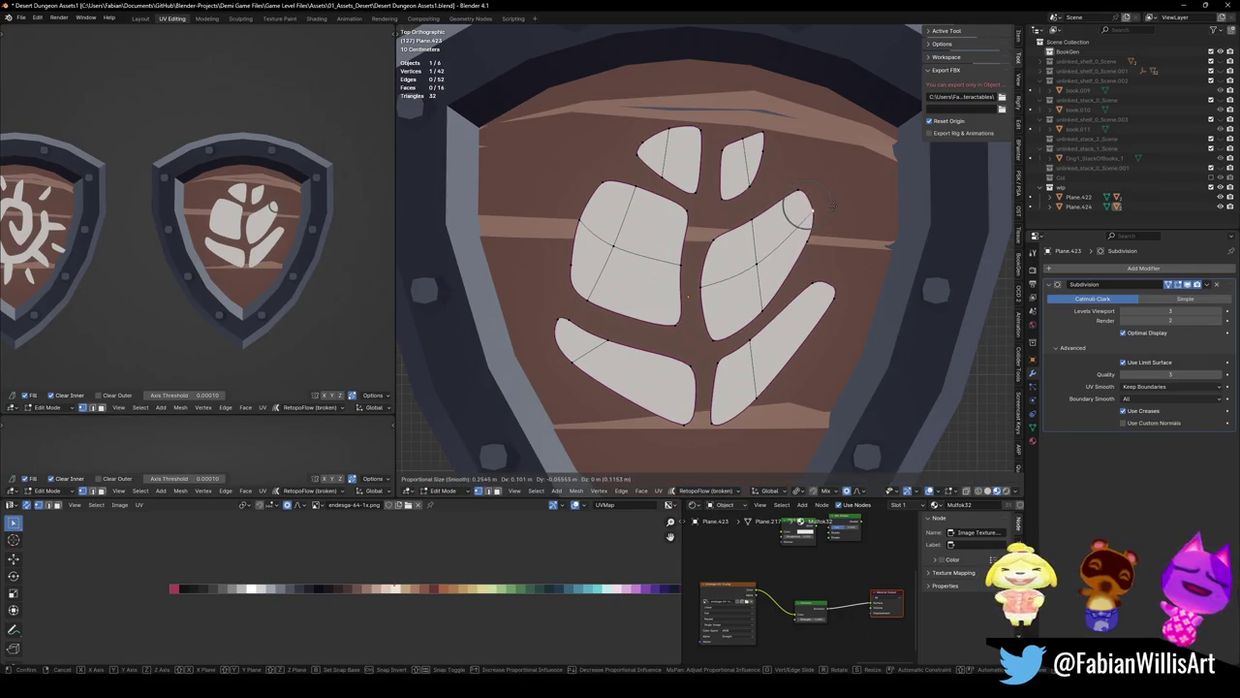
pyautogui.click(812, 200)
pyautogui.click(717, 221)
pyautogui.press('g')
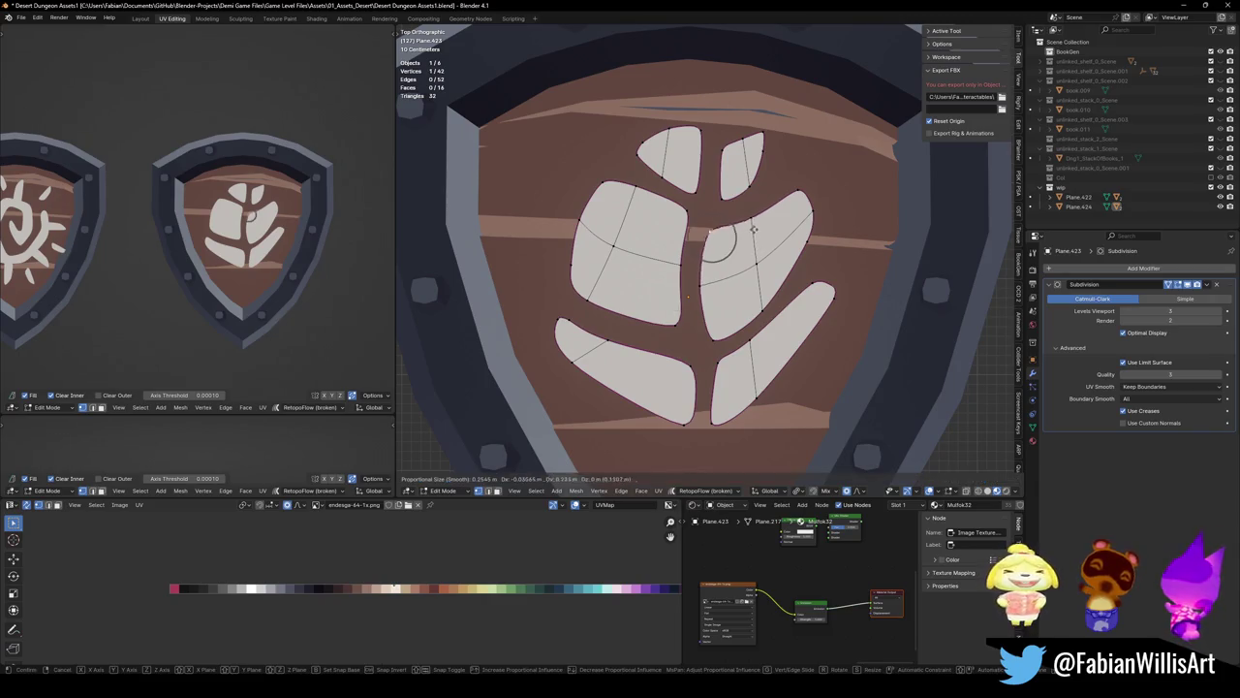
pyautogui.click(717, 221)
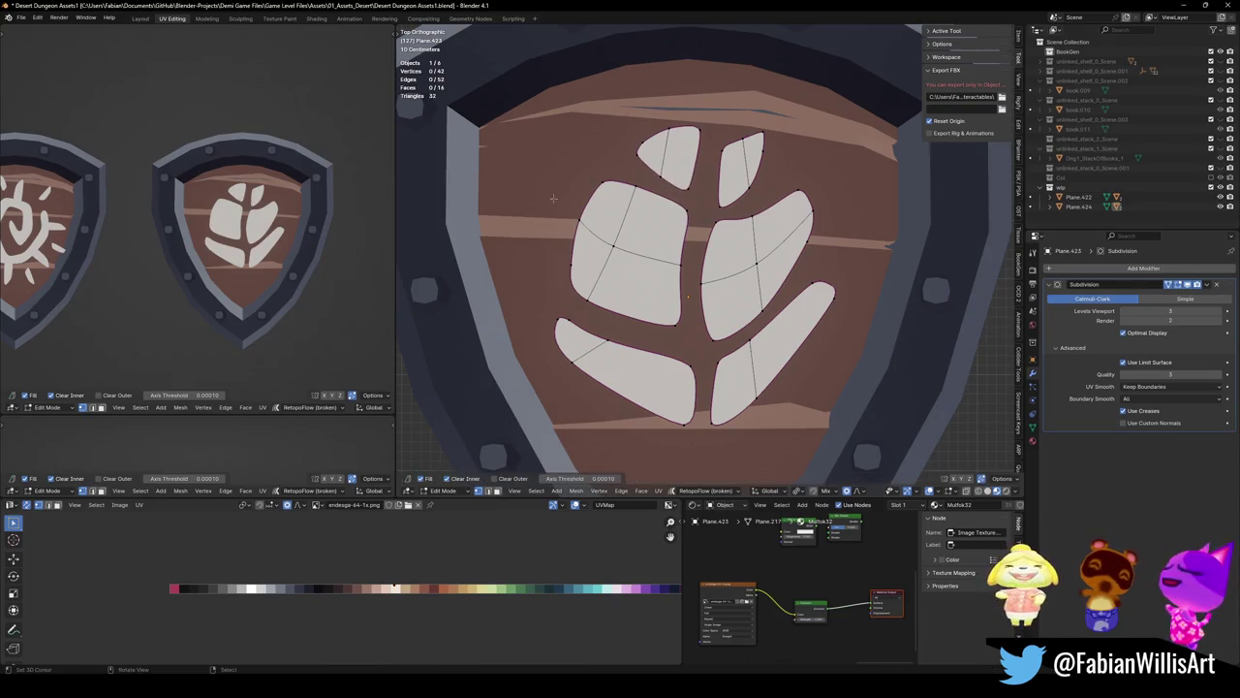
# Revert the lower-left leaf change and select all the other leaves
pyautogui.scroll(-5, 376, 239)
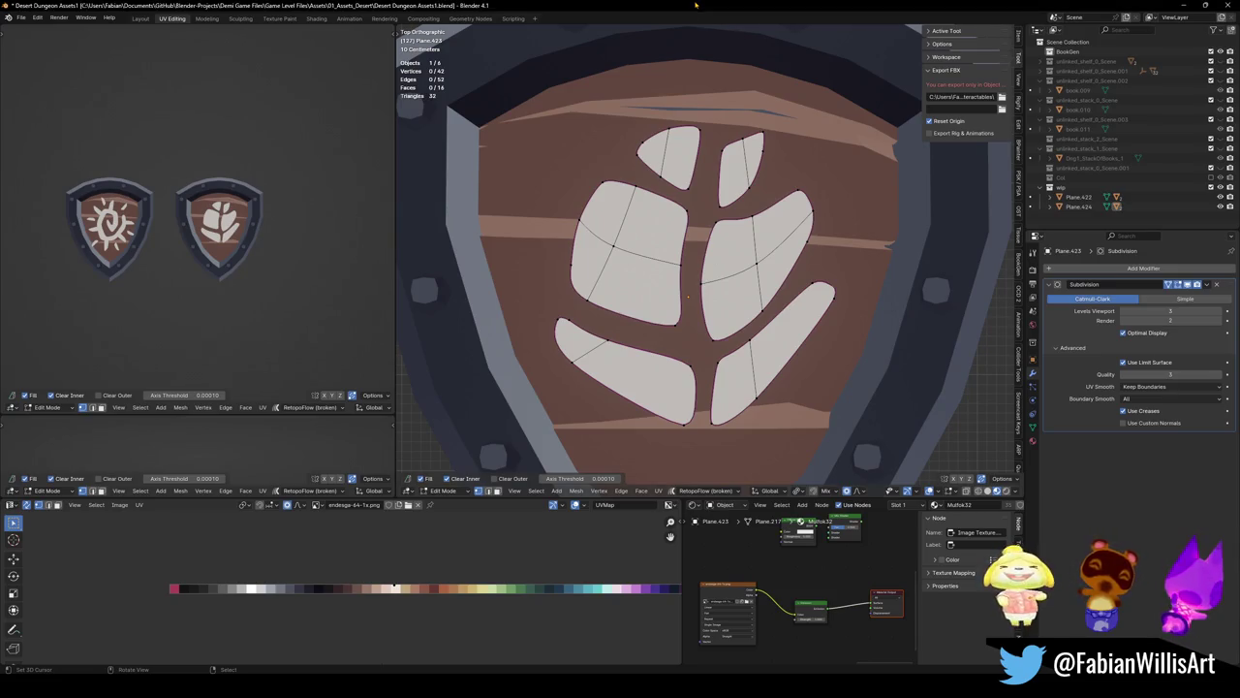
pyautogui.keyDown('shift'); pyautogui.moveTo(689, 296); pyautogui.dragTo(678, 293, button='middle'); pyautogui.keyUp('shift')
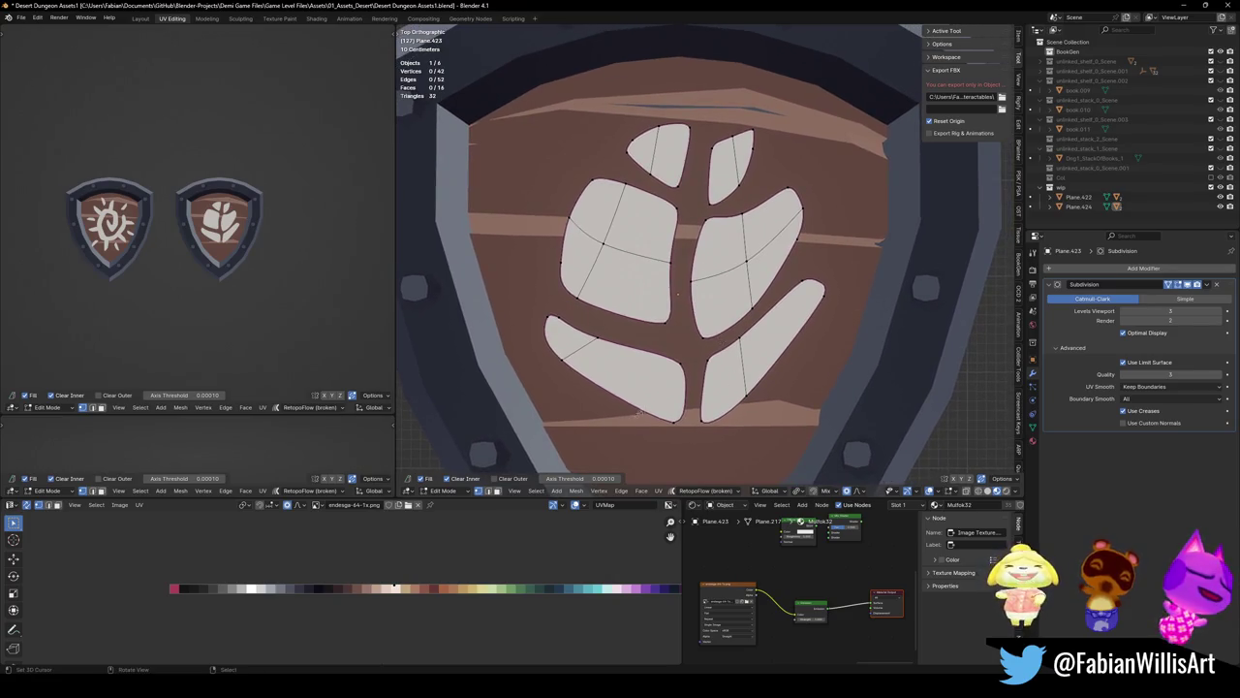
pyautogui.hotkey('ctrl', 'z')
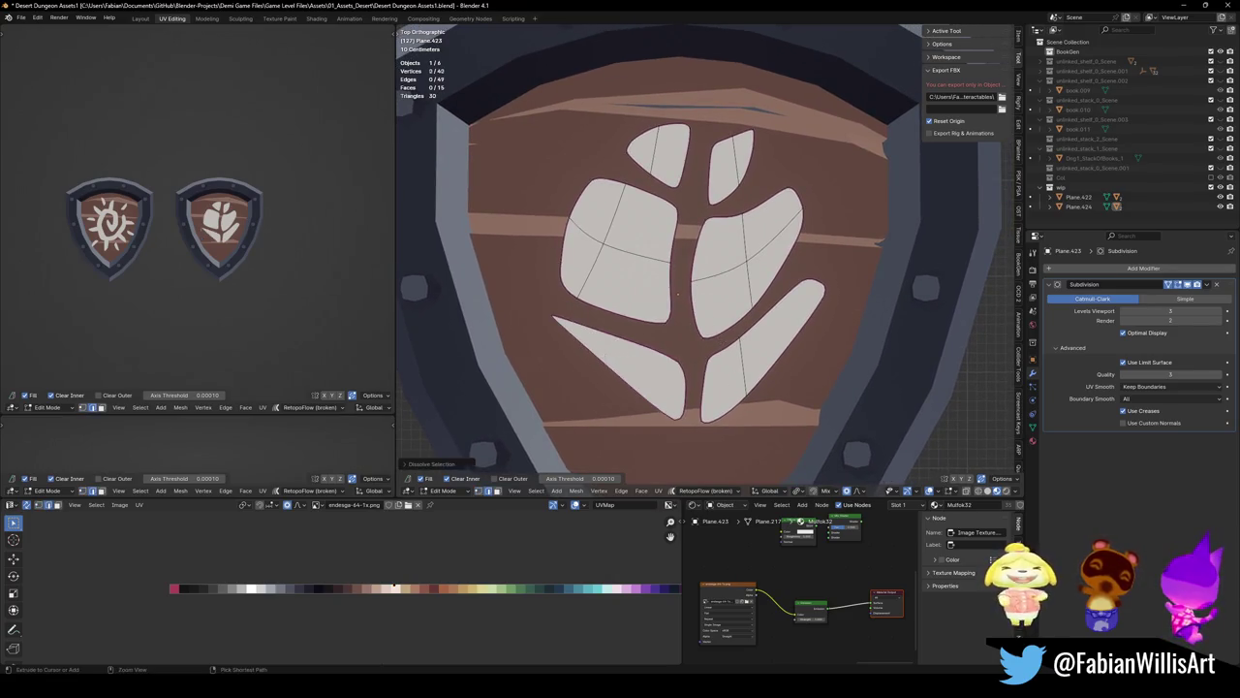
pyautogui.hotkey('ctrl', 'z')
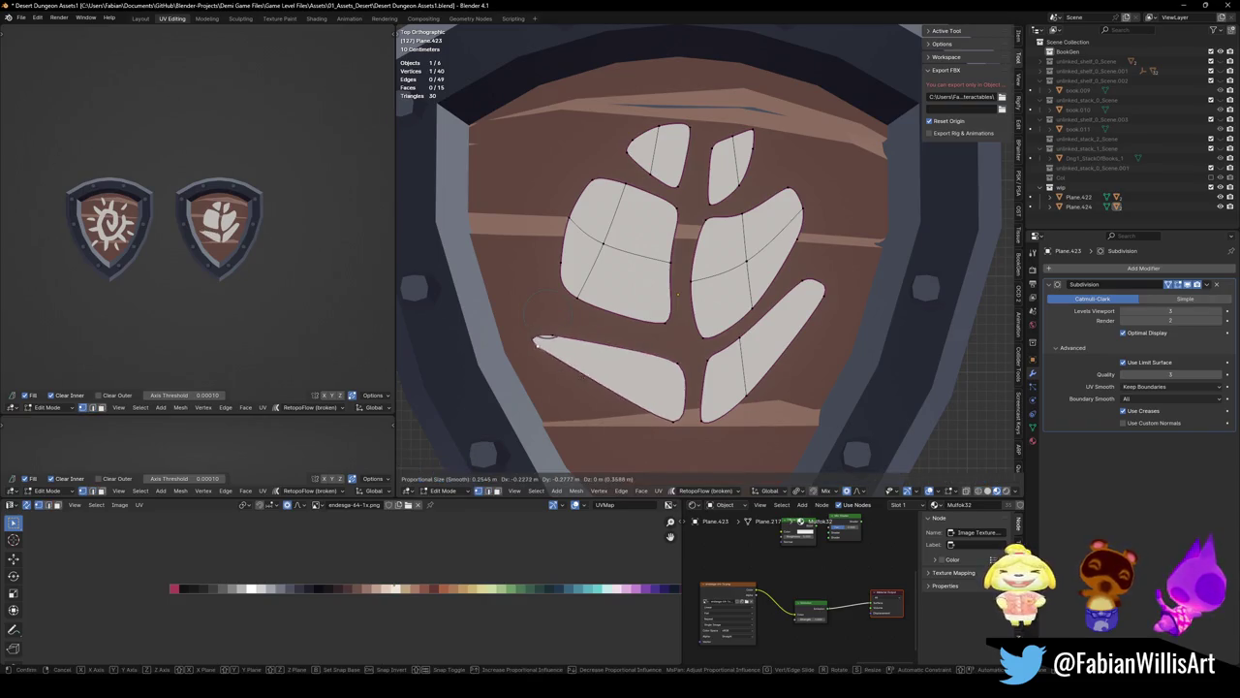
pyautogui.hotkey('ctrl', 'i')
# Delete the other leaf faces, then rotate the remaining leaf upright and thin it along X
pyautogui.press('x')
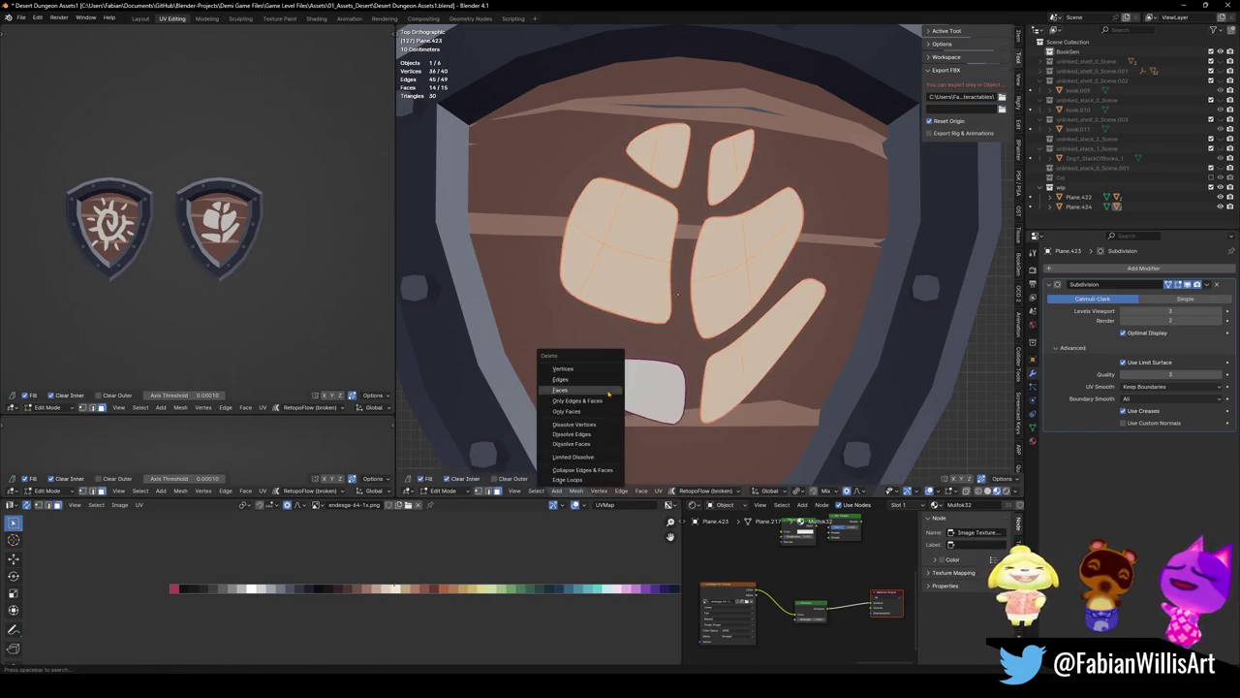
pyautogui.click(601, 391)
pyautogui.press('r')
pyautogui.click(678, 422)
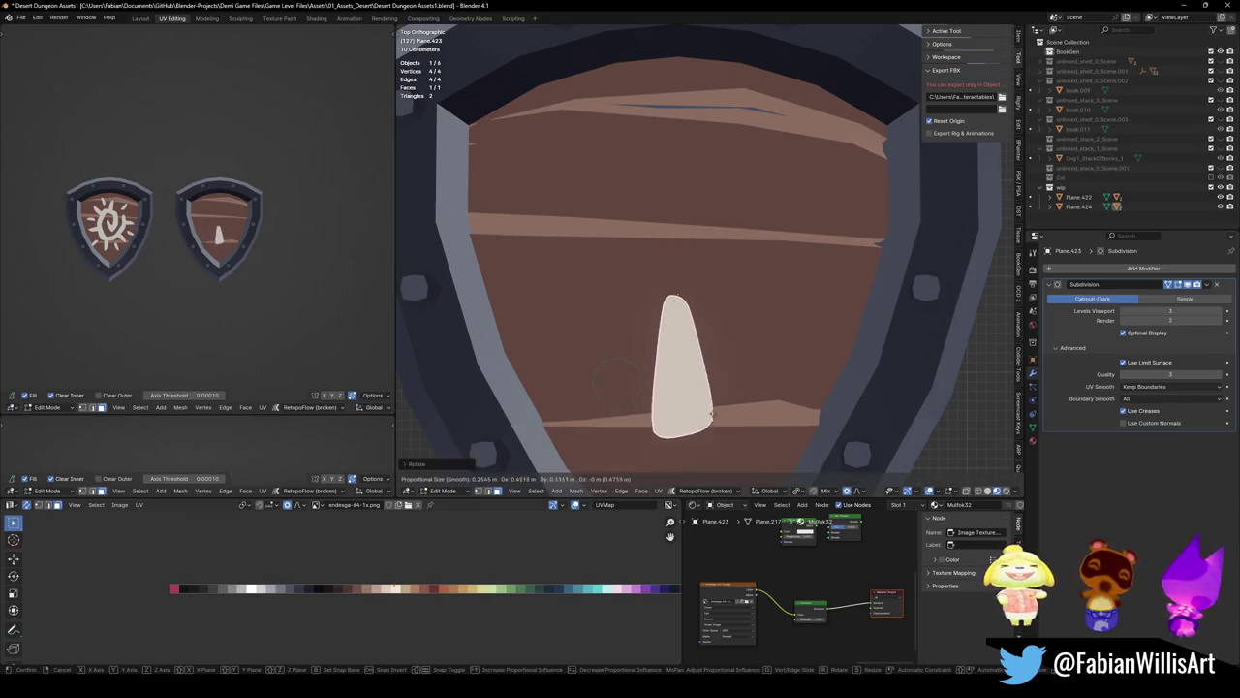
pyautogui.press('s')
pyautogui.press('x')
pyautogui.click(687, 427)
pyautogui.click(692, 446)
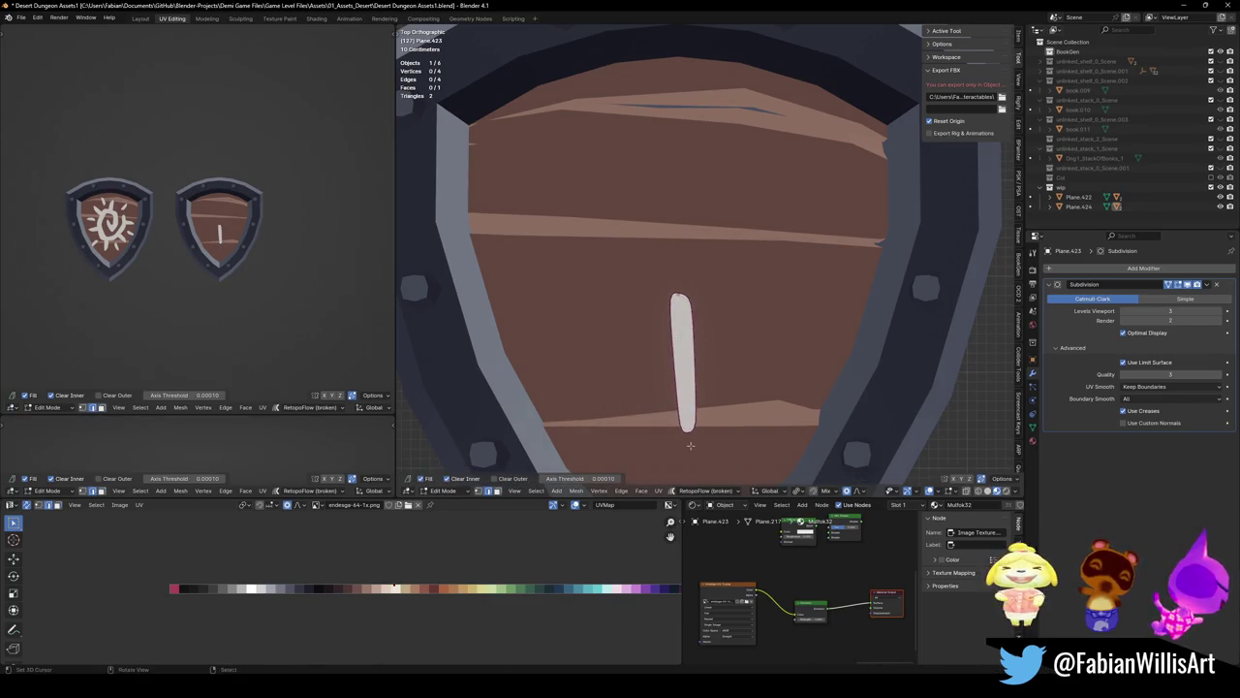
# Lower and lean the leaf's top, then extrude a rotated tip section upward
pyautogui.press('g')
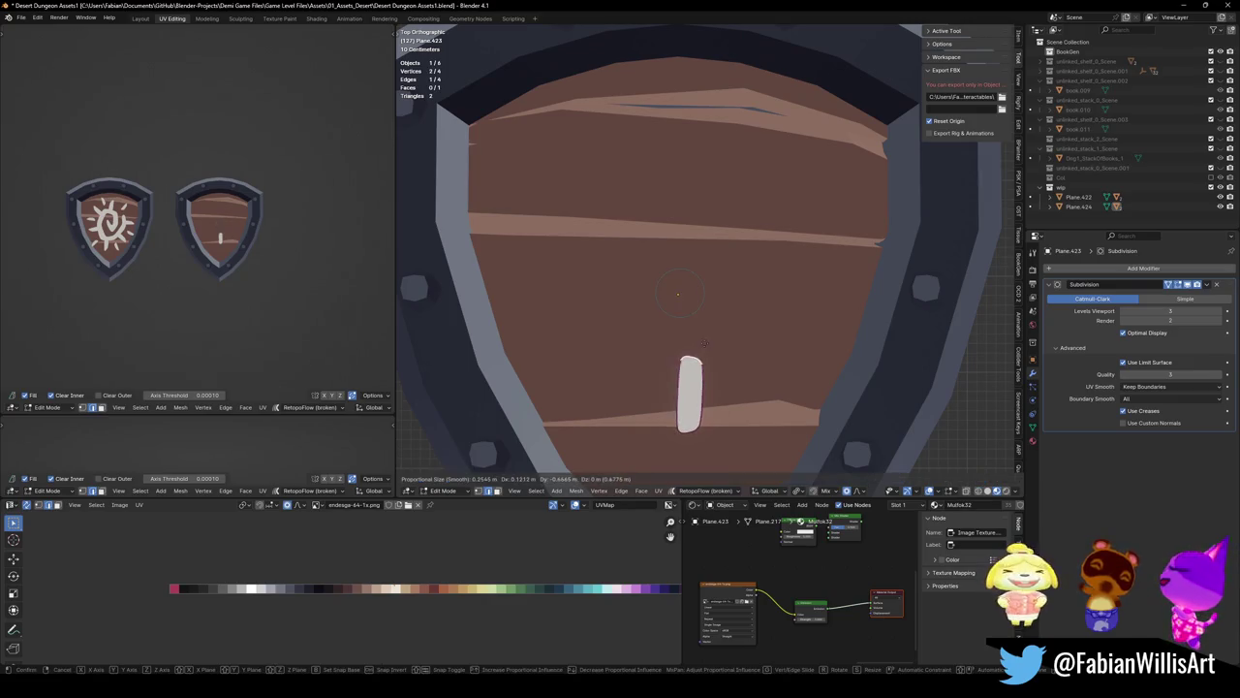
pyautogui.click(716, 341)
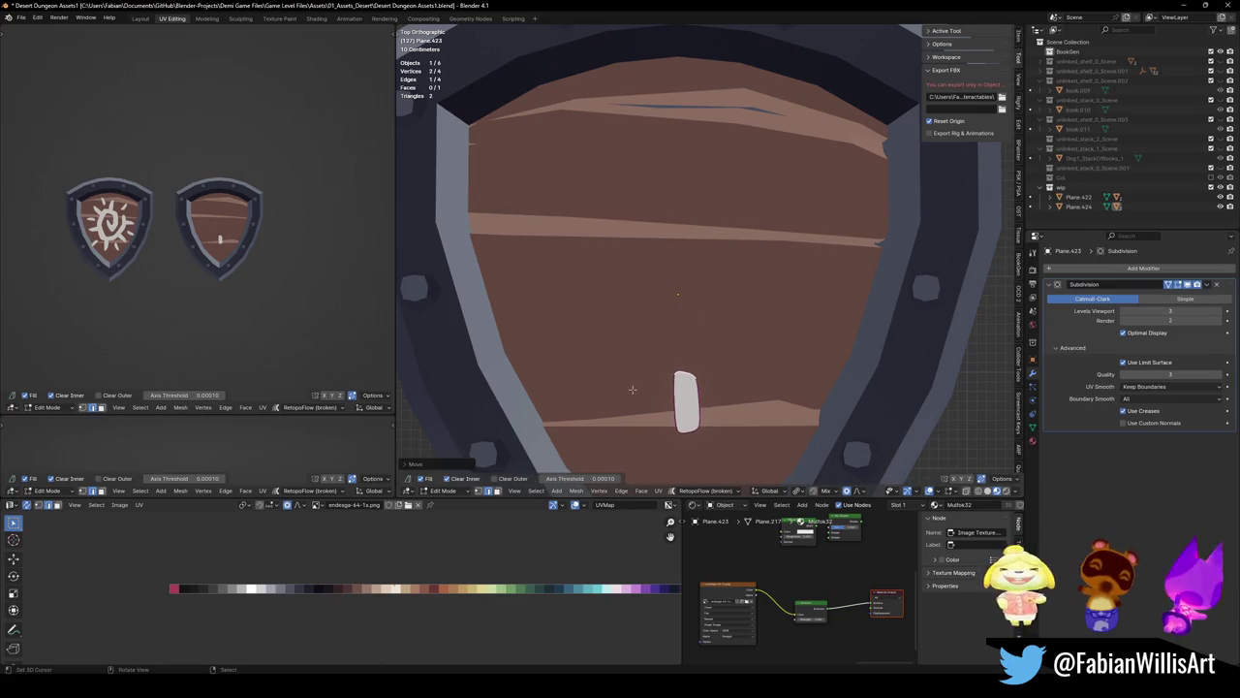
pyautogui.press('g')
pyautogui.click(720, 371)
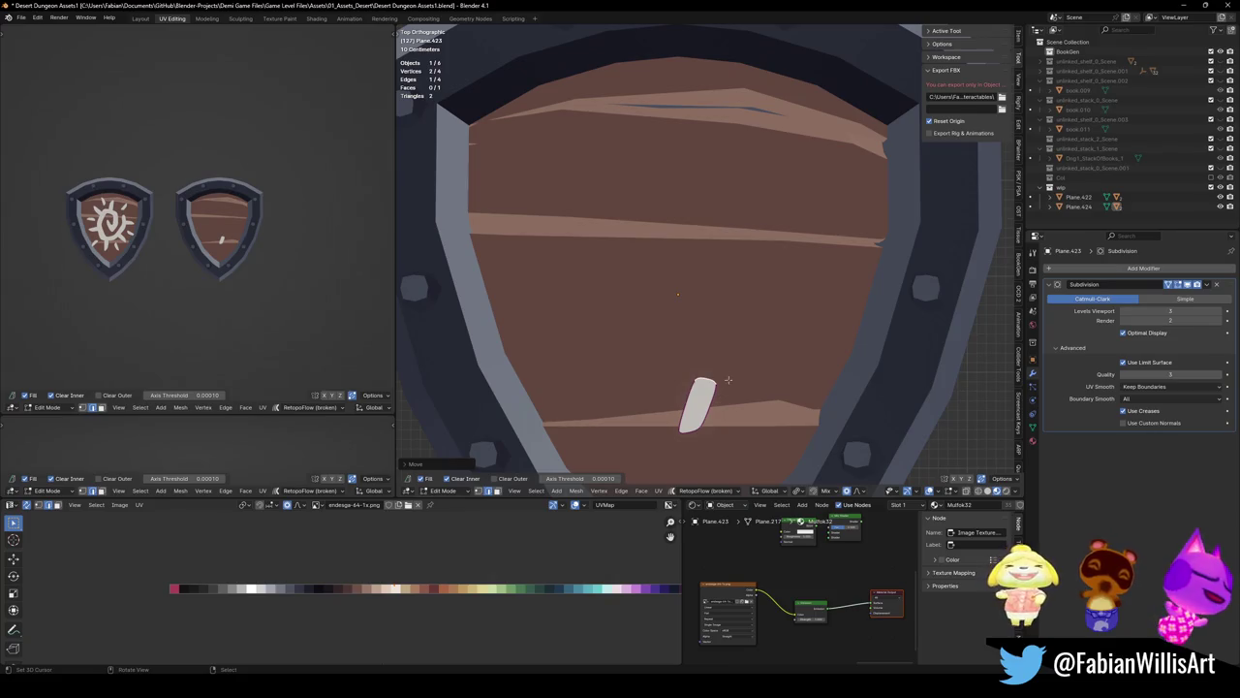
pyautogui.press('e')
pyautogui.click(746, 296)
pyautogui.press('r')
pyautogui.click(759, 270)
# Reposition the tip vertex and crease the stroke's side edges
pyautogui.click(717, 302)
pyautogui.press('g')
pyautogui.click(736, 303)
pyautogui.keyDown('alt'); pyautogui.click(736, 303); pyautogui.keyUp('alt')
pyautogui.hotkey('shift', 'e')
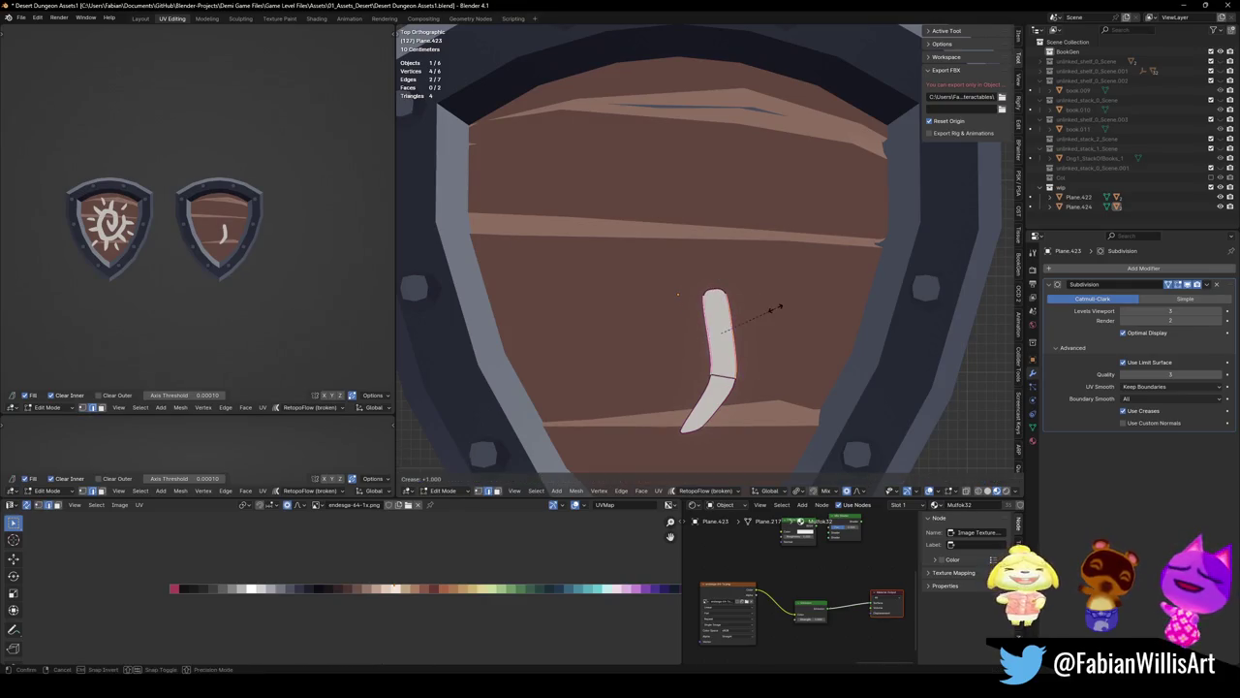
pyautogui.click(748, 315)
# Lower the tip vertex and resize the stroke's tip
pyautogui.click(714, 293)
pyautogui.press('g')
pyautogui.click(727, 308)
pyautogui.hotkey('alt', 'a')
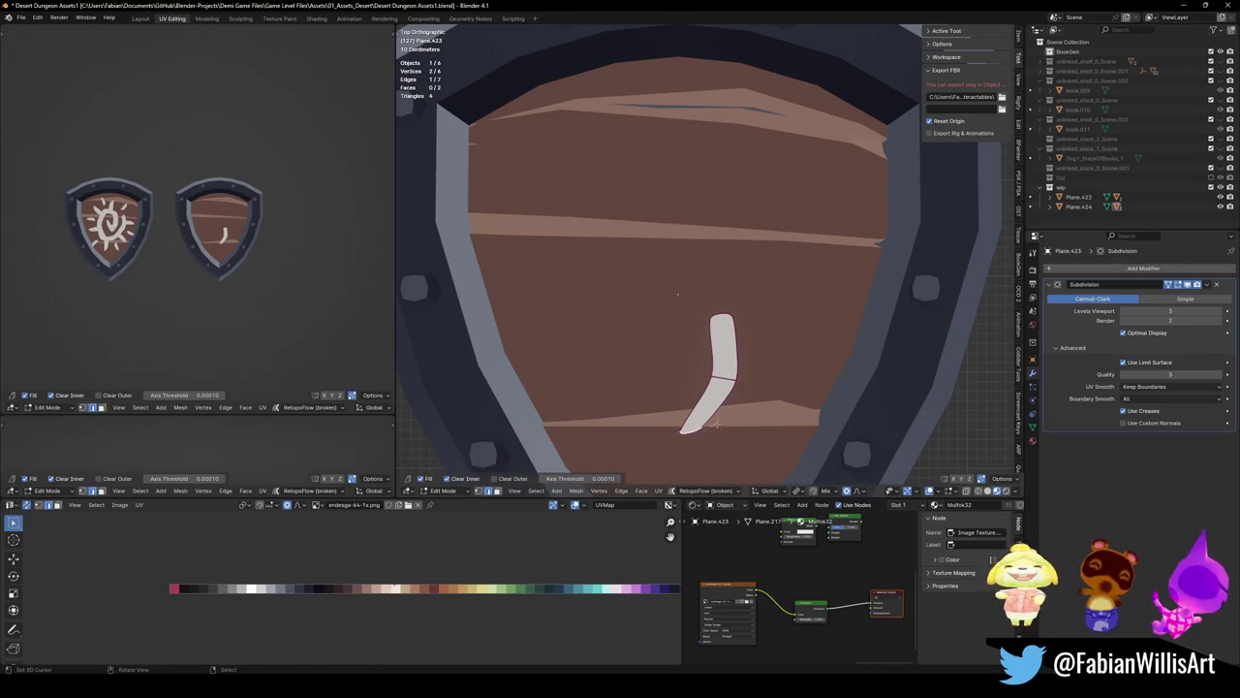
pyautogui.press('s')
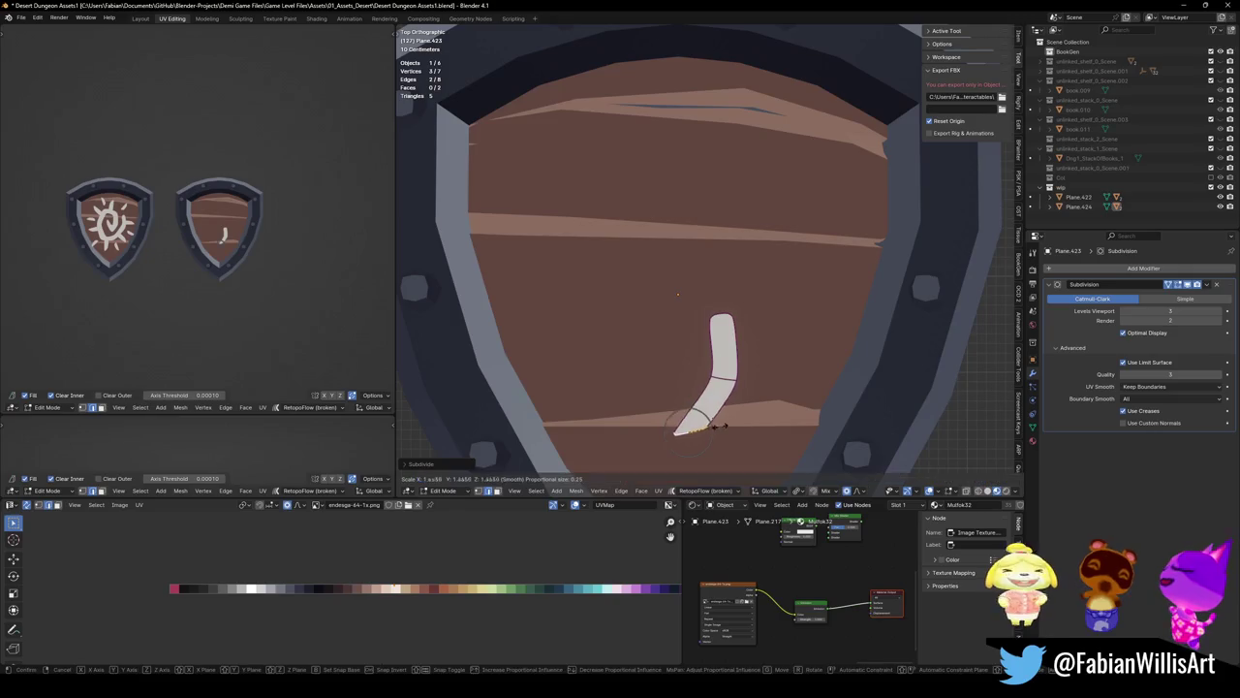
pyautogui.click(714, 421)
# Crease another edge of the stroke and move it upward
pyautogui.click(714, 428)
pyautogui.click(723, 377)
pyautogui.hotkey('shift', 'e')
pyautogui.click(736, 375)
pyautogui.press('g')
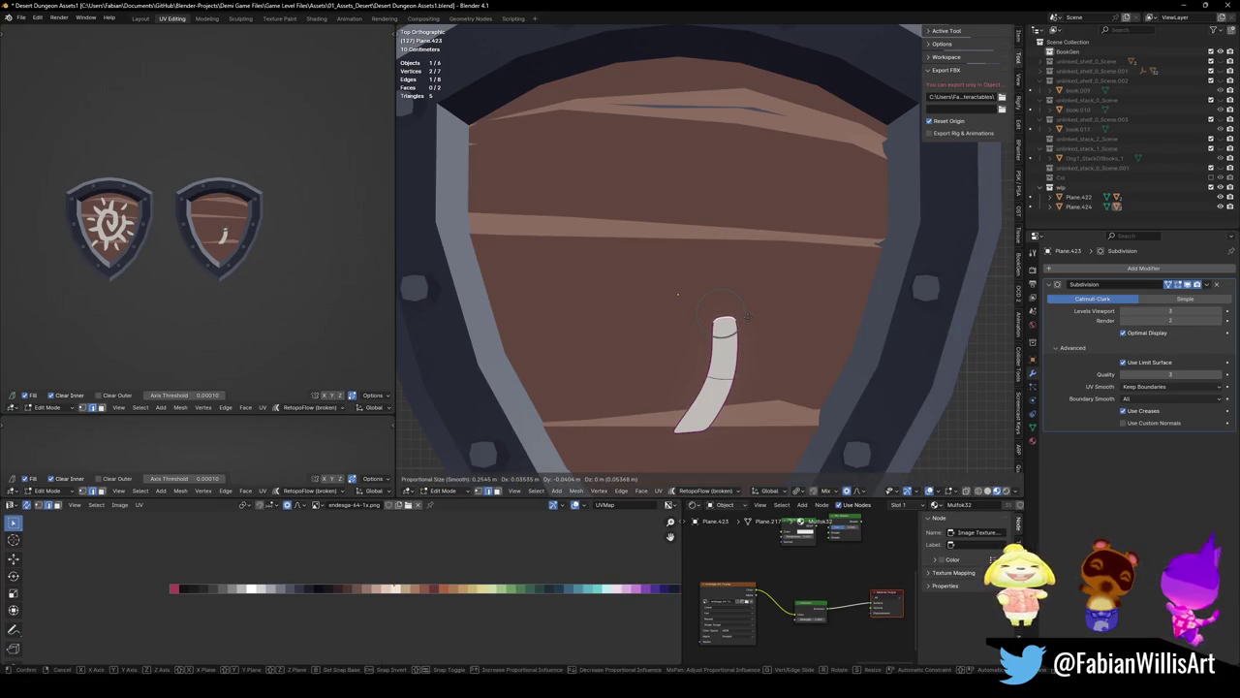
pyautogui.click(748, 316)
# Duplicate the stroke up and left, then bend the copy above the lower stroke
pyautogui.press('a')
pyautogui.hotkey('shift', 'd')
pyautogui.click(678, 295)
pyautogui.press('r')
pyautogui.click(725, 319)
pyautogui.press('g')
pyautogui.click(731, 284)
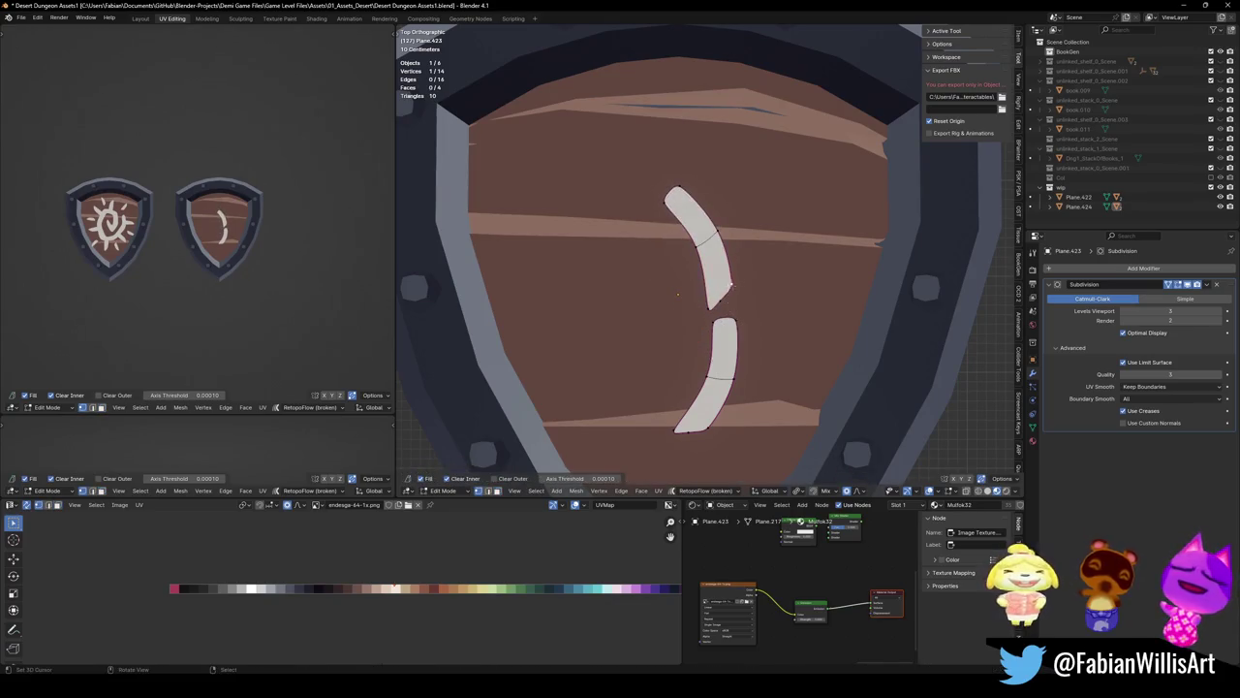
# Dissolve the stray vertex and the lower stroke's tip point
pyautogui.hotkey('ctrl', 'x')
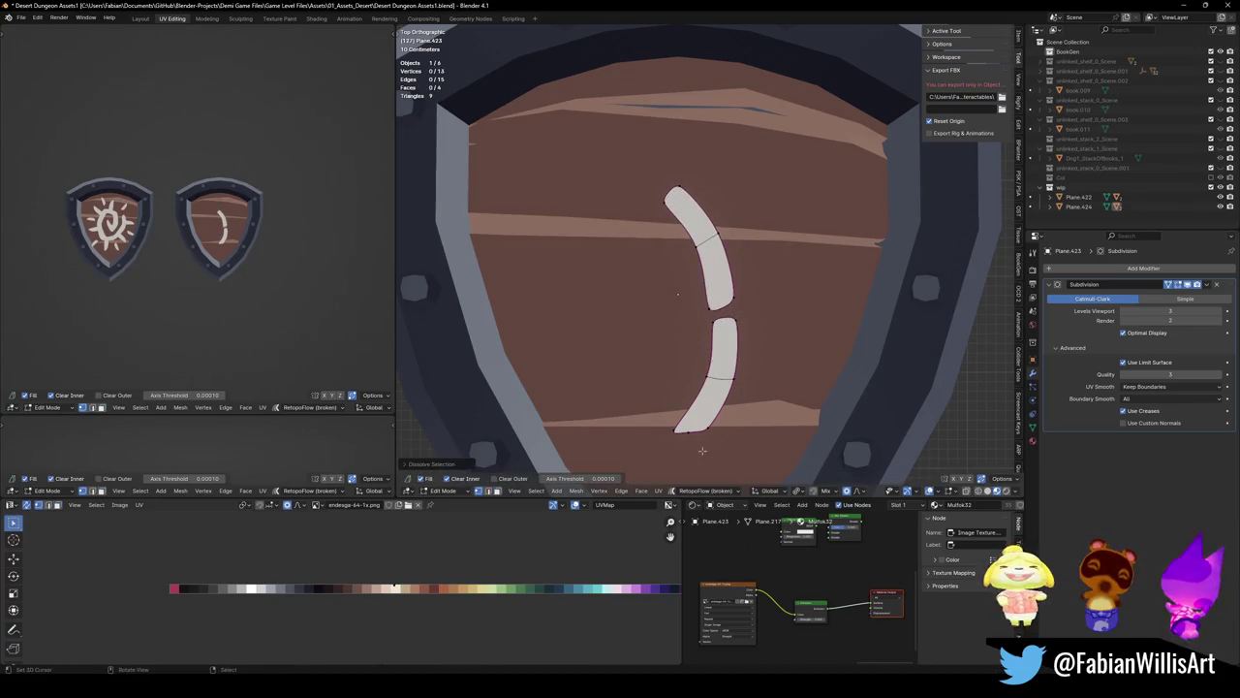
pyautogui.click(682, 430)
pyautogui.hotkey('ctrl', 'x')
# Select the whole upper stroke and shift it up and to the left
pyautogui.moveTo(689, 231); pyautogui.dragTo(741, 315)
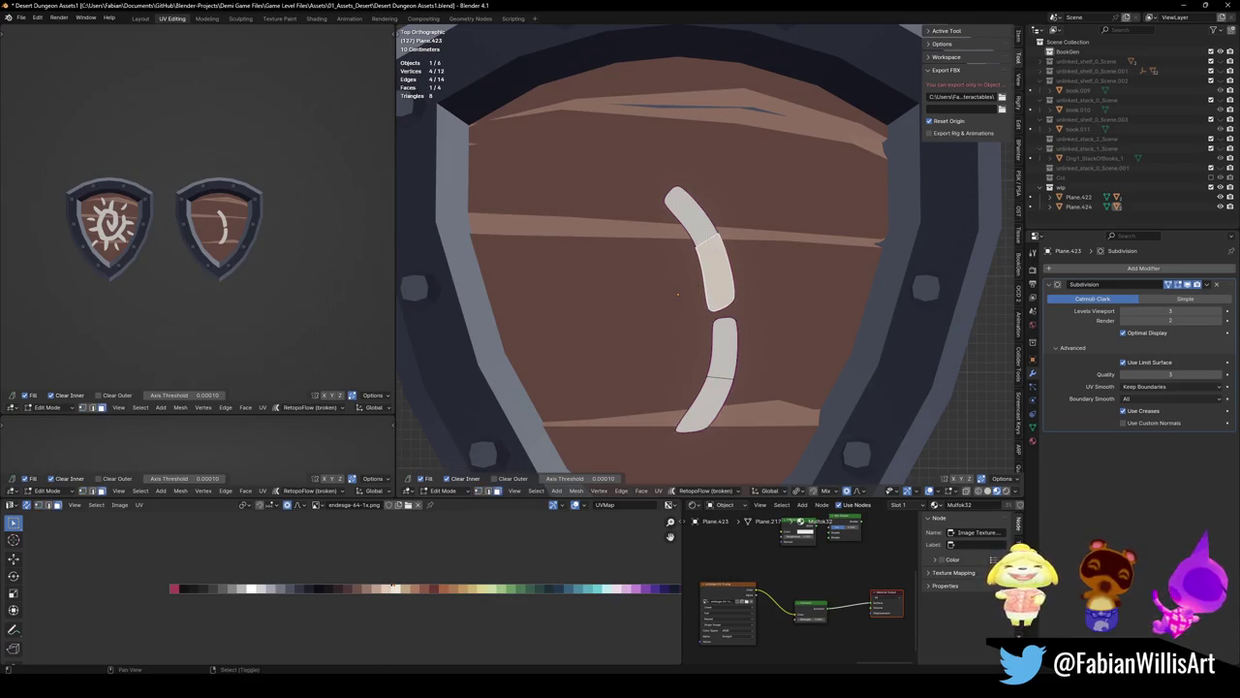
pyautogui.hotkey('ctrl', 'l')
pyautogui.press('g')
pyautogui.click(718, 239)
pyautogui.press('g')
pyautogui.click(672, 279)
# Duplicate the upper stroke to the lower left, stand it more upright, and shift its top edge right
pyautogui.hotkey('shift', 'd')
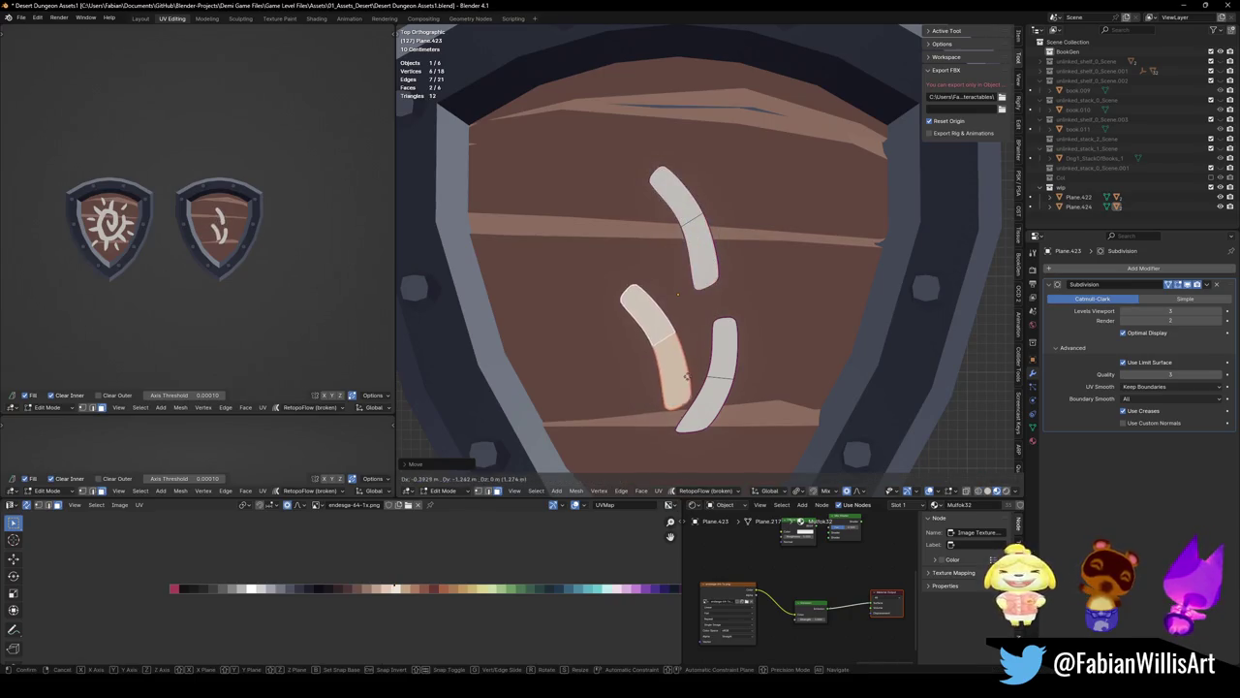
pyautogui.click(690, 291)
pyautogui.click(685, 280)
pyautogui.press('g')
pyautogui.press('Escape')
pyautogui.press('g')
pyautogui.click(677, 294)
pyautogui.click(677, 293)
pyautogui.press('g')
pyautogui.click(690, 310)
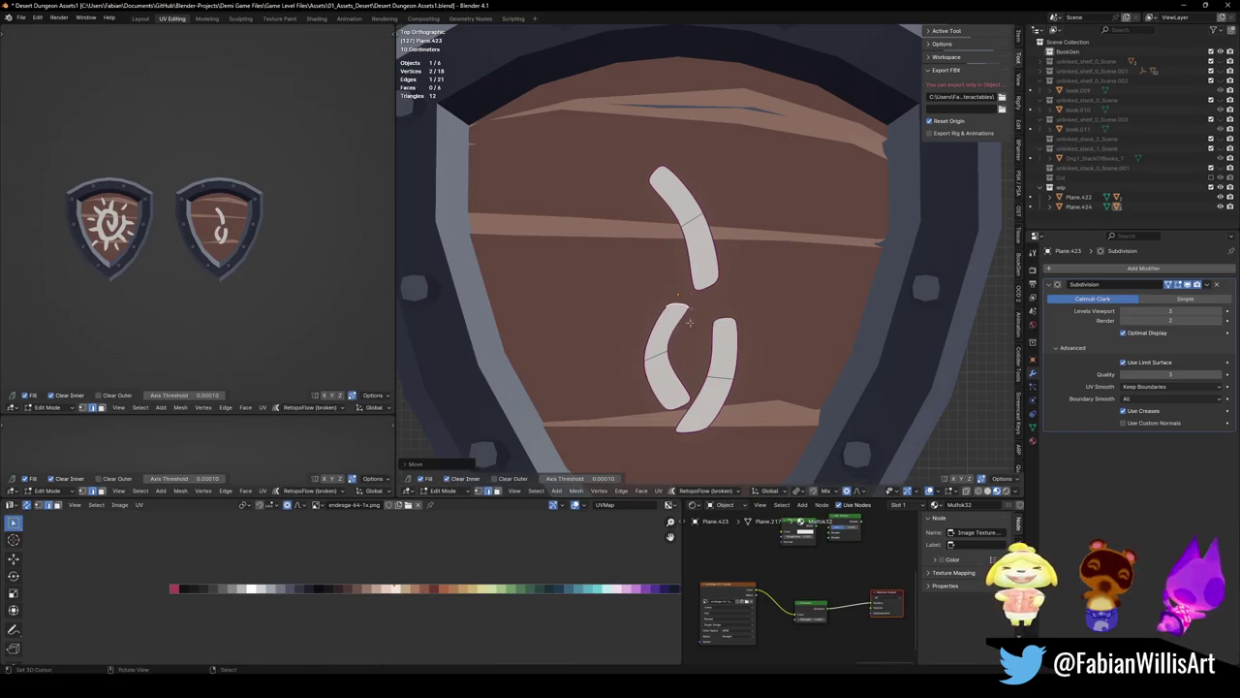
# Rotate the lower-left copy and reshape it with smooth falloff, pulling its left side right
pyautogui.press('r')
pyautogui.click(698, 407)
pyautogui.press('g')
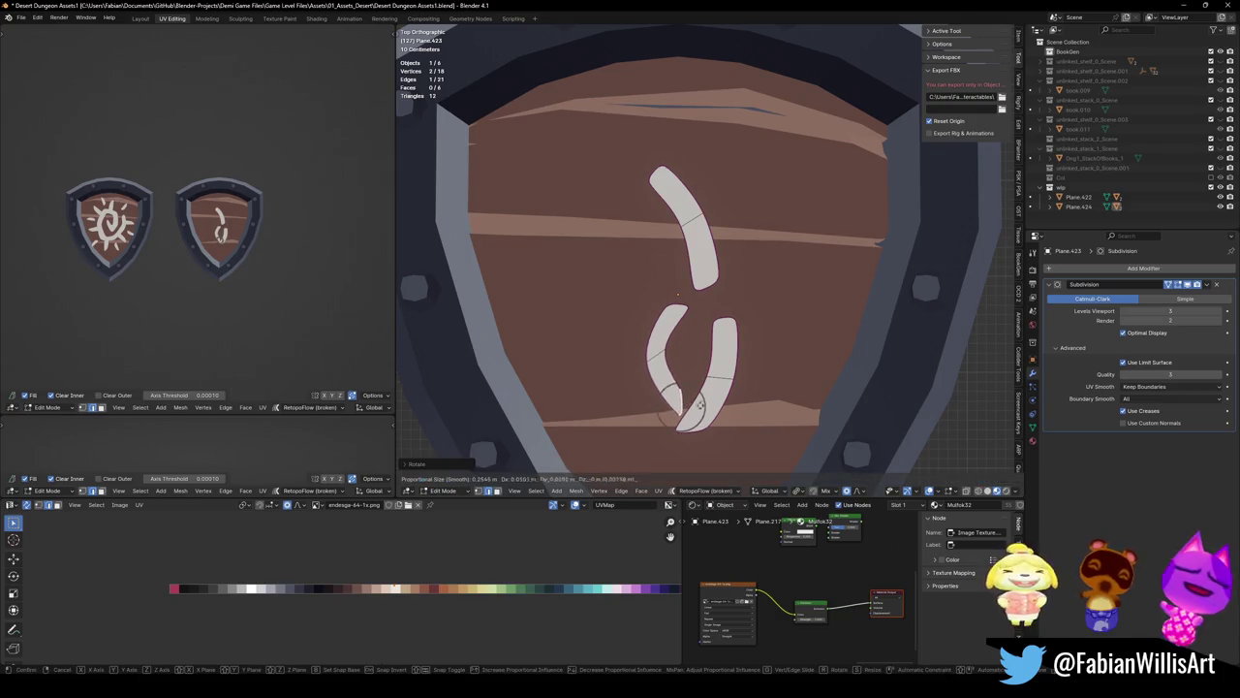
pyautogui.click(692, 403)
pyautogui.press('g')
pyautogui.click(733, 390)
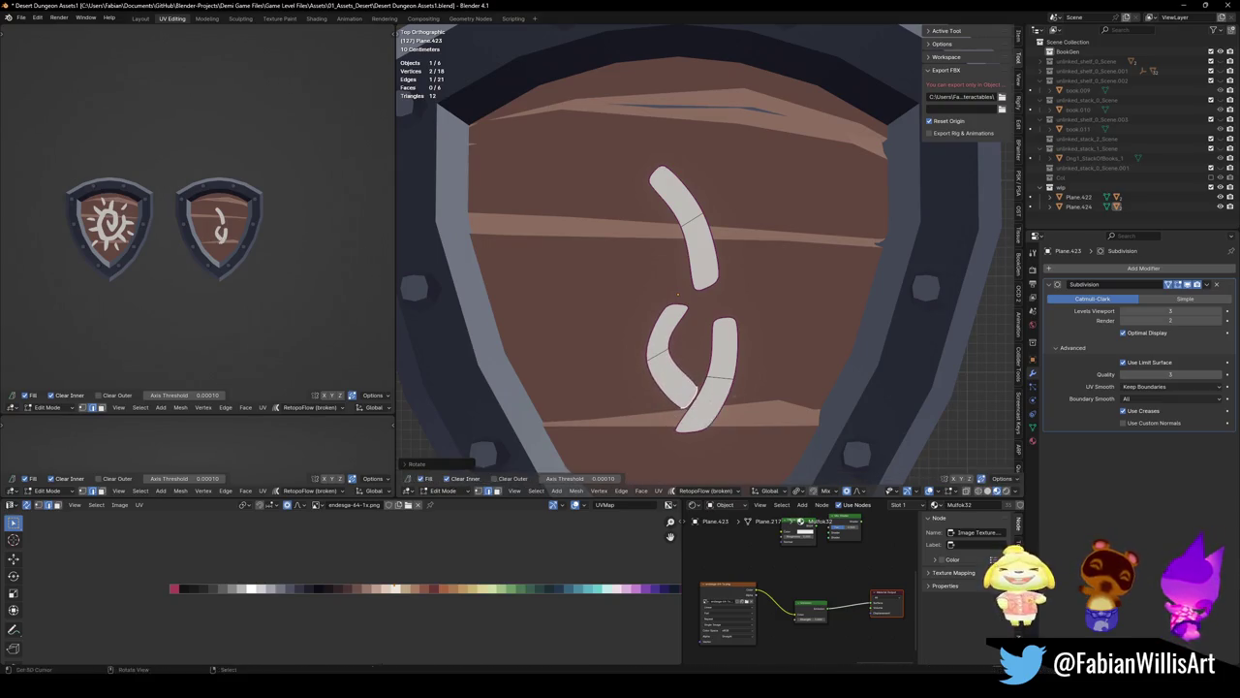
pyautogui.click(659, 354)
pyautogui.press('g')
pyautogui.click(662, 357)
pyautogui.press('g')
pyautogui.click(677, 294)
# Move and rotate the copy's top points twice so it loops beneath the upper stroke
pyautogui.press('g')
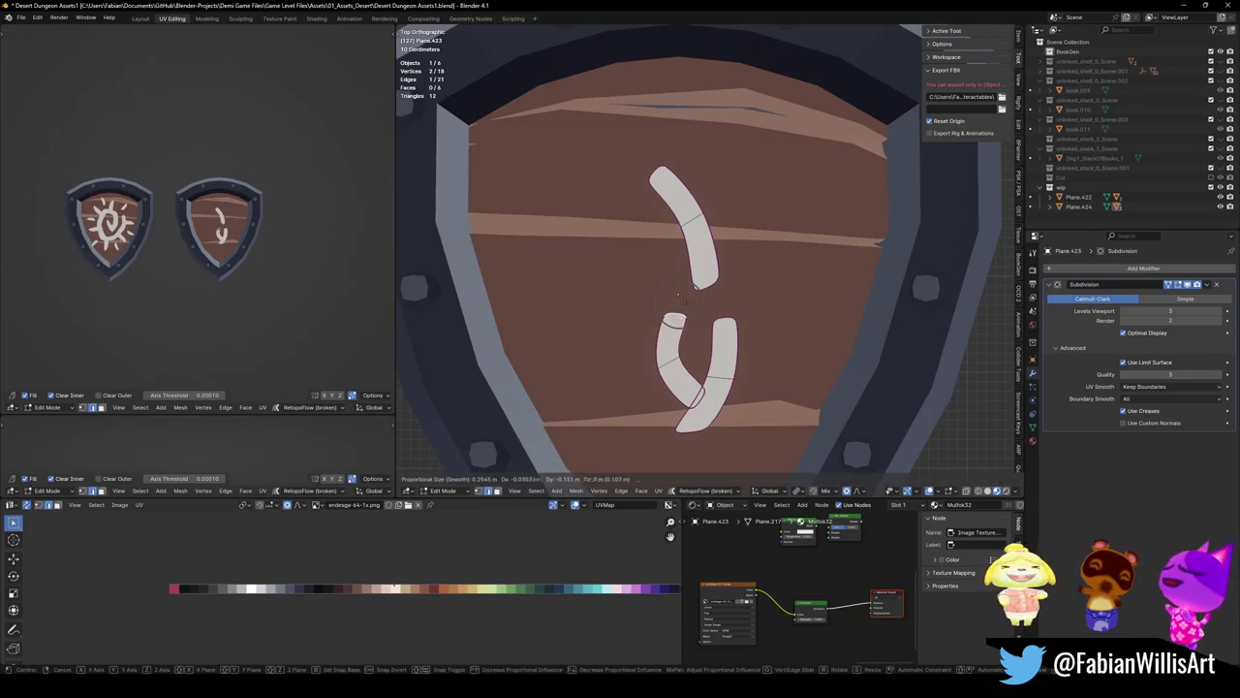
pyautogui.click(690, 298)
pyautogui.press('r')
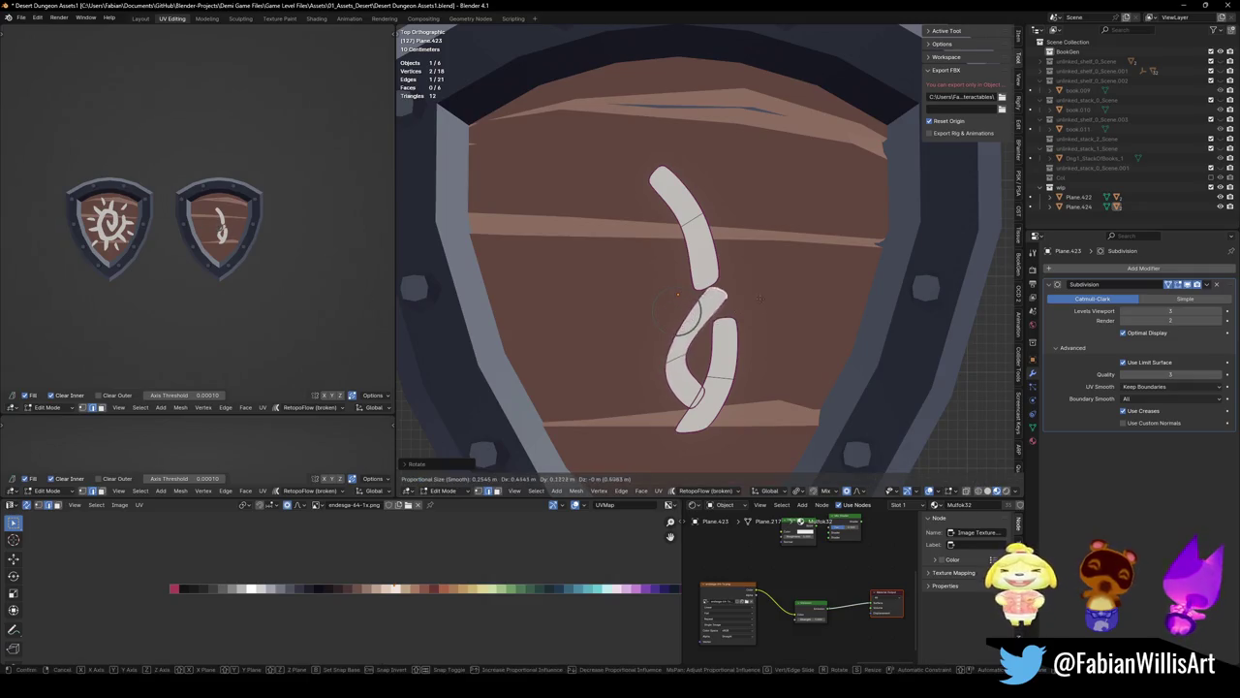
pyautogui.click(742, 322)
pyautogui.press('r')
pyautogui.click(712, 320)
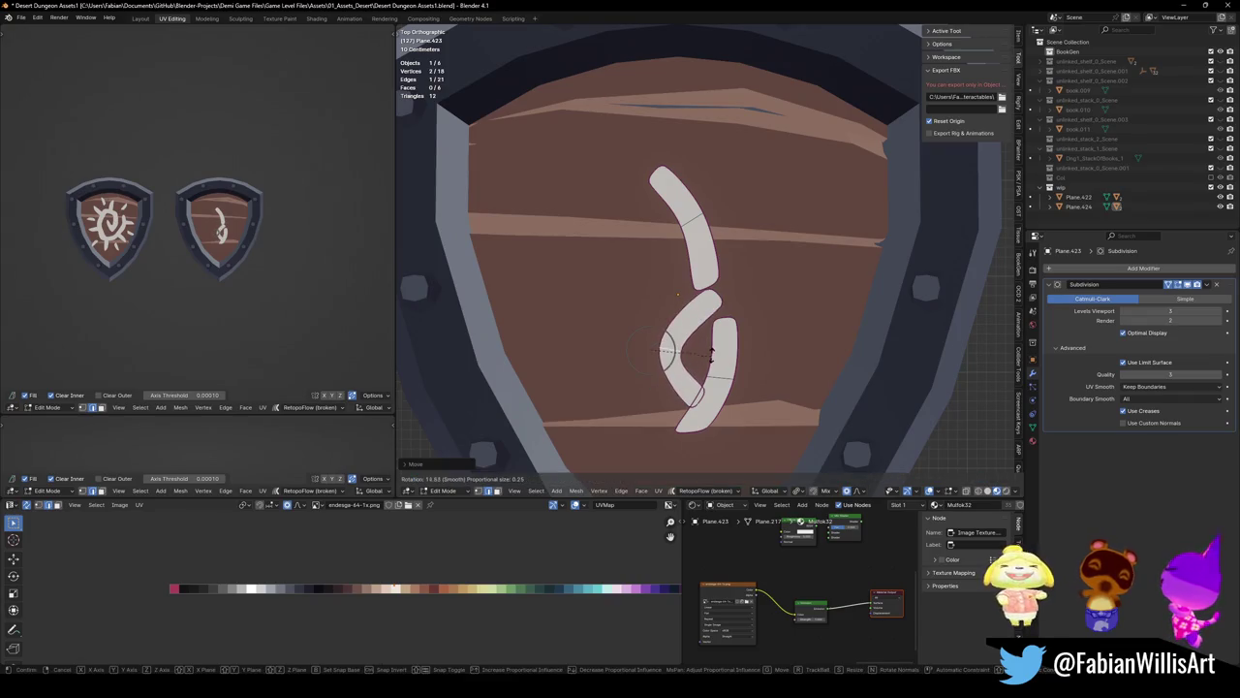
pyautogui.scroll(5, 316, 260)
pyautogui.scroll(2, 316, 260)
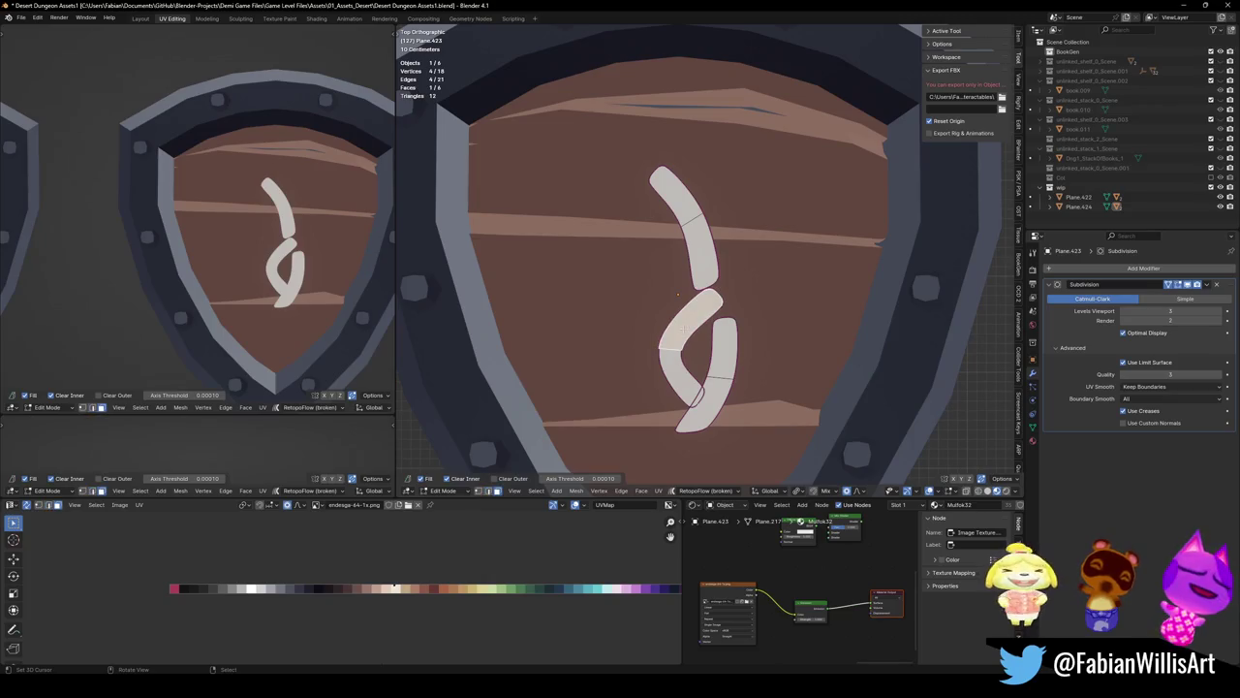
# Add a new tip segment at the bottom right and crease its end edge
pyautogui.keyDown('shift'); pyautogui.click(683, 373); pyautogui.keyUp('shift')
pyautogui.hotkey('shift', 'd')
pyautogui.click(746, 431)
pyautogui.click(762, 435)
pyautogui.press('2')
pyautogui.hotkey('shift', 'e')
pyautogui.click(759, 409)
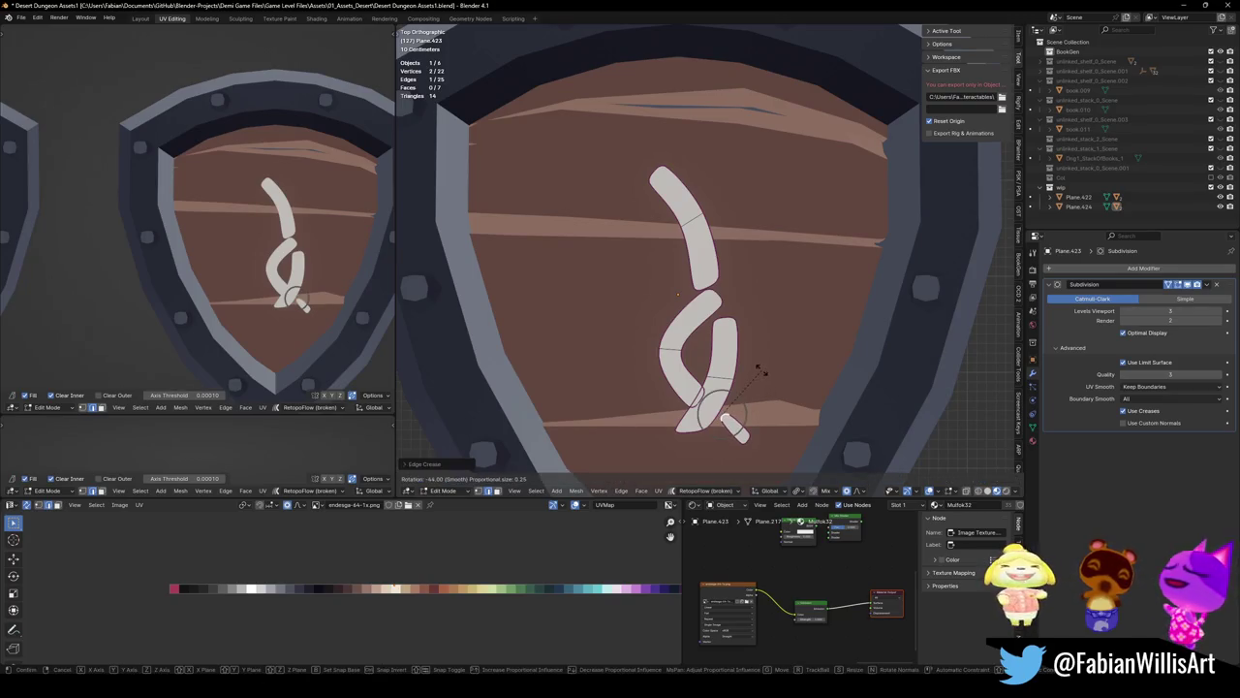
# Reshape the glyph's lower tip by scaling and moving it with soft falloff
pyautogui.hotkey('alt', 'a')
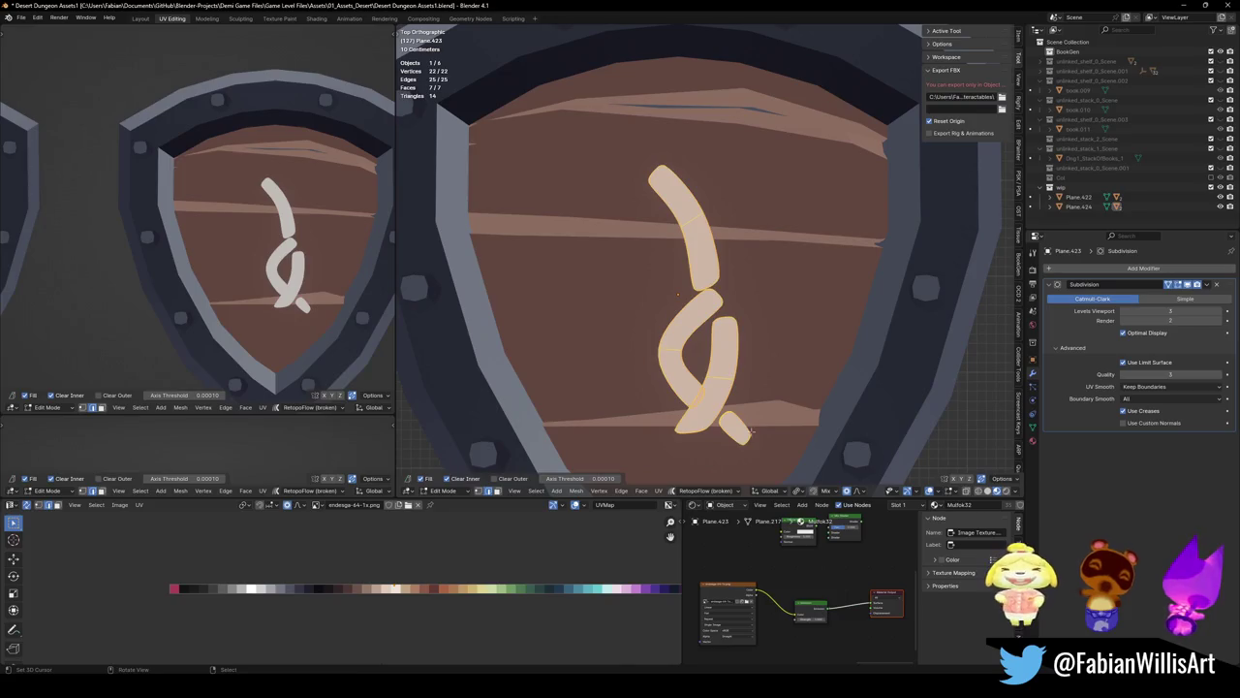
pyautogui.press('s')
pyautogui.click(762, 426)
pyautogui.press('g')
pyautogui.click(763, 417)
pyautogui.press('s')
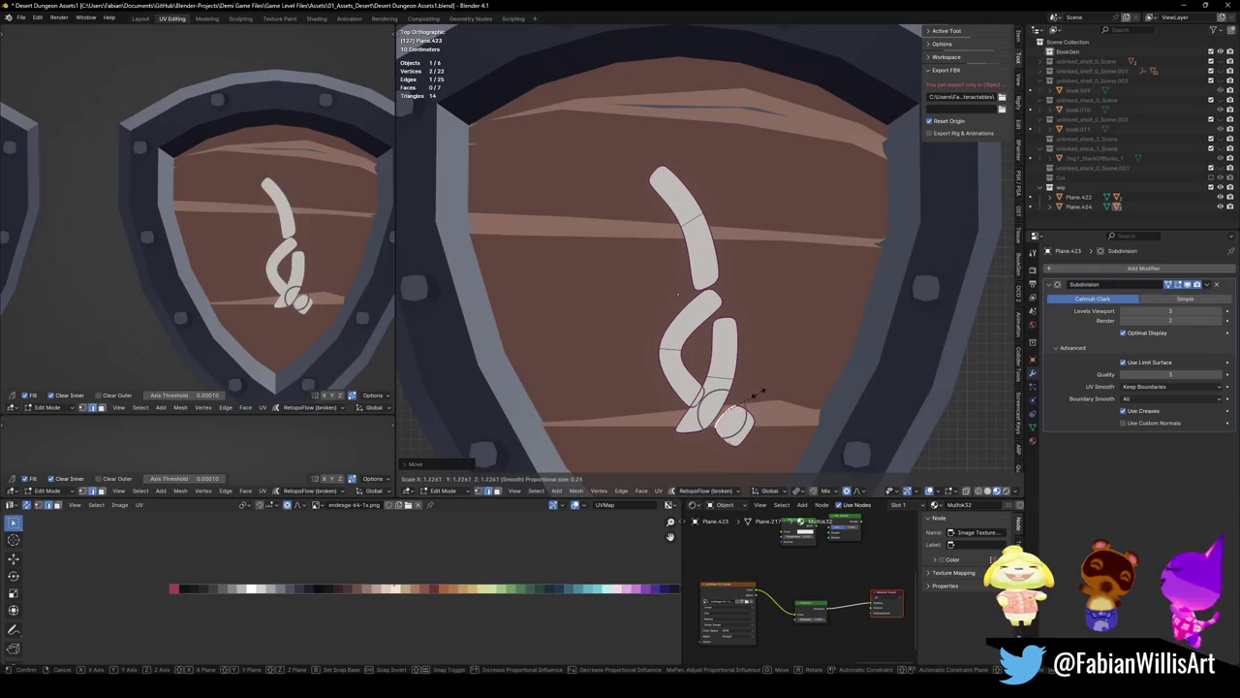
pyautogui.click(722, 392)
pyautogui.press('g')
pyautogui.click(718, 395)
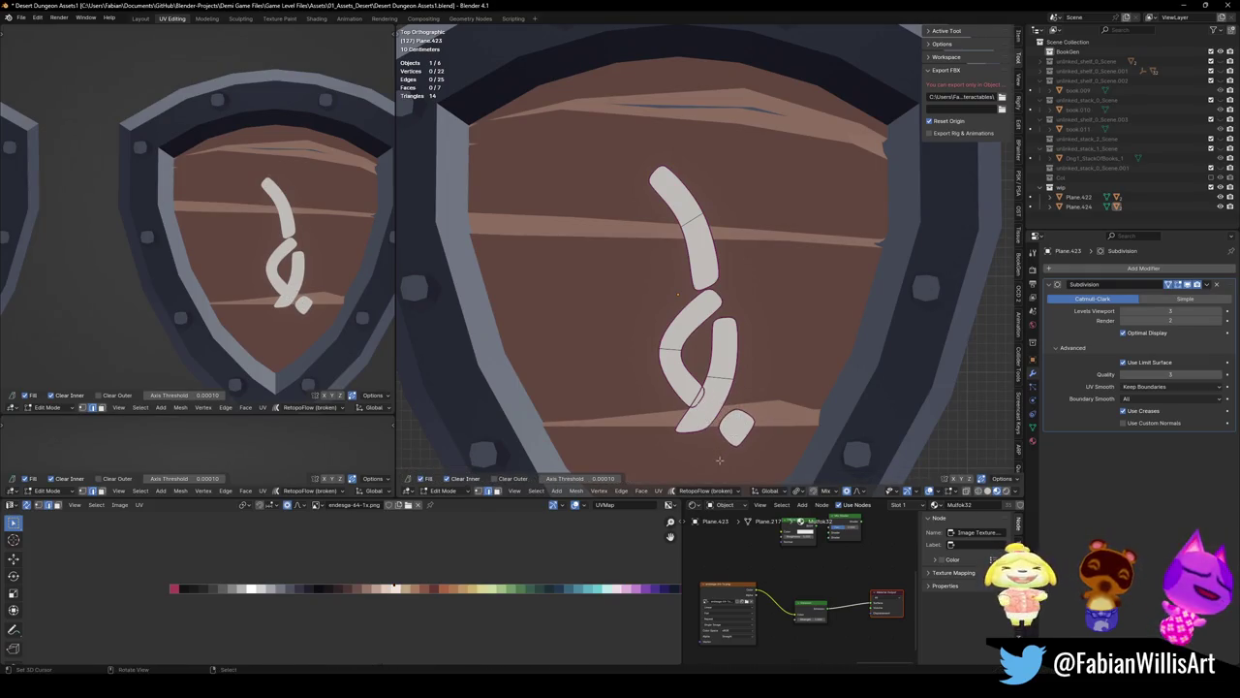
pyautogui.press('g')
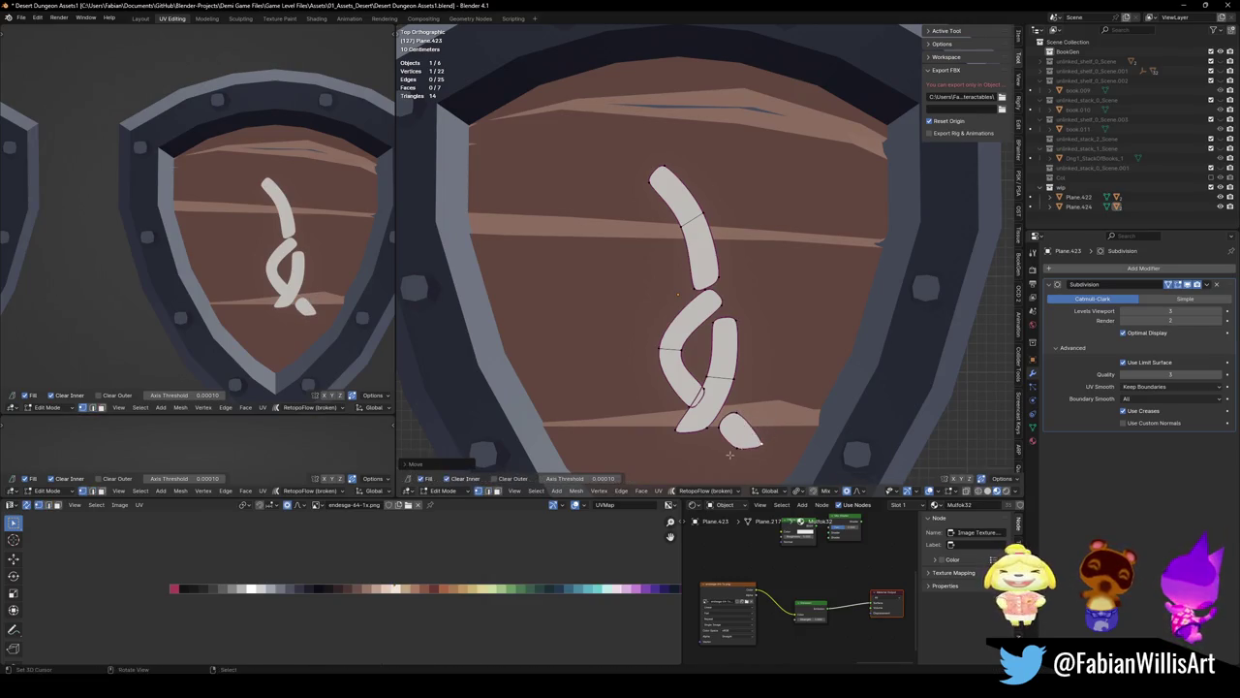
pyautogui.click(737, 437)
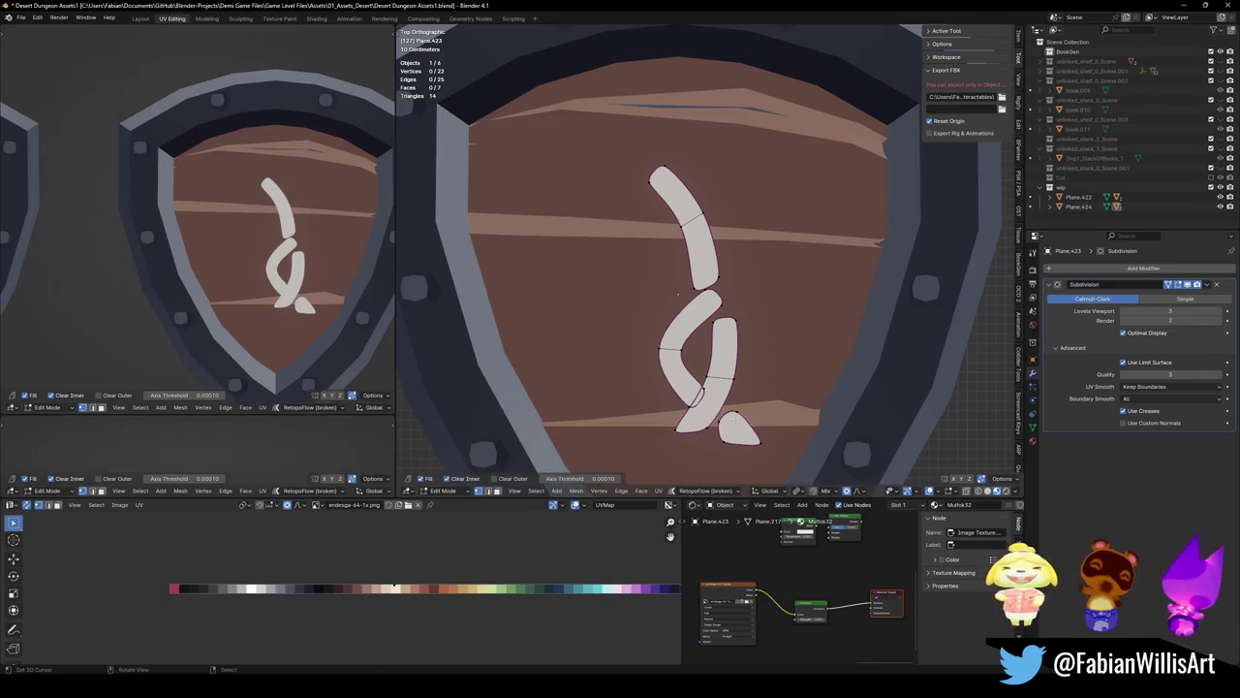
# Rotate the lower tip into place and save the blend file
pyautogui.press('2')
pyautogui.click(718, 424)
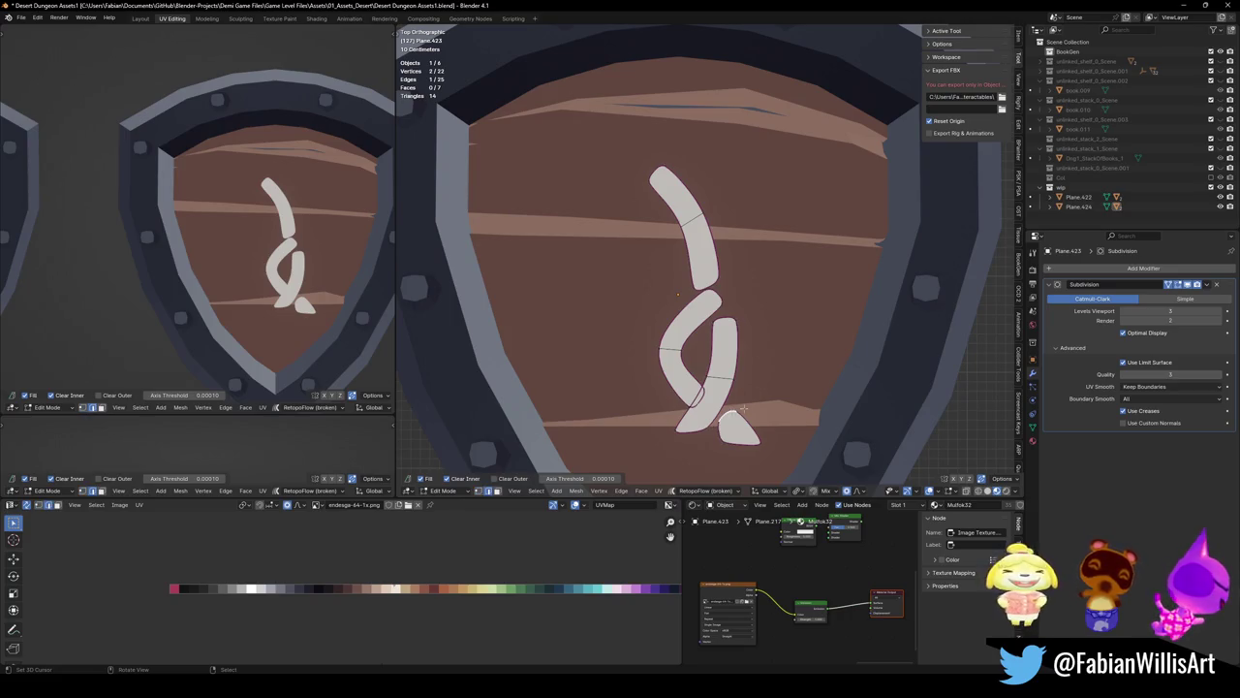
pyautogui.press('r')
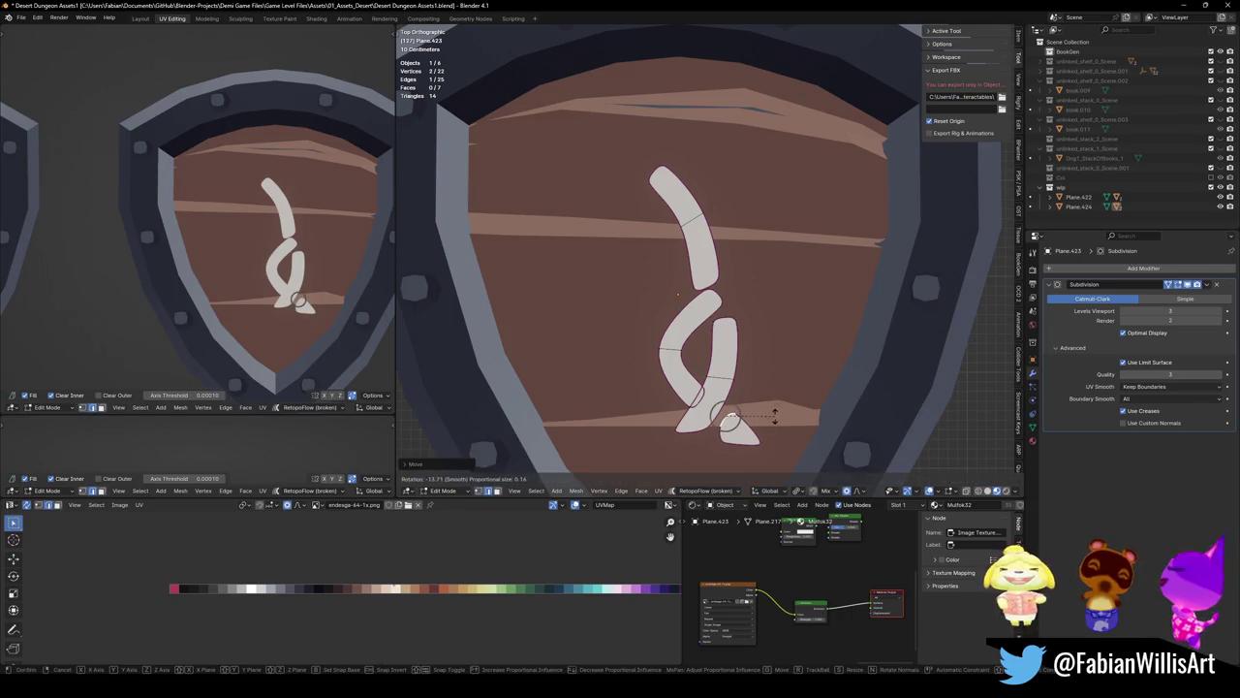
pyautogui.click(774, 416)
pyautogui.click(663, 274)
pyautogui.hotkey('ctrl', 's')
# Extrude the middle edge upward into a new strand, rotating it toward the upper right
pyautogui.click(717, 292)
pyautogui.press('e')
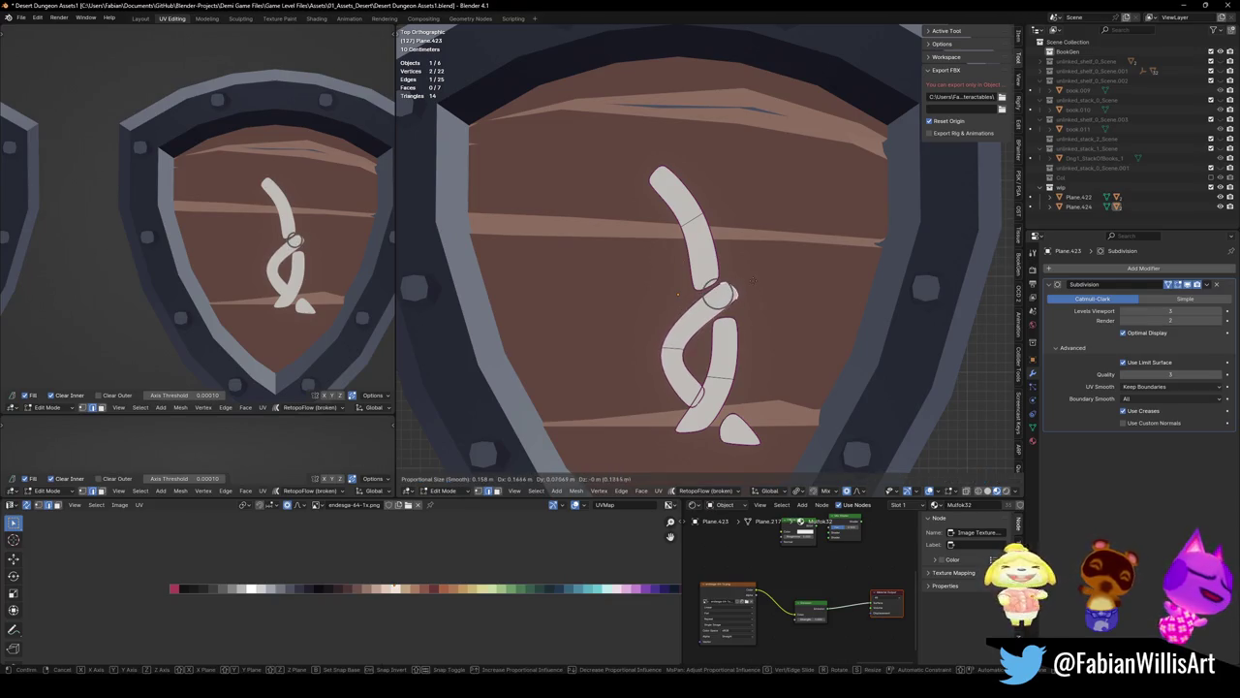
pyautogui.click(736, 288)
pyautogui.press('r')
pyautogui.click(777, 217)
pyautogui.press('e')
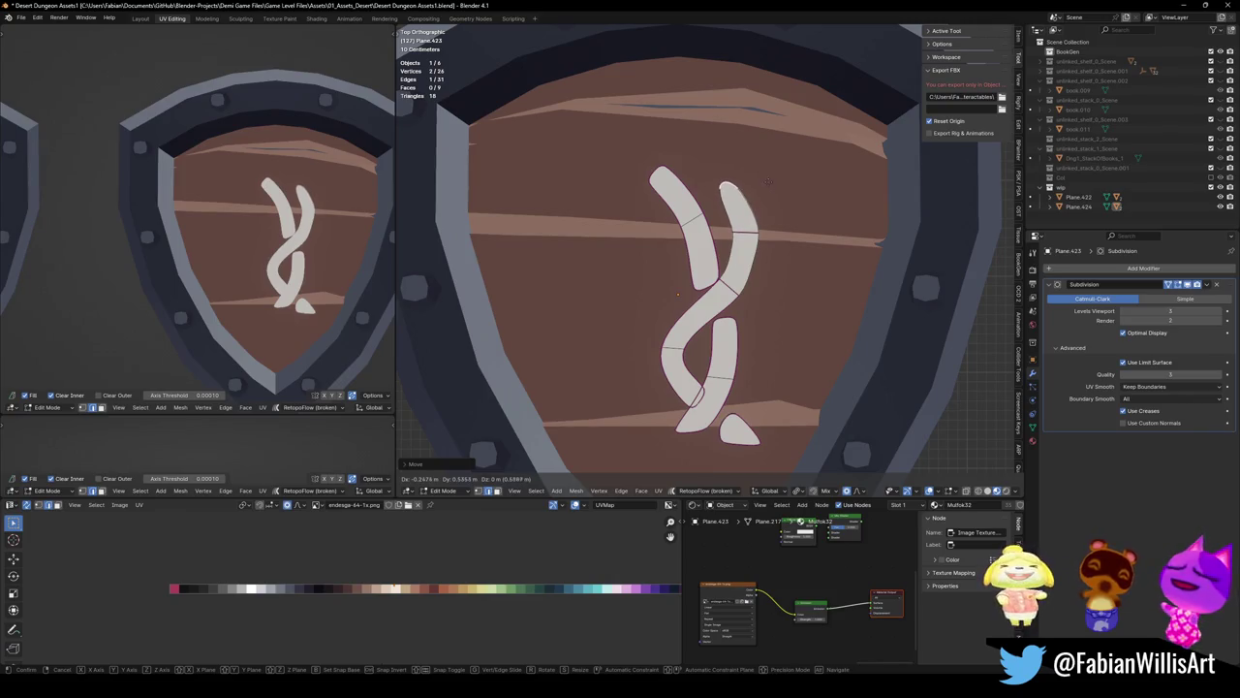
# Duplicate the strand's upper segment and rotate the copy into a right-pointing horizontal arm
pyautogui.press('r')
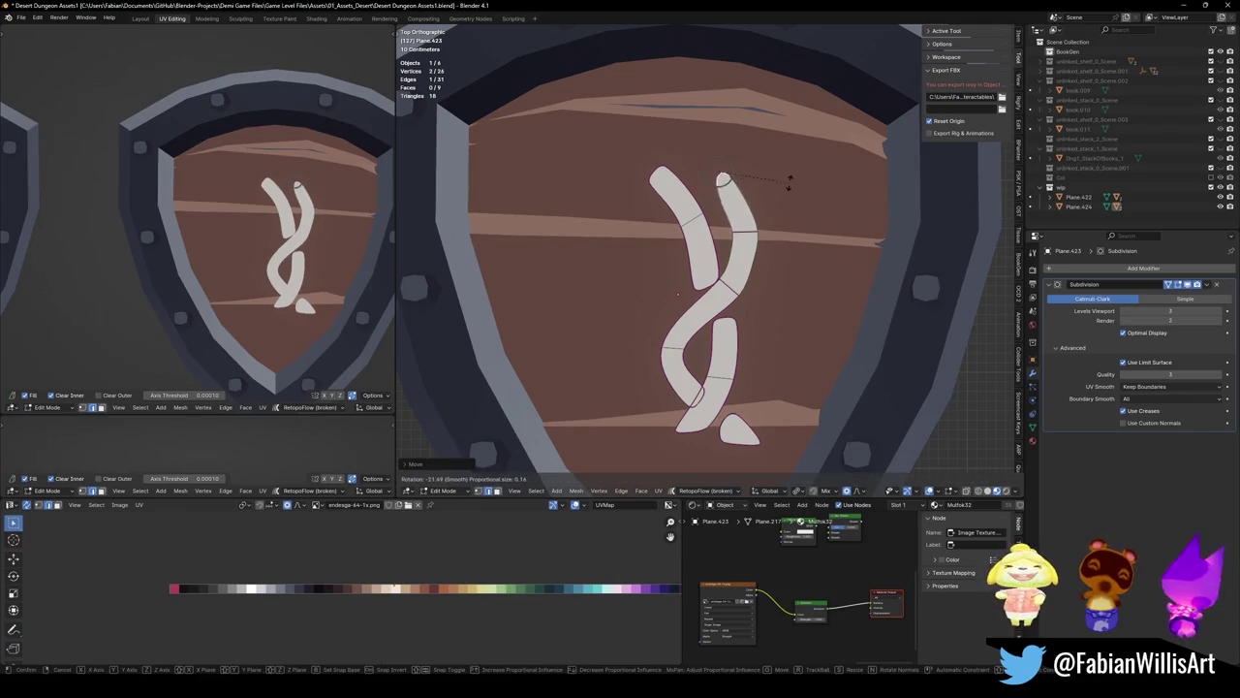
pyautogui.click(788, 180)
pyautogui.hotkey('shift', 'd')
pyautogui.press('r')
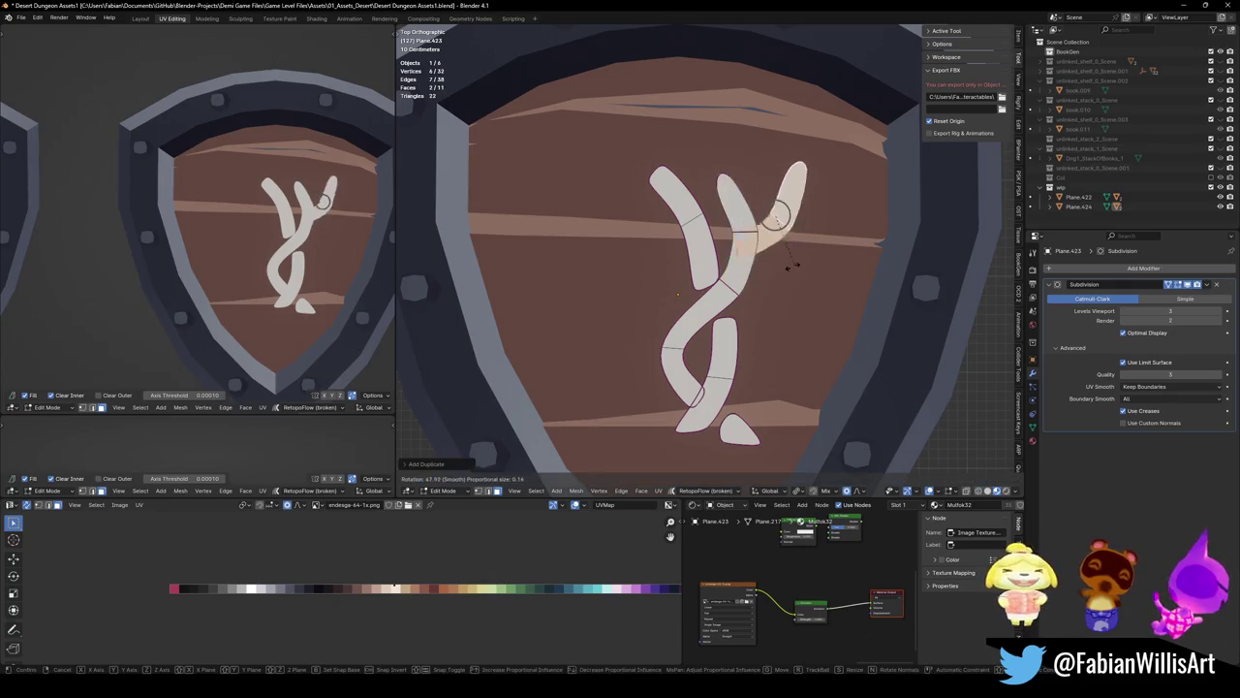
pyautogui.click(793, 266)
pyautogui.press('2')
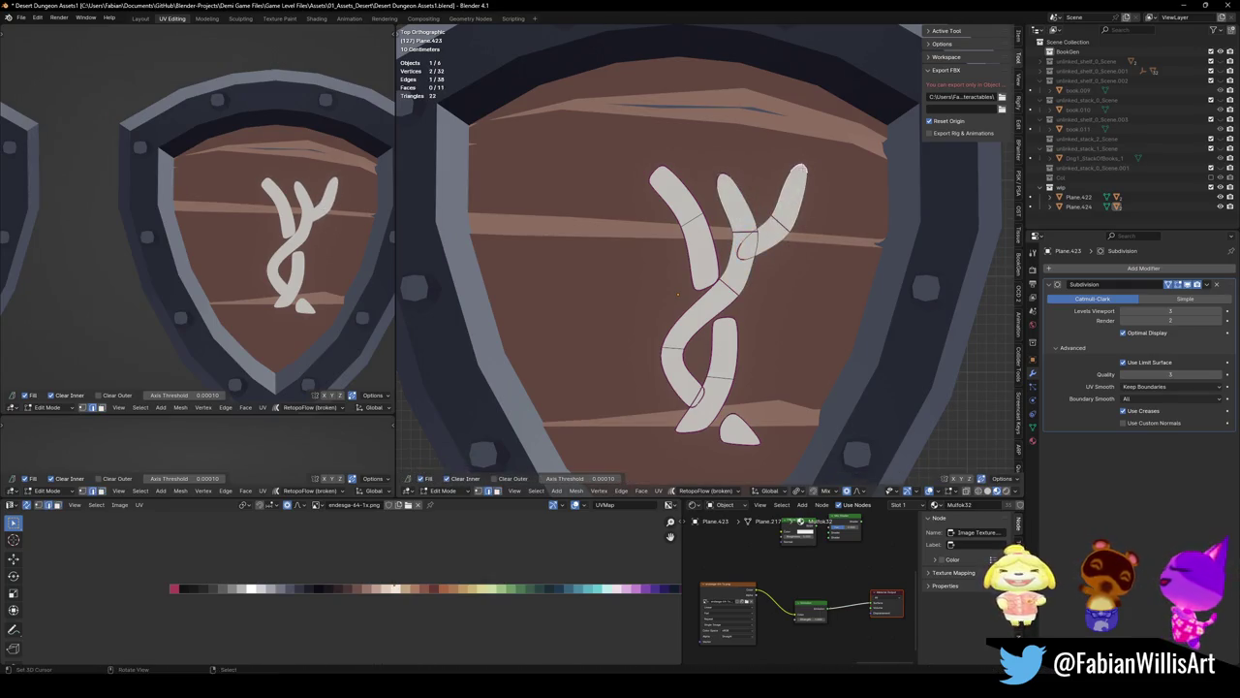
pyautogui.click(775, 219)
pyautogui.press('r')
pyautogui.click(844, 194)
pyautogui.press('r')
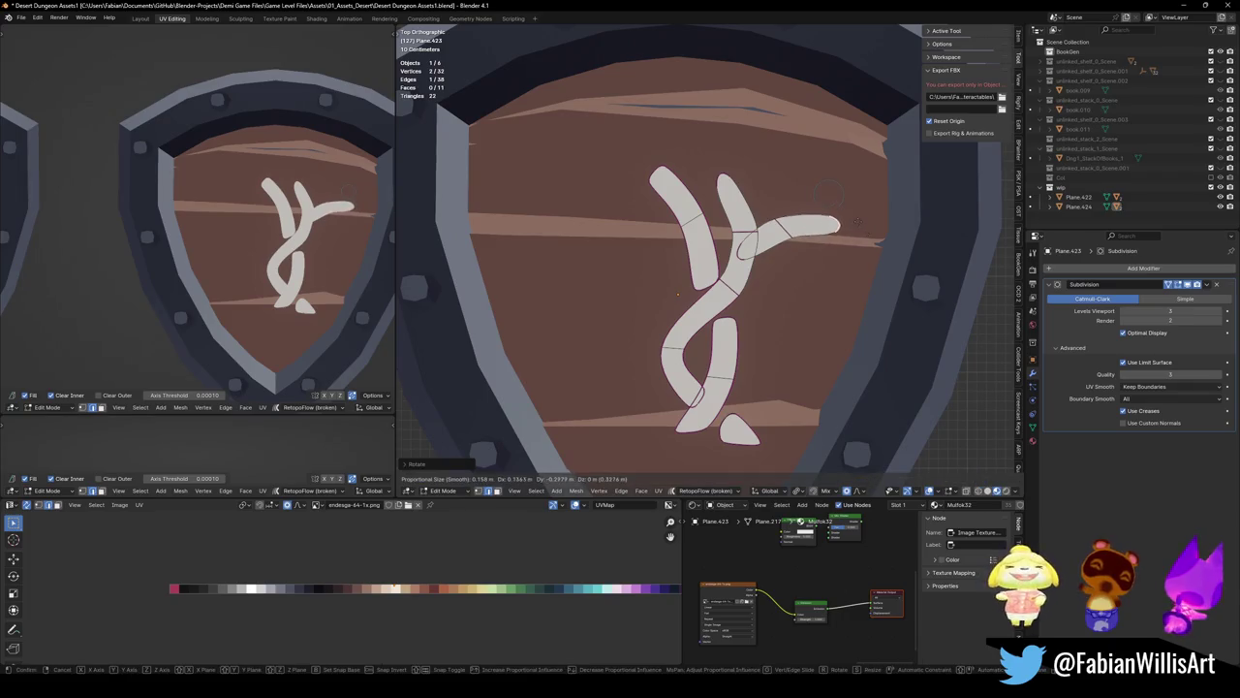
pyautogui.click(830, 229)
pyautogui.press('r')
pyautogui.click(803, 255)
# Bend the new arm outward by soft-moving one of its vertices with proportional falloff
pyautogui.press('1')
pyautogui.click(695, 288)
pyautogui.press('g')
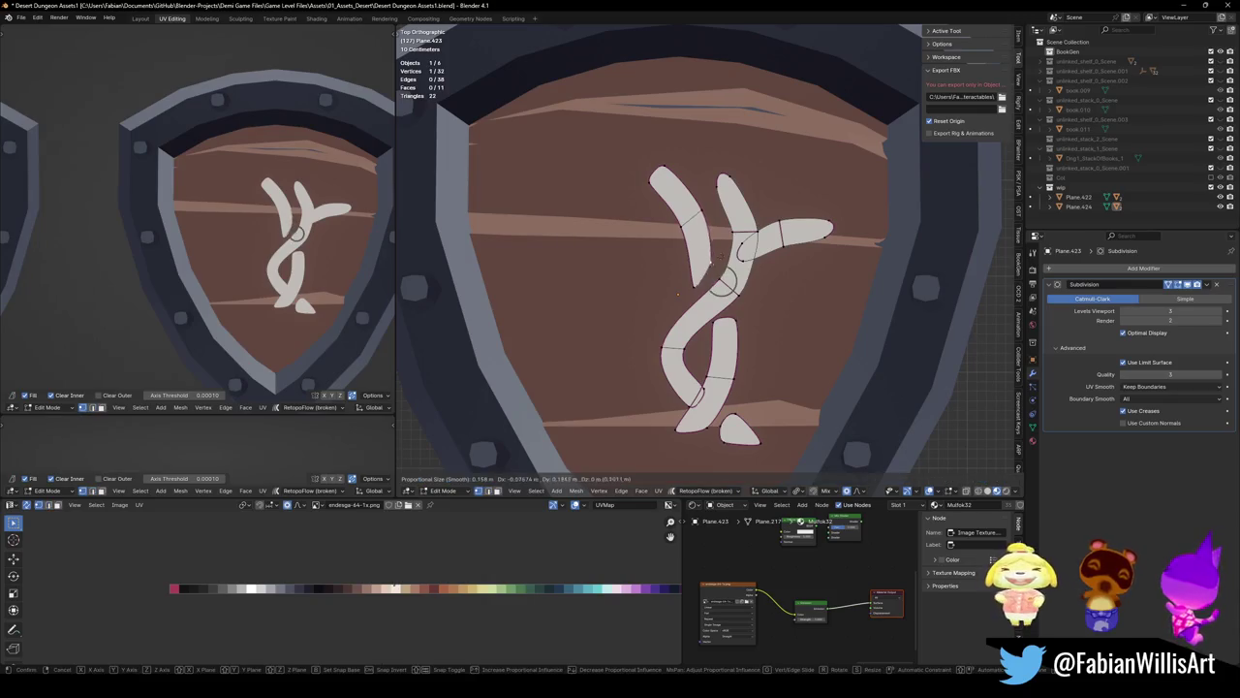
pyautogui.click(694, 288)
pyautogui.press('g')
pyautogui.click(694, 288)
pyautogui.press('g')
pyautogui.press('Escape')
pyautogui.press('g')
pyautogui.press('Escape')
pyautogui.press('g')
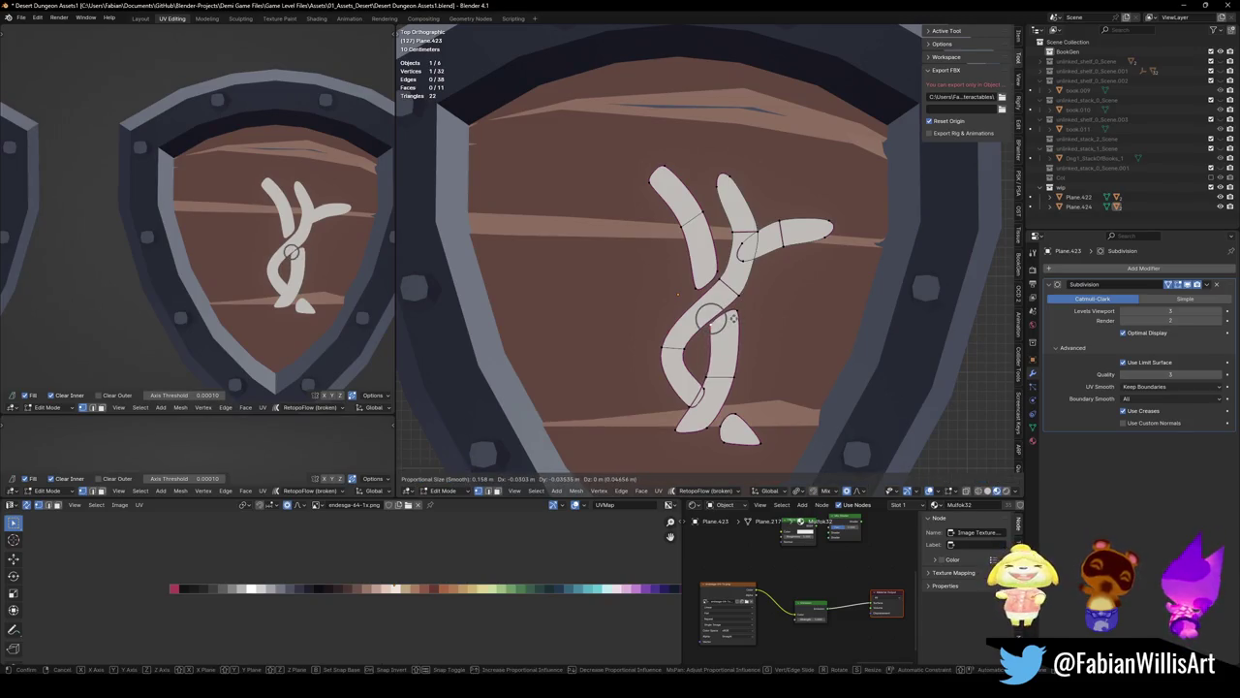
pyautogui.click(744, 308)
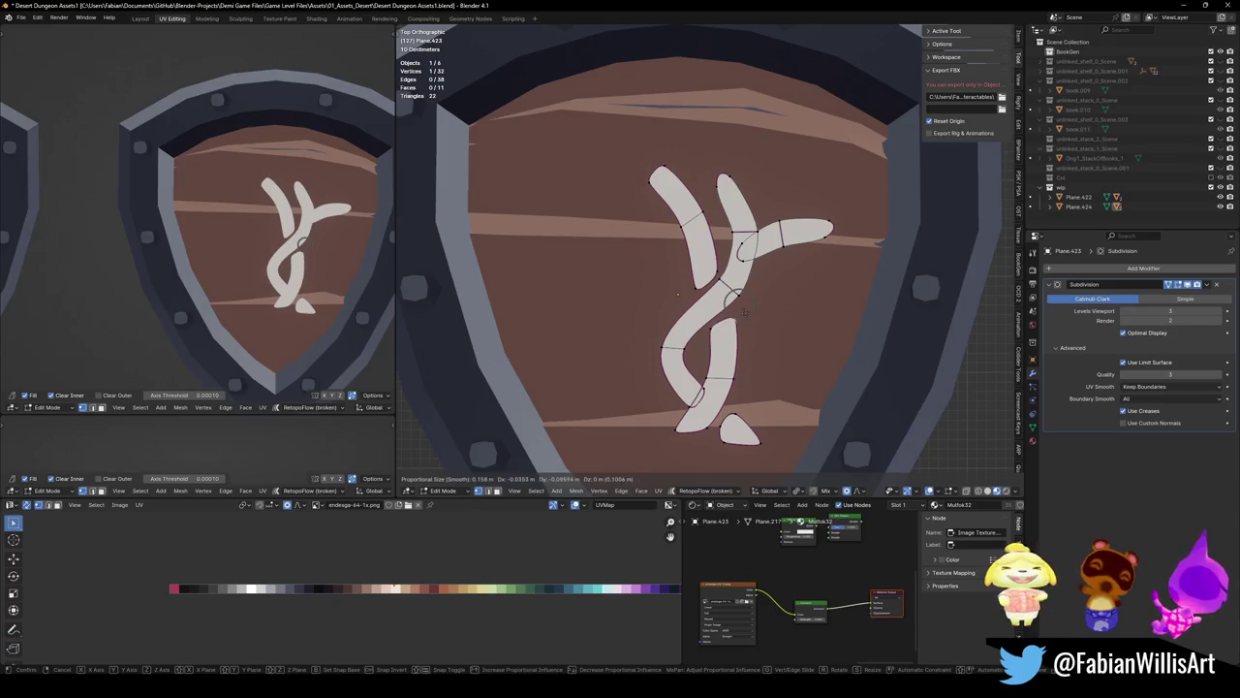
# Shift the whole glyph slightly left and nudge a vertex at the strand crossing
pyautogui.press('a')
pyautogui.press('g')
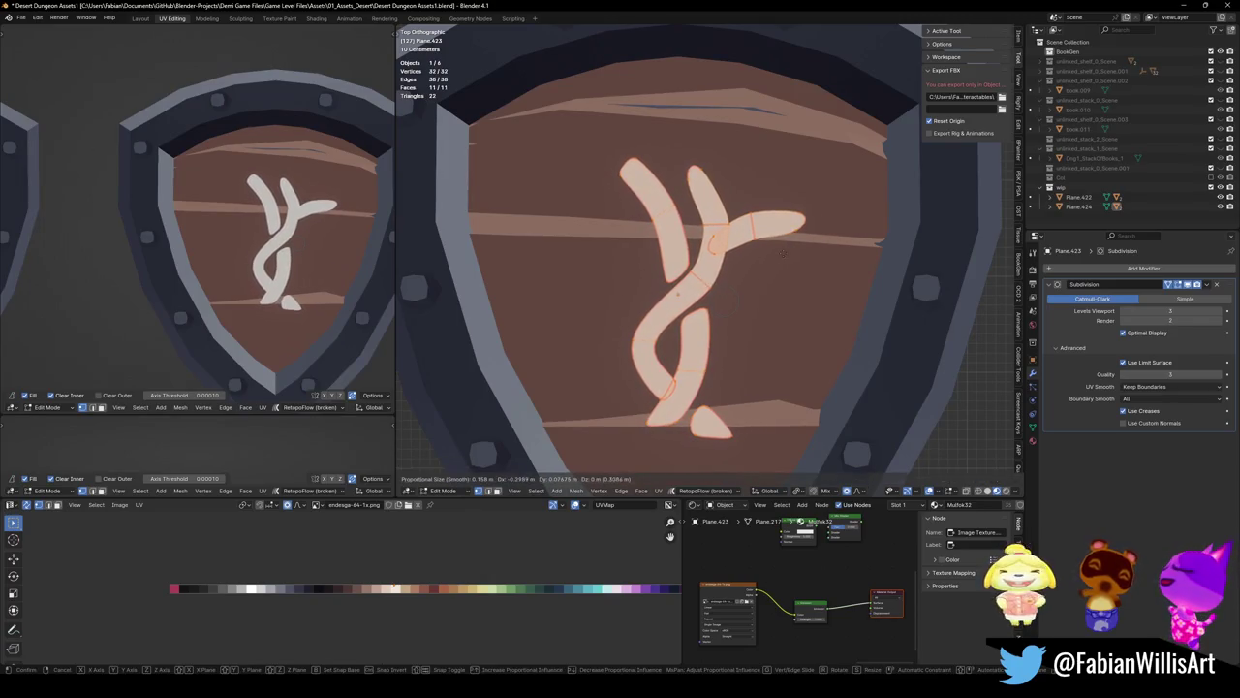
pyautogui.click(760, 288)
pyautogui.click(690, 320)
pyautogui.press('g')
pyautogui.click(689, 320)
pyautogui.click(734, 272)
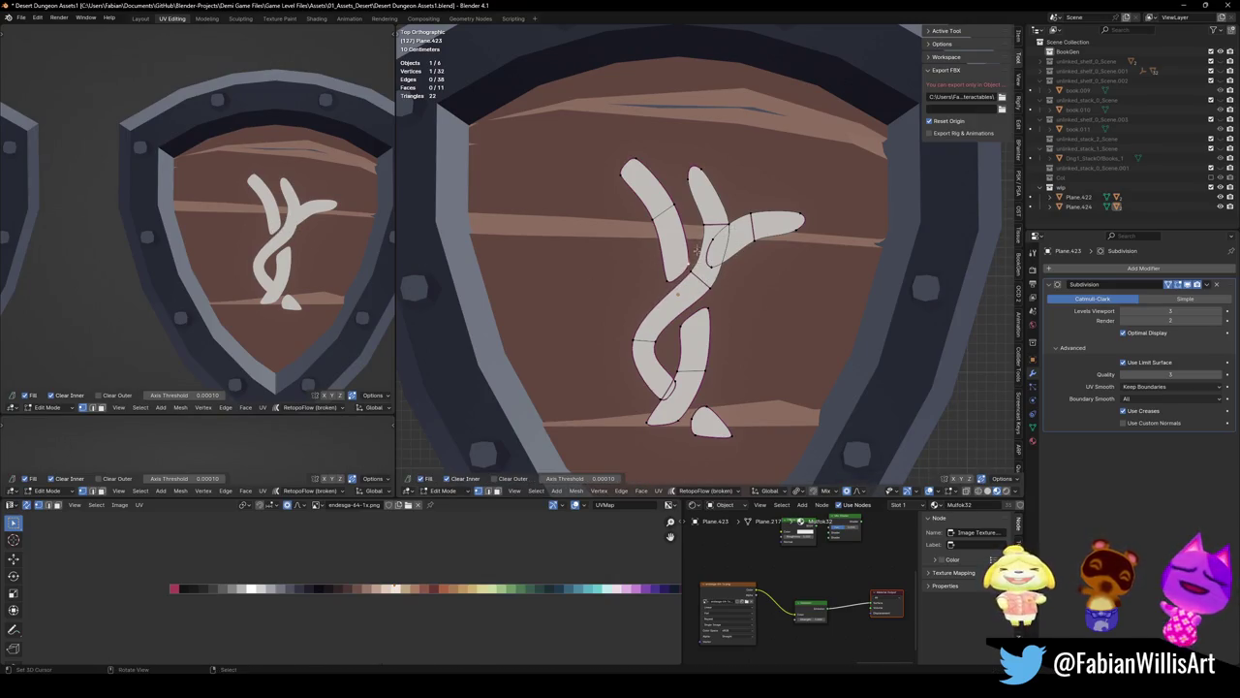
# Smooth the strand crossing with several proportional-falloff vertex moves
pyautogui.press('g')
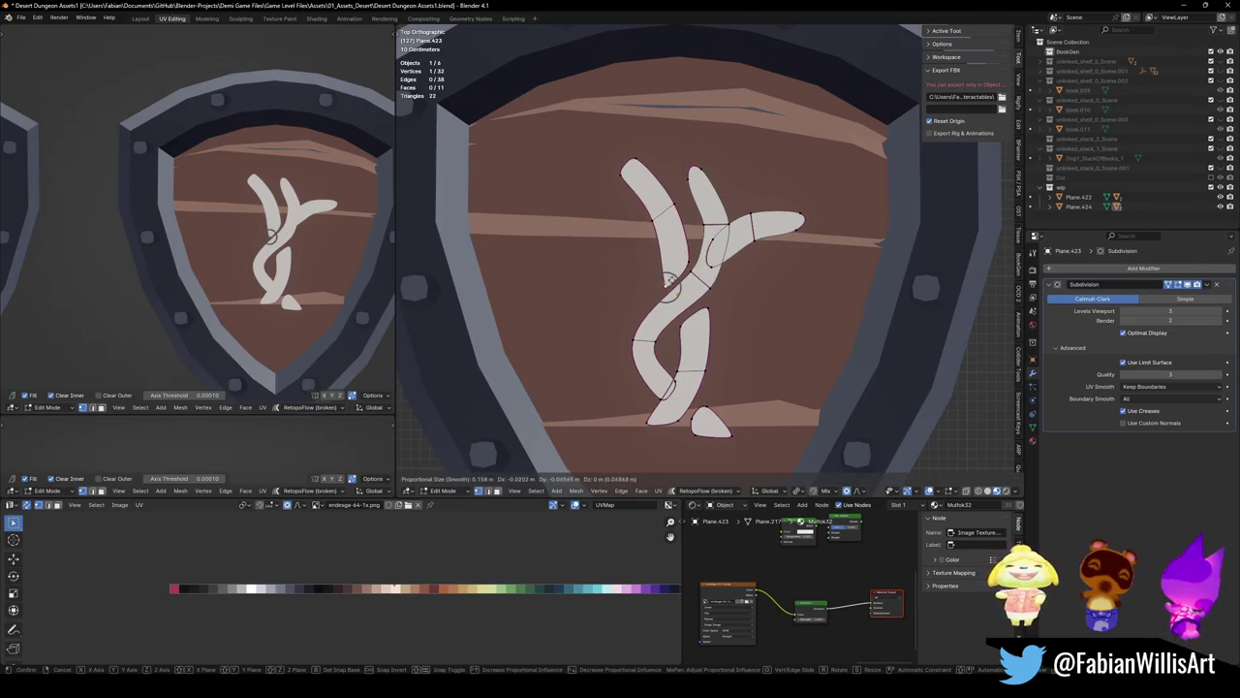
pyautogui.click(671, 281)
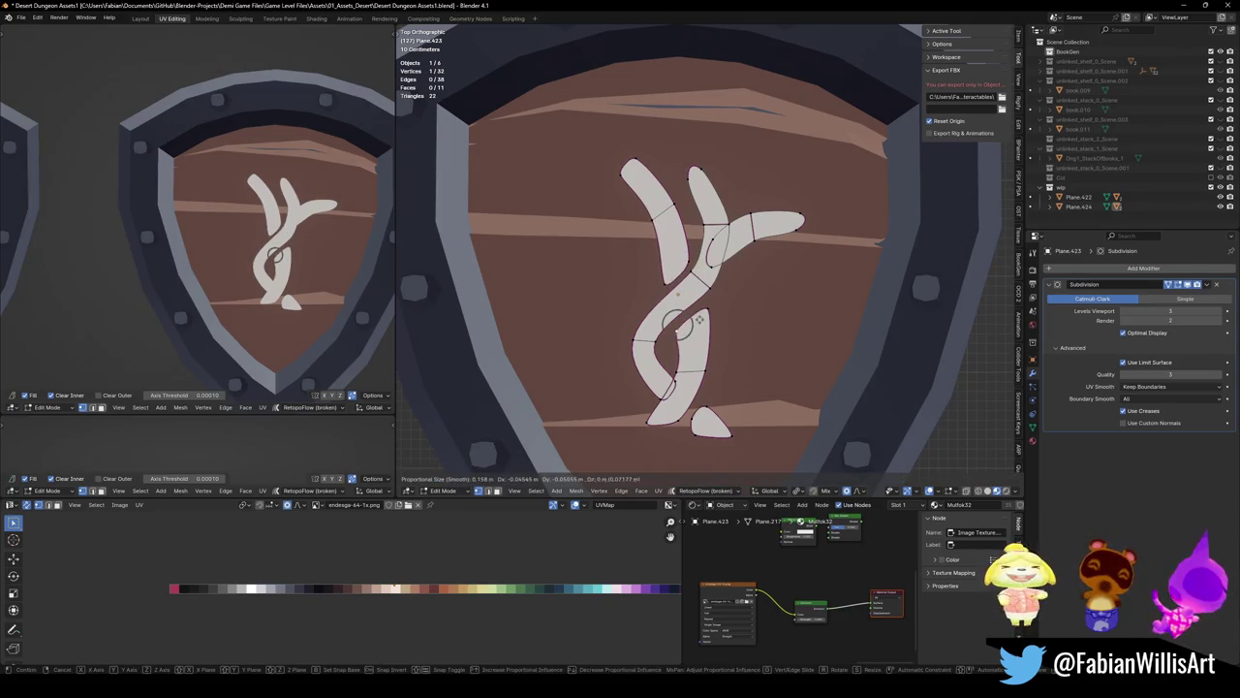
pyautogui.click(697, 321)
pyautogui.press('g')
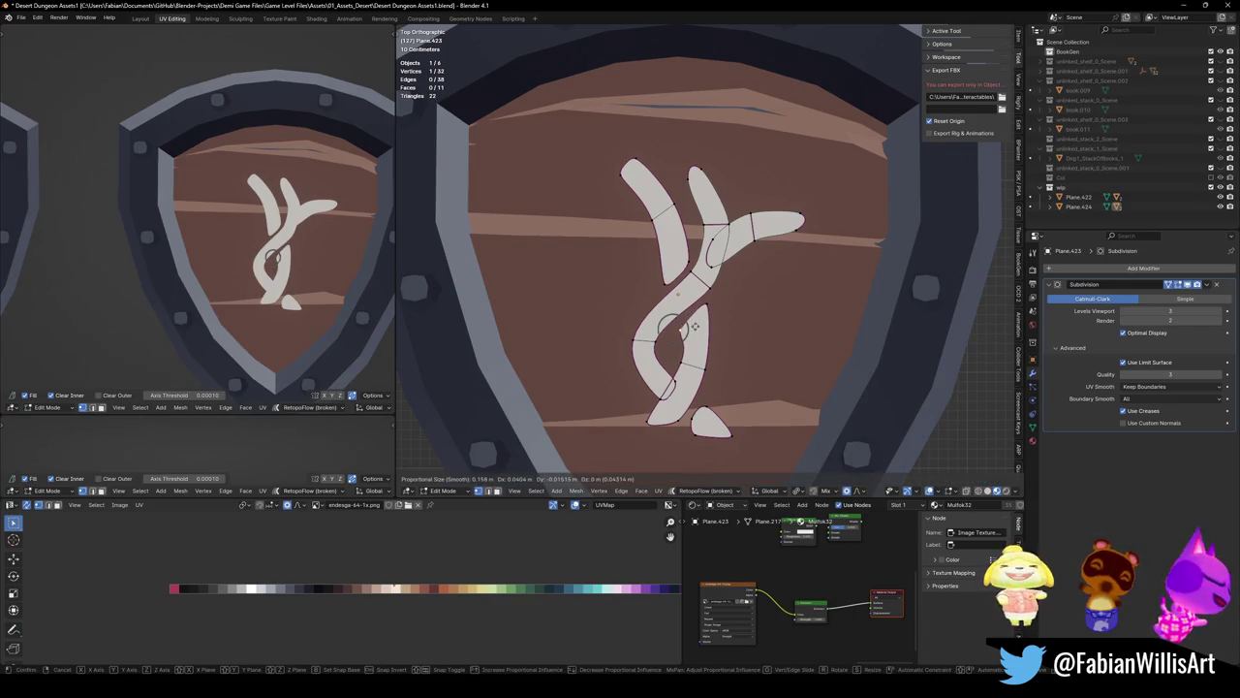
pyautogui.click(684, 259)
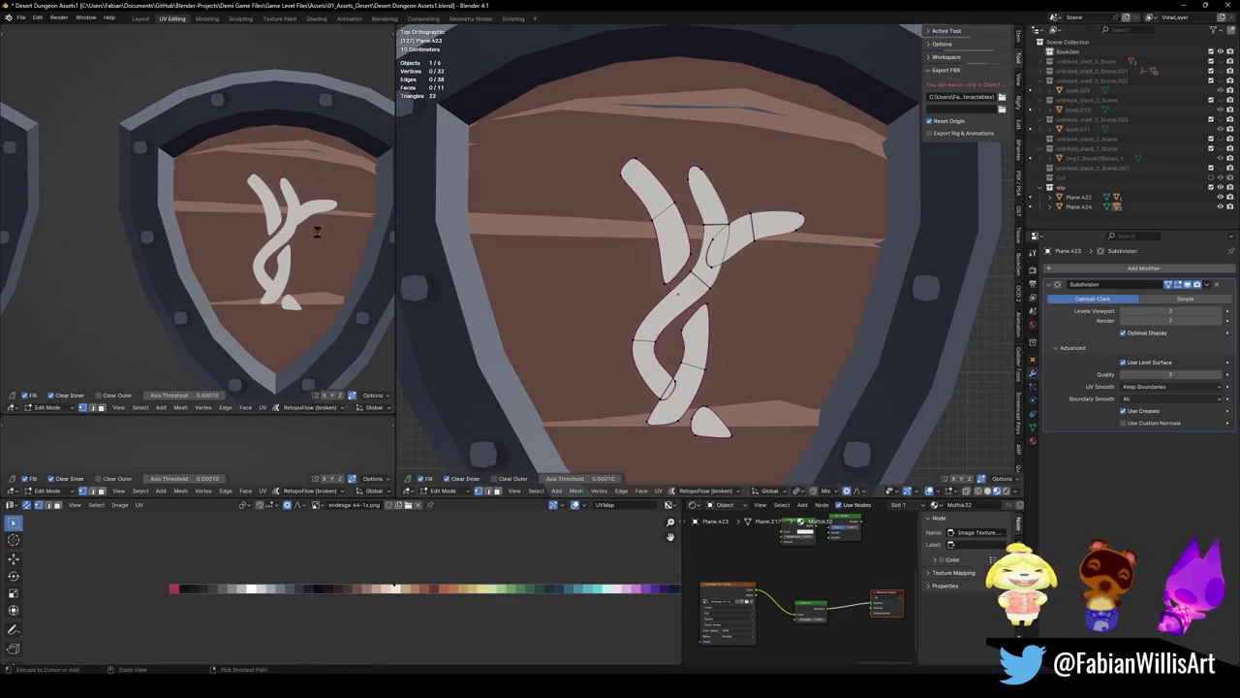
pyautogui.click(707, 283)
pyautogui.press('g')
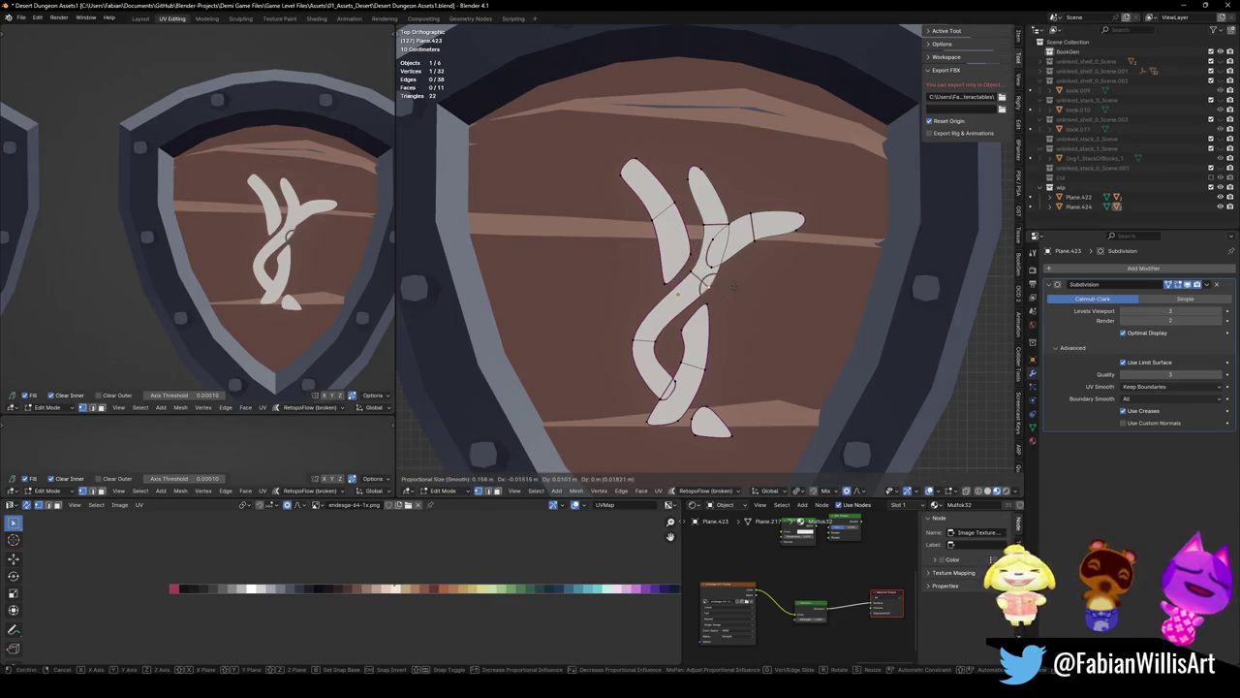
pyautogui.click(733, 287)
# Save the blend file, then select and duplicate the right arm piece
pyautogui.hotkey('ctrl', 's')
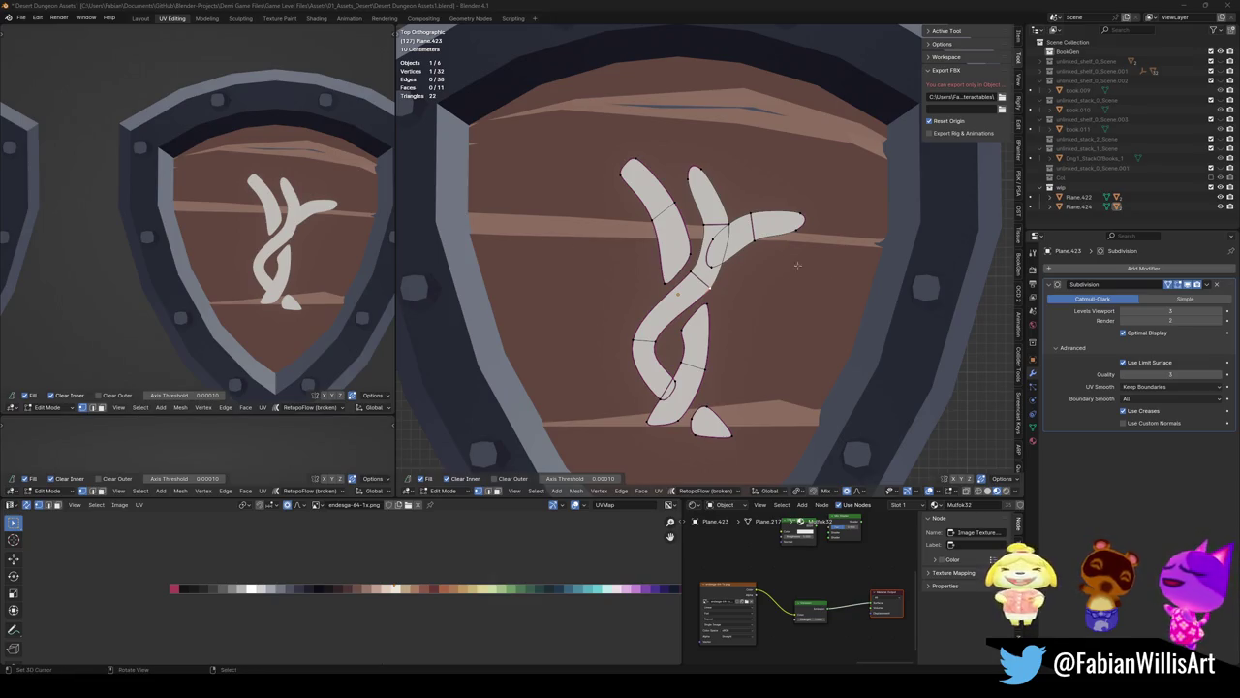
pyautogui.keyDown('shift'); pyautogui.moveTo(807, 270); pyautogui.dragTo(774, 274, button='middle'); pyautogui.keyUp('shift')
pyautogui.hotkey('ctrl', 's')
pyautogui.scroll(-1, 764, 268)
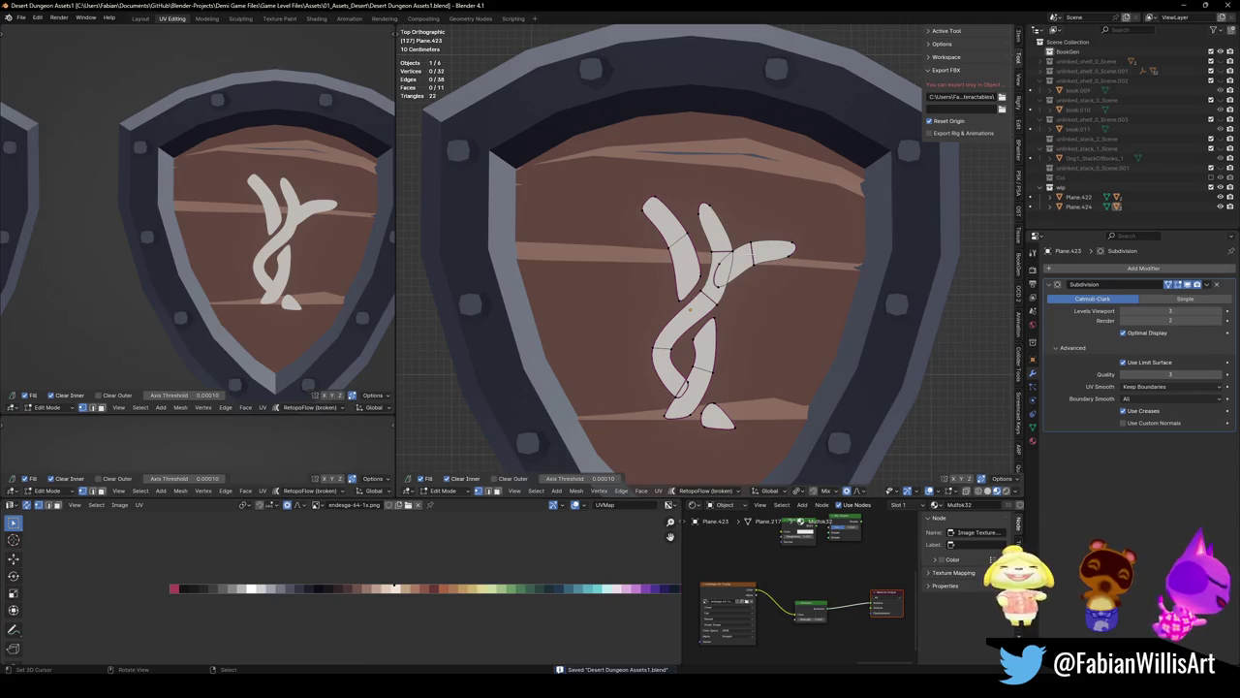
pyautogui.press('l')
pyautogui.hotkey('shift', 'd')
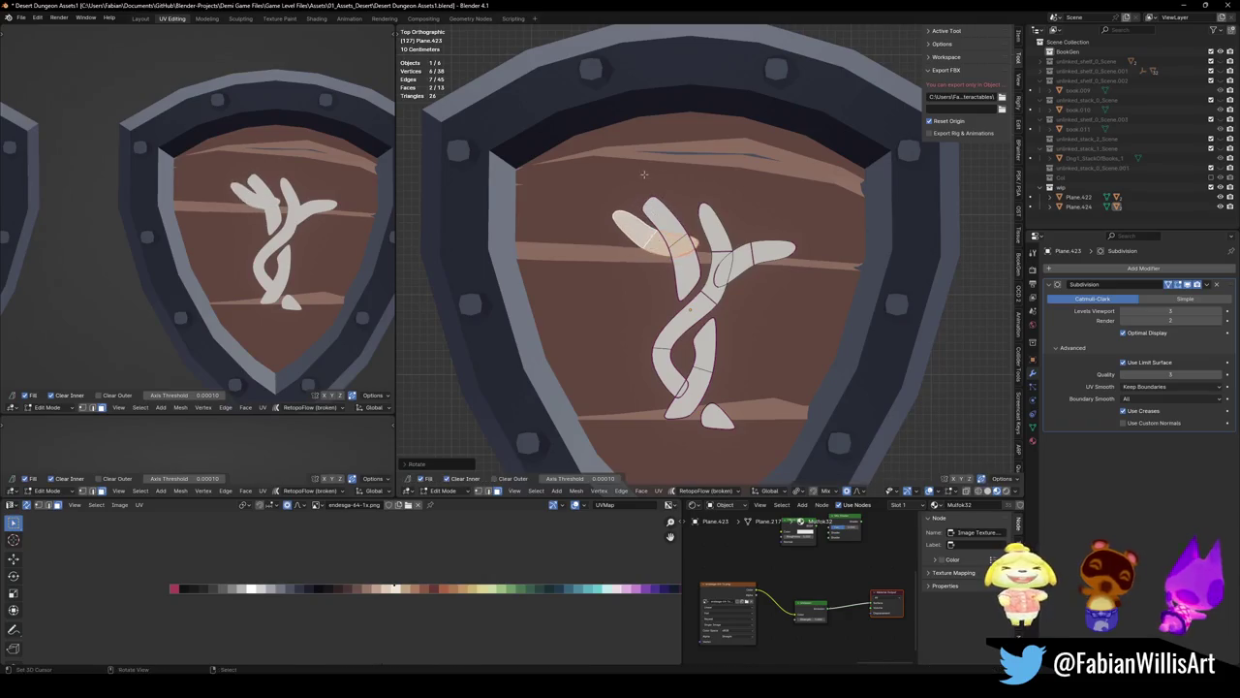
# Place the copied arm so it branches toward the upper left
pyautogui.click(657, 254)
pyautogui.press('g')
pyautogui.press('Return')
pyautogui.press('g')
pyautogui.press('Return')
pyautogui.scroll(-3, 144, 194)
pyautogui.scroll(2, 144, 194)
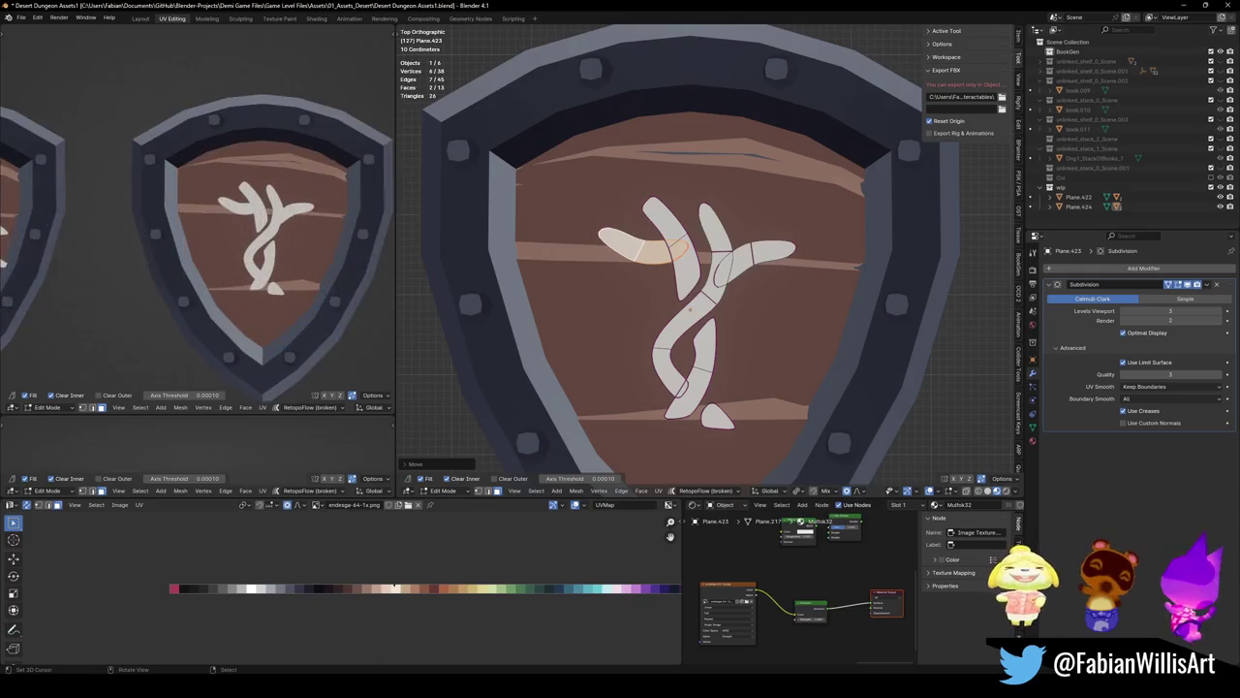
# Select the whole glyph and apply a first scale adjustment to it
pyautogui.hotkey('alt', 'a')
pyautogui.press('a')
pyautogui.press('s')
pyautogui.press('Escape')
pyautogui.hotkey('alt', 'a')
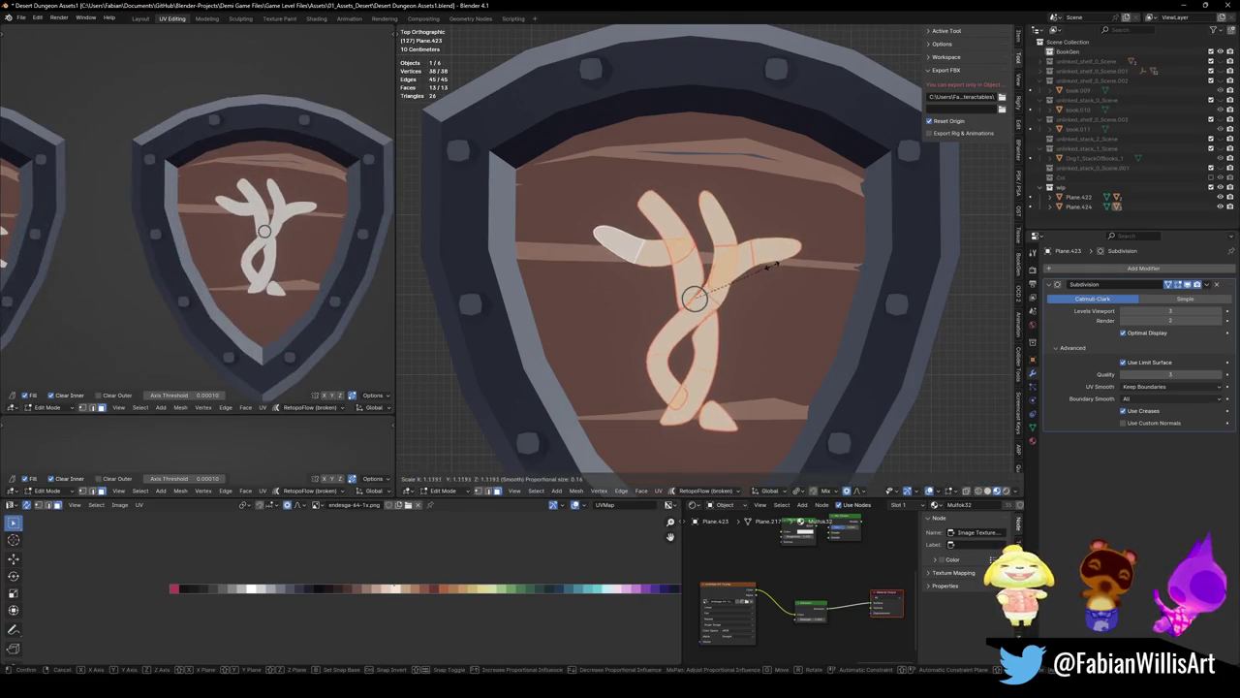
pyautogui.press('a')
pyautogui.press('s')
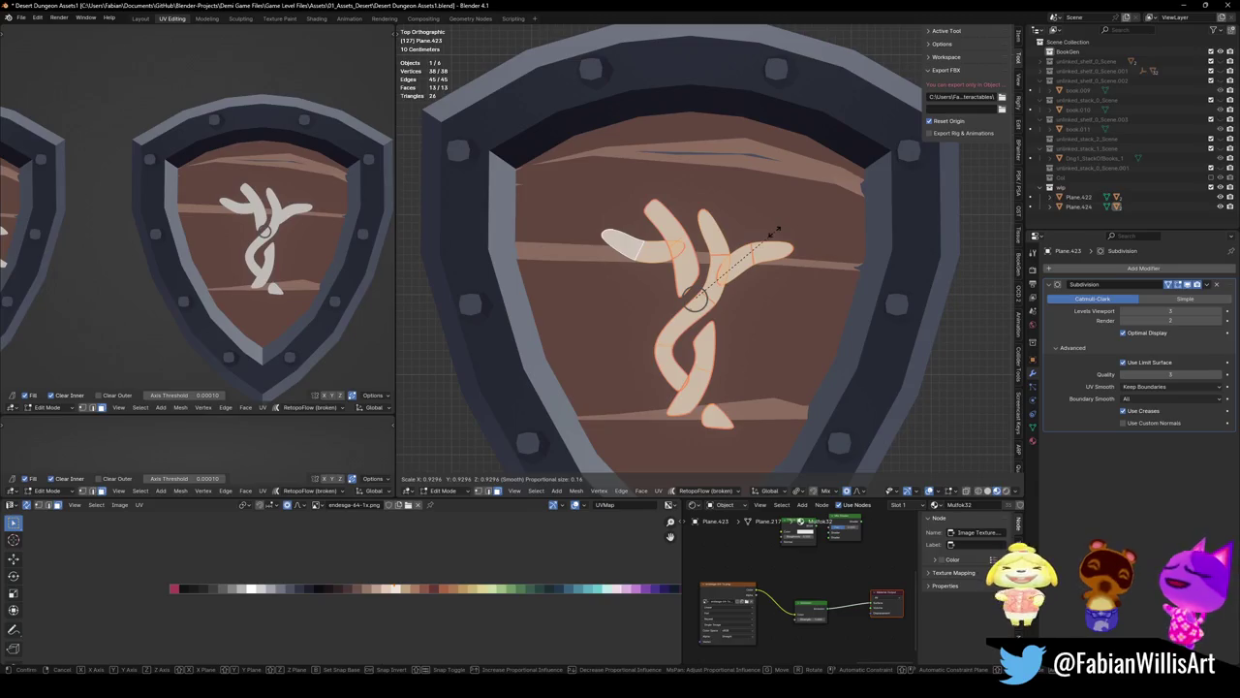
pyautogui.press('Escape')
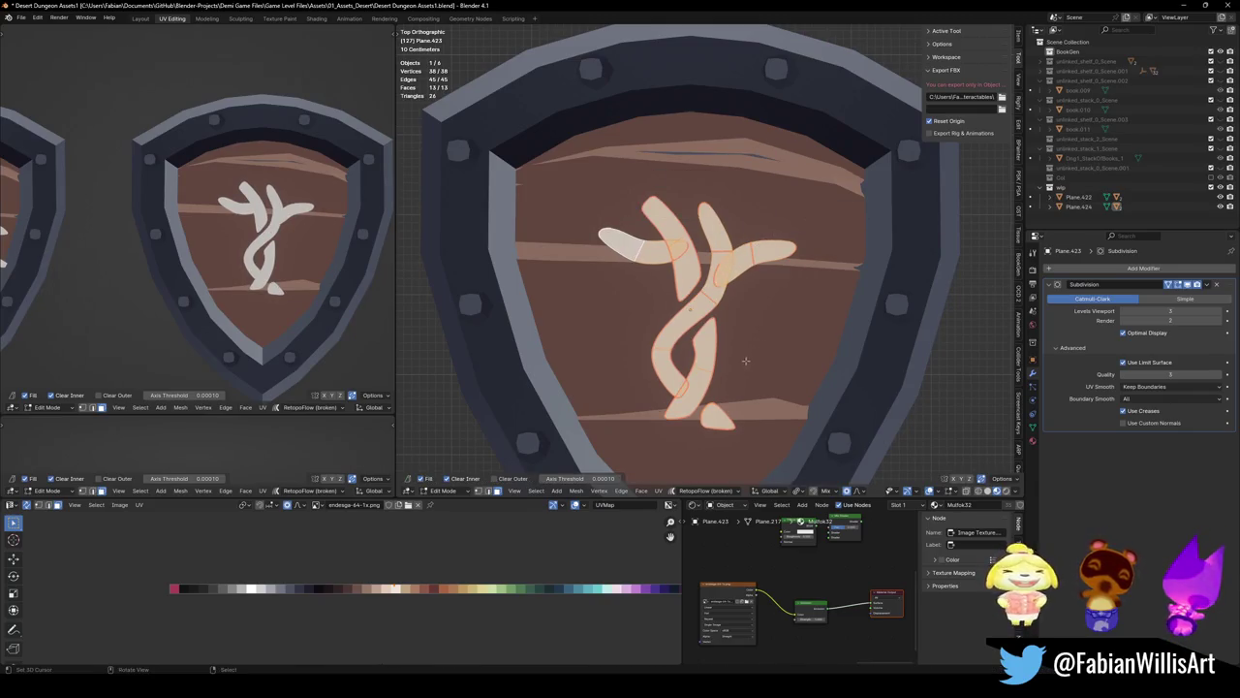
pyautogui.press('s')
pyautogui.click(802, 293)
# Enlarge the glyph, shrink it back slightly, and deselect its geometry
pyautogui.press('g')
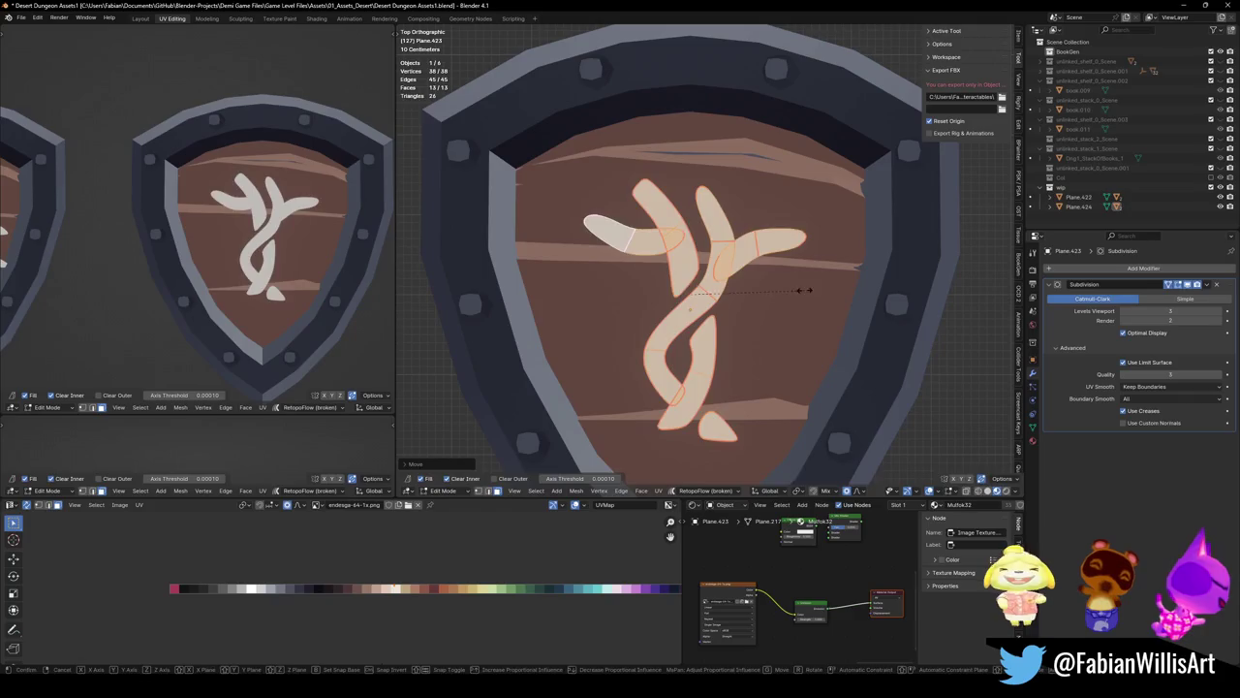
pyautogui.press('s')
pyautogui.click(591, 247)
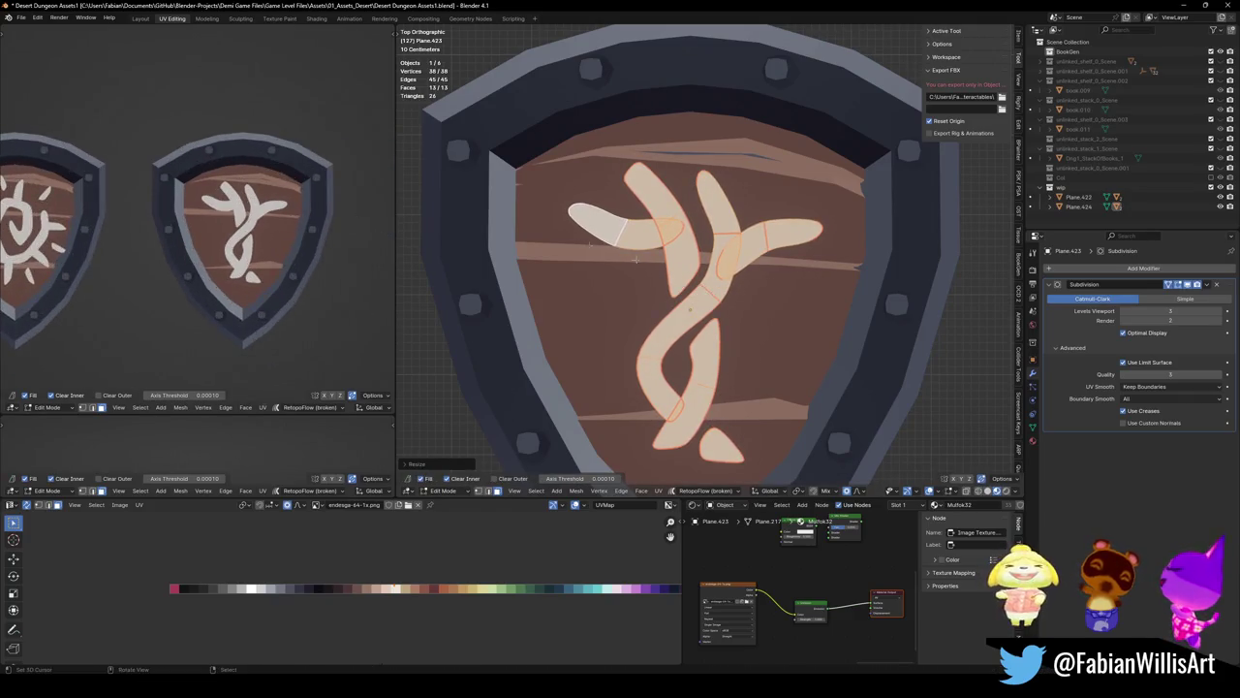
pyautogui.press('s')
pyautogui.click(698, 281)
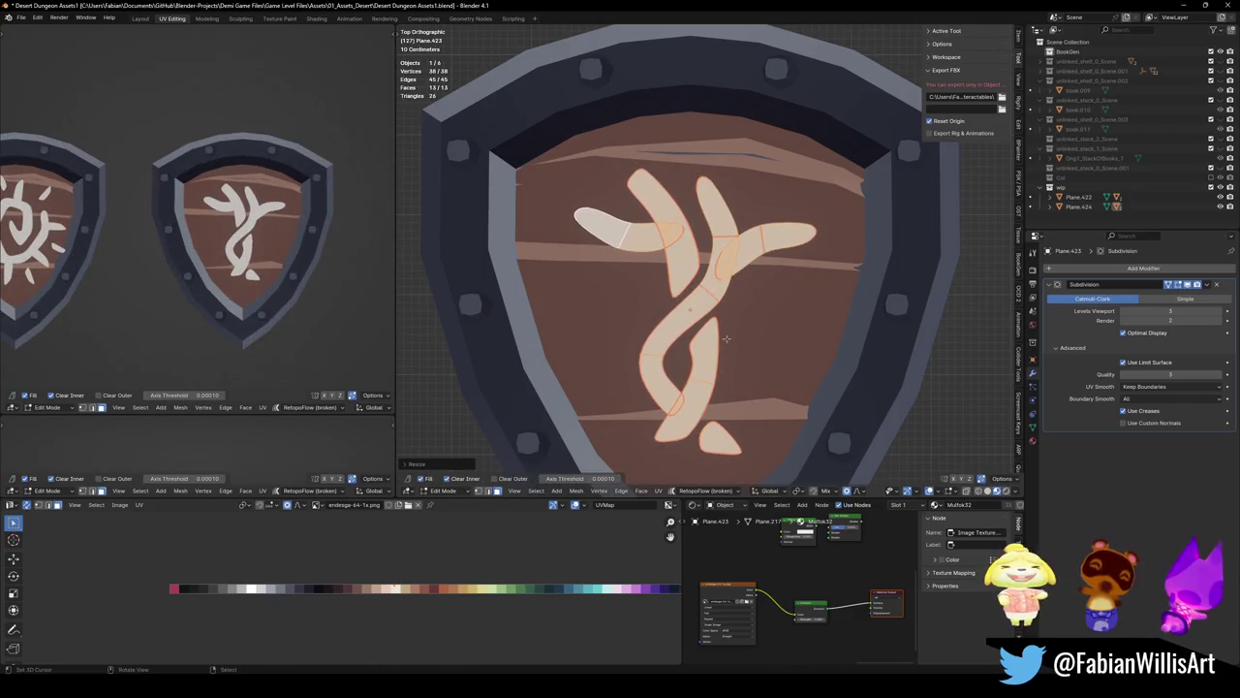
pyautogui.hotkey('alt', 'a')
# Pull the glyph's lower tip and lower stroke into a smoother curve, then save
pyautogui.moveTo(653, 442); pyautogui.dragTo(640, 451)
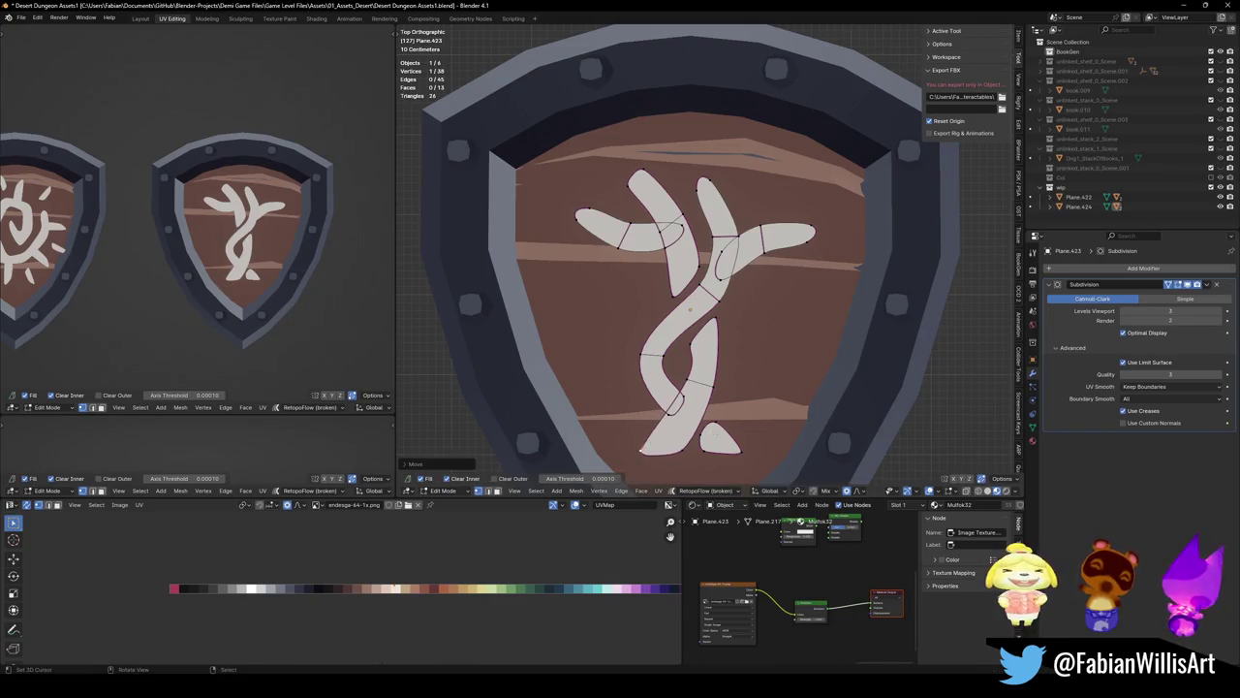
pyautogui.moveTo(685, 378); pyautogui.dragTo(686, 402)
pyautogui.hotkey('ctrl', 's')
# Reshape the upper-left arm, right arm tip and central junction with soft drags, then save
pyautogui.moveTo(675, 299); pyautogui.dragTo(667, 226)
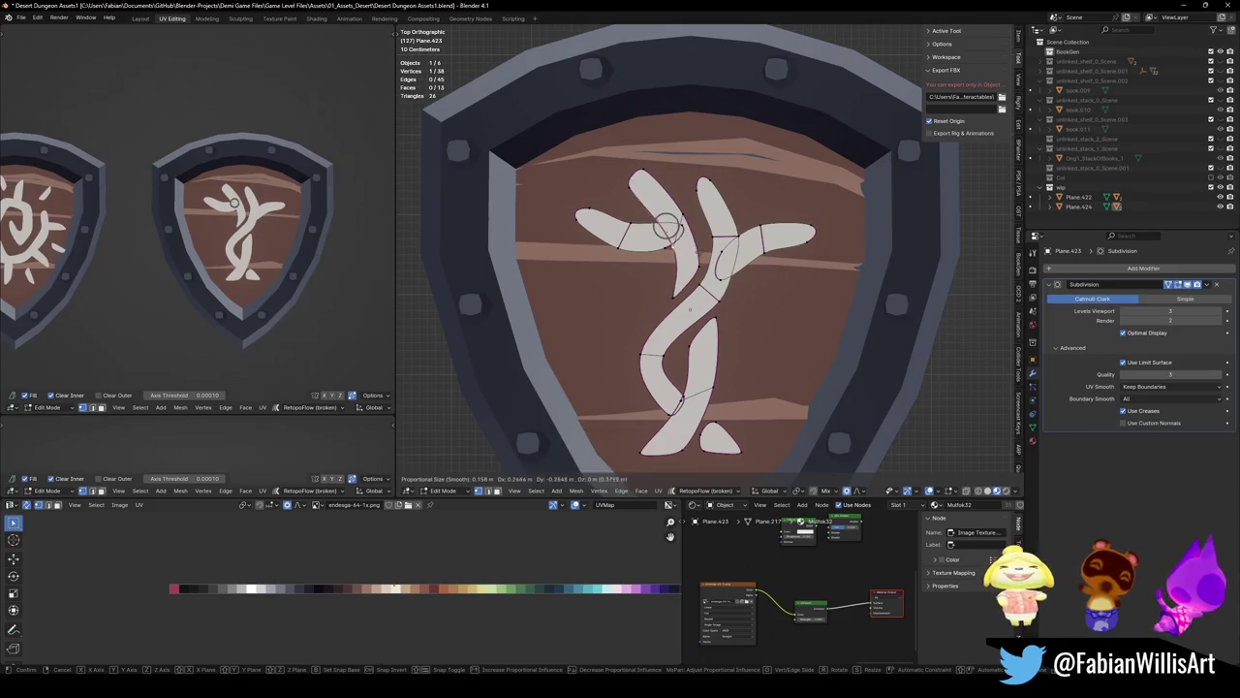
pyautogui.moveTo(666, 226); pyautogui.dragTo(629, 254)
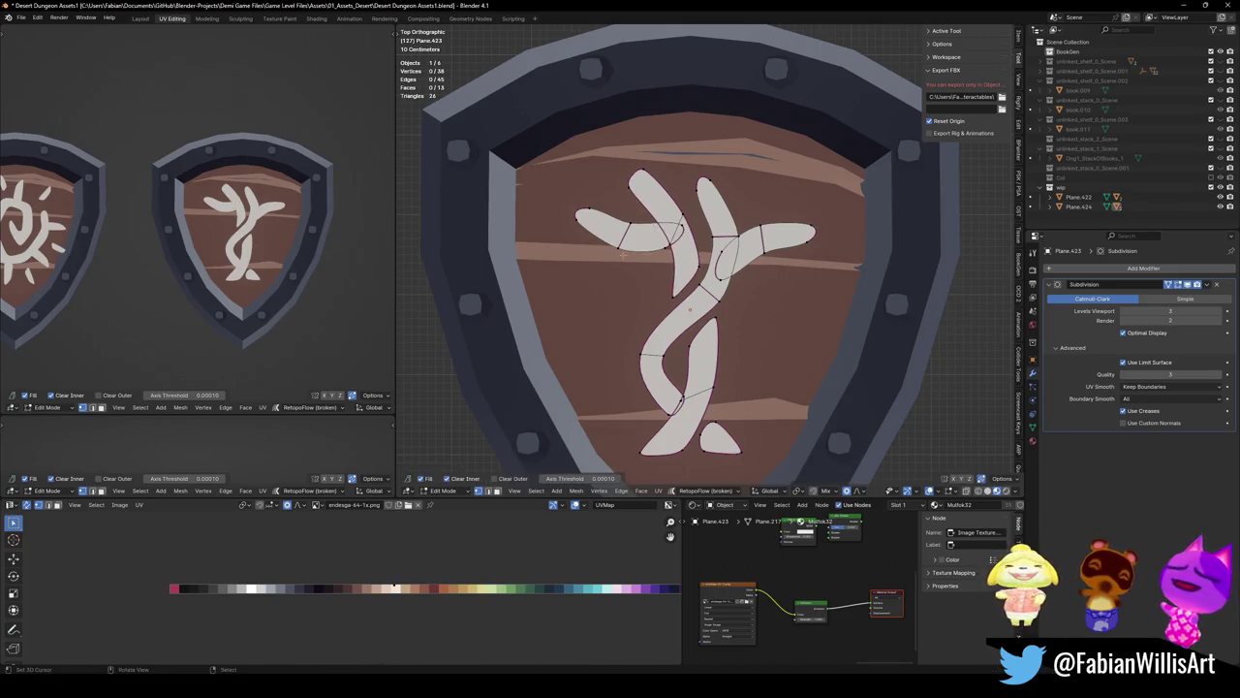
pyautogui.moveTo(576, 215)
pyautogui.mouseDown()
pyautogui.moveTo(599, 184)
pyautogui.moveTo(668, 230)
pyautogui.mouseUp()
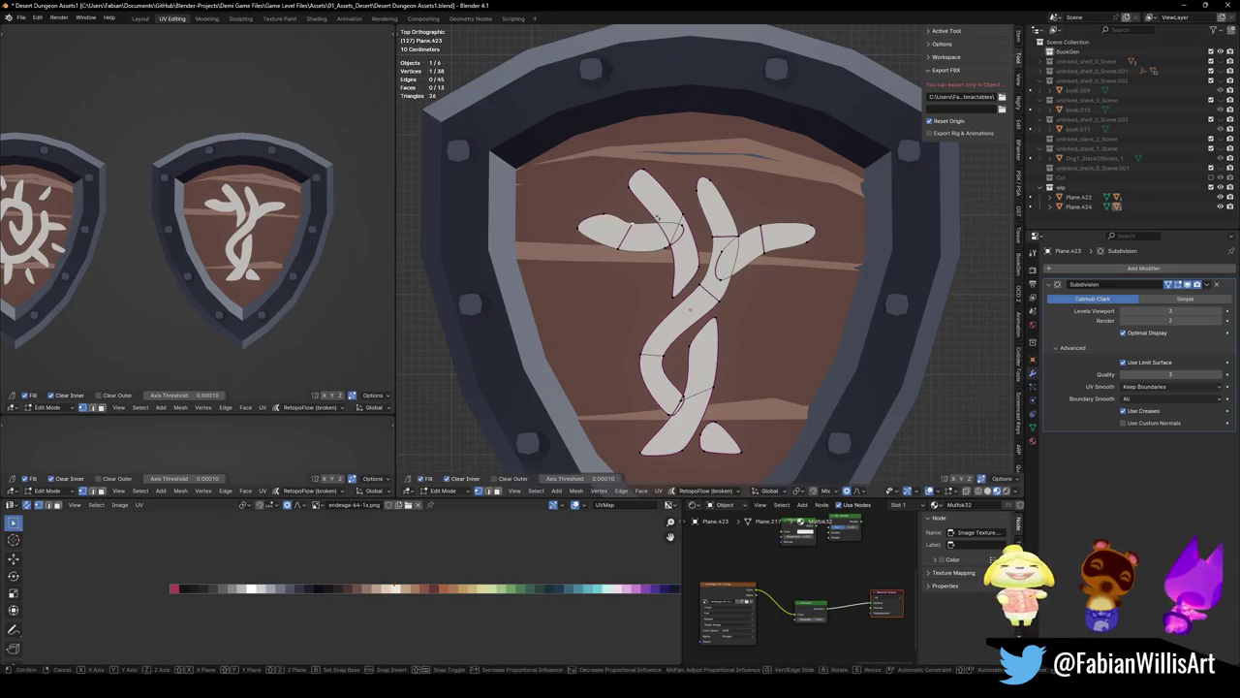
pyautogui.moveTo(647, 173)
pyautogui.mouseDown()
pyautogui.moveTo(636, 189)
pyautogui.moveTo(716, 178)
pyautogui.moveTo(704, 209)
pyautogui.mouseUp()
pyautogui.moveTo(814, 231); pyautogui.dragTo(802, 254)
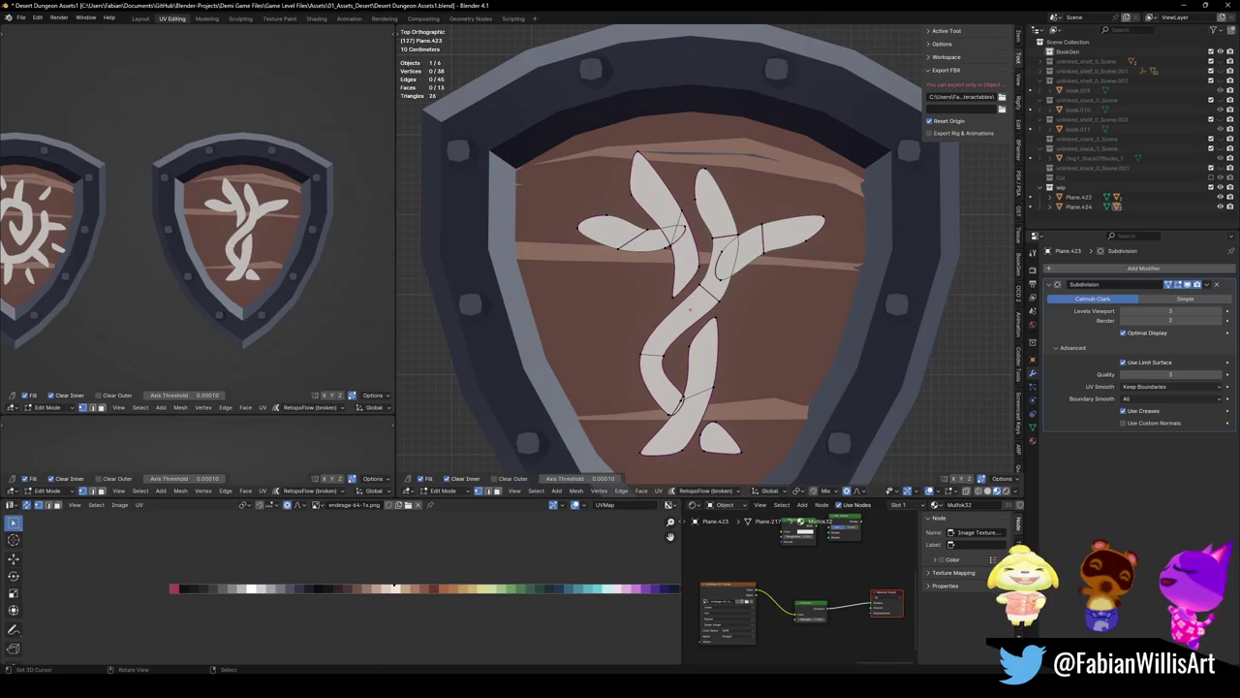
pyautogui.moveTo(735, 281); pyautogui.dragTo(715, 290)
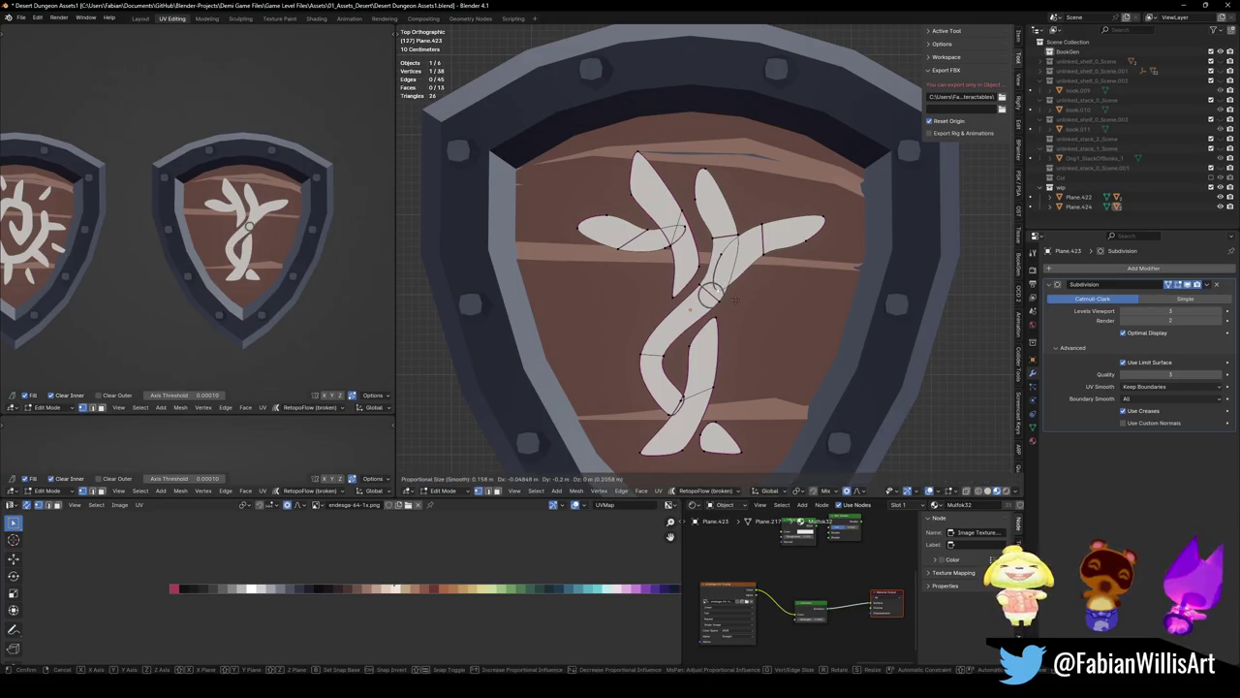
pyautogui.hotkey('ctrl', 's')
# Soft-move a vertex on the stem's right edge, save, and clear the selection
pyautogui.click(717, 331)
pyautogui.press('g')
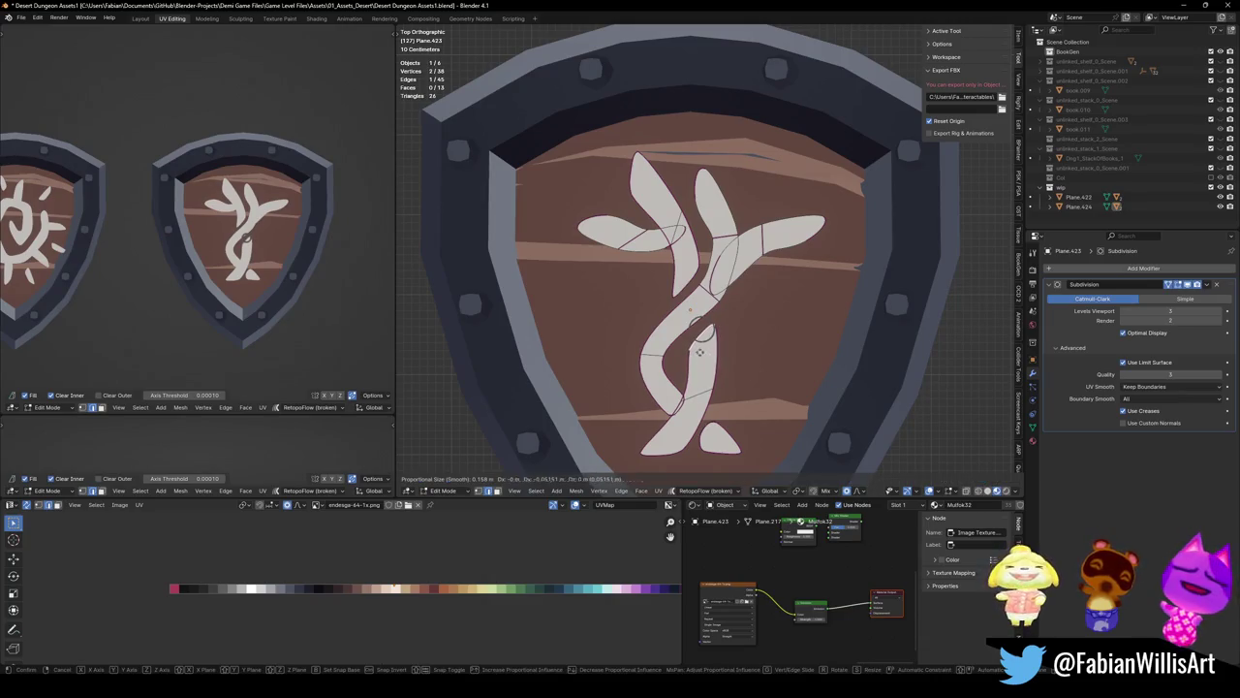
pyautogui.click(700, 352)
pyautogui.hotkey('alt', 'a')
pyautogui.scroll(-3, 248, 234)
pyautogui.scroll(3, 248, 233)
pyautogui.hotkey('ctrl', 's')
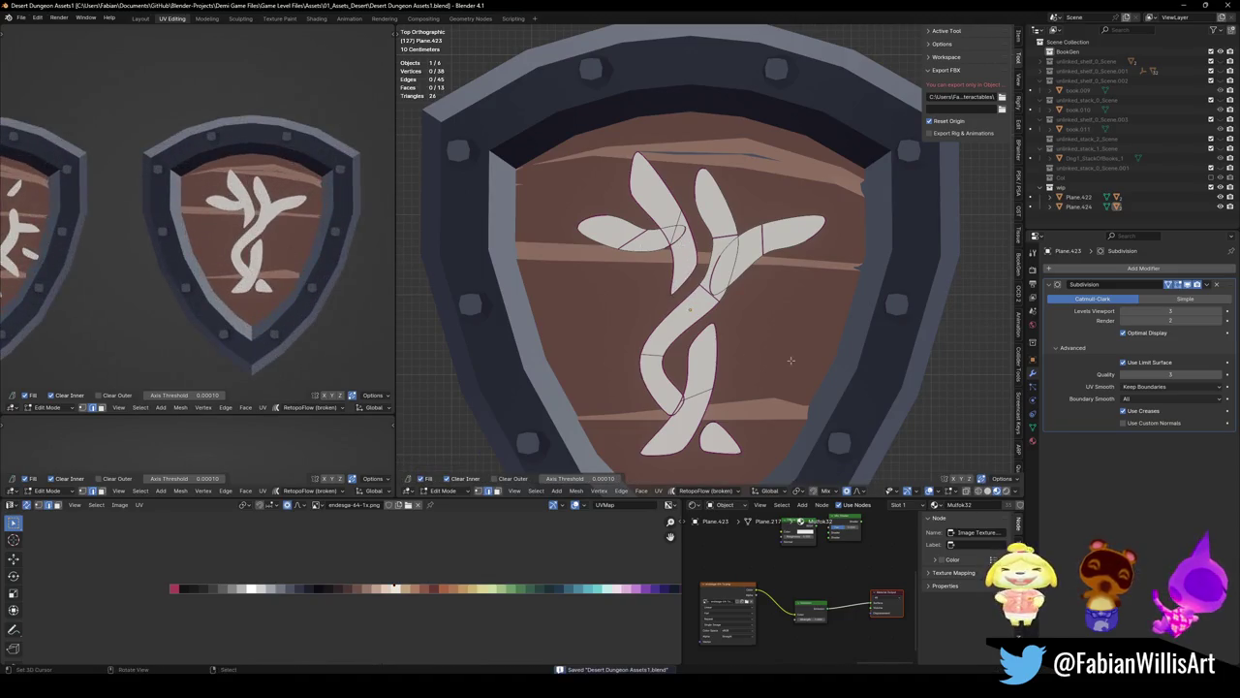
pyautogui.press('a')
pyautogui.hotkey('alt', 'a')
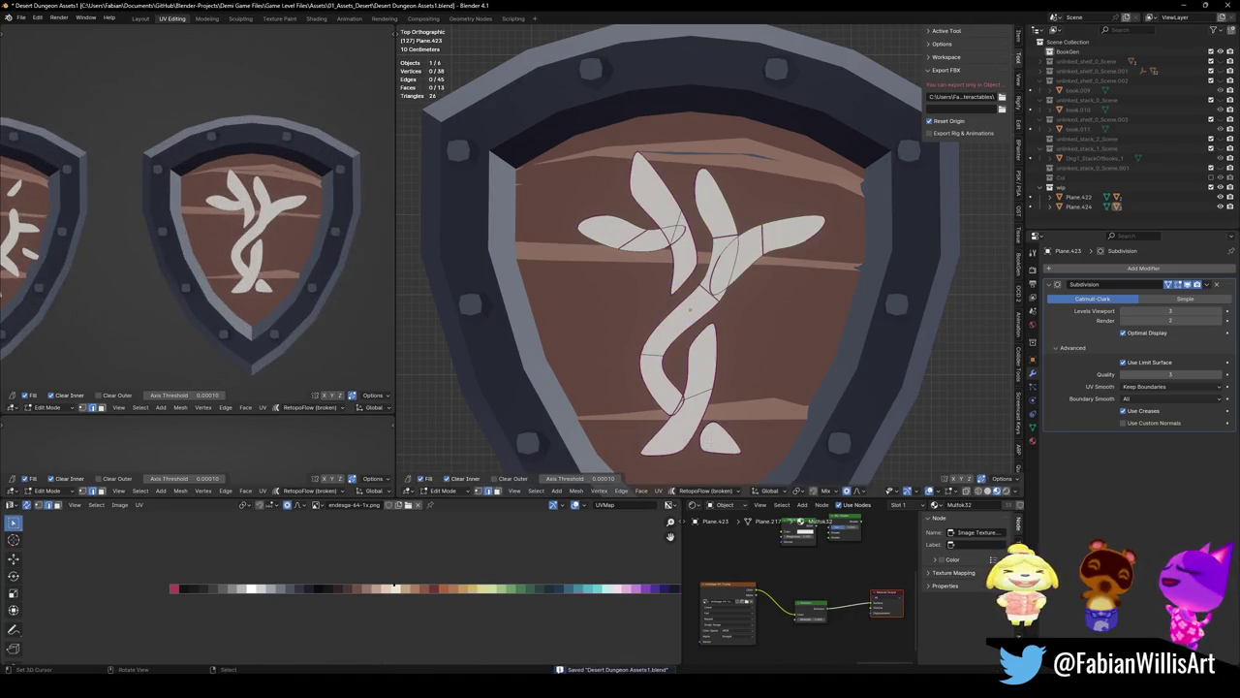
# Extrude the bottom leaf's tip vertex into an extra pointed tip and save the file
pyautogui.click(715, 438)
pyautogui.press('e')
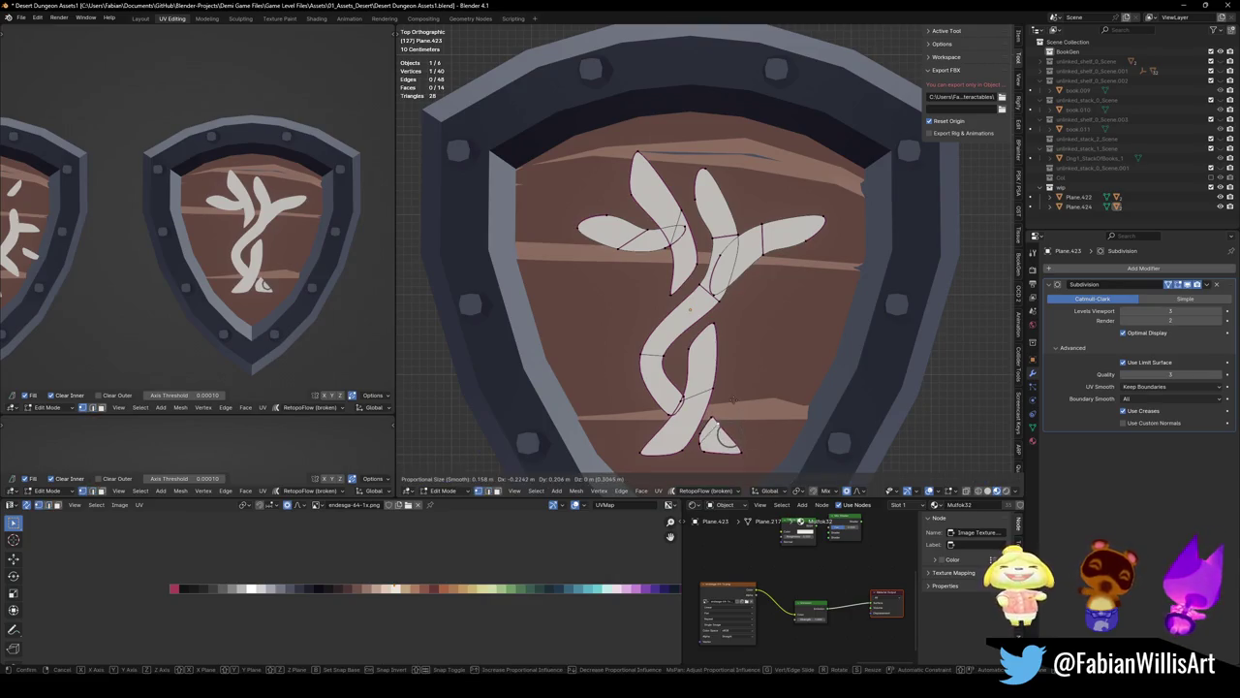
pyautogui.press('Escape')
pyautogui.hotkey('alt', 'a')
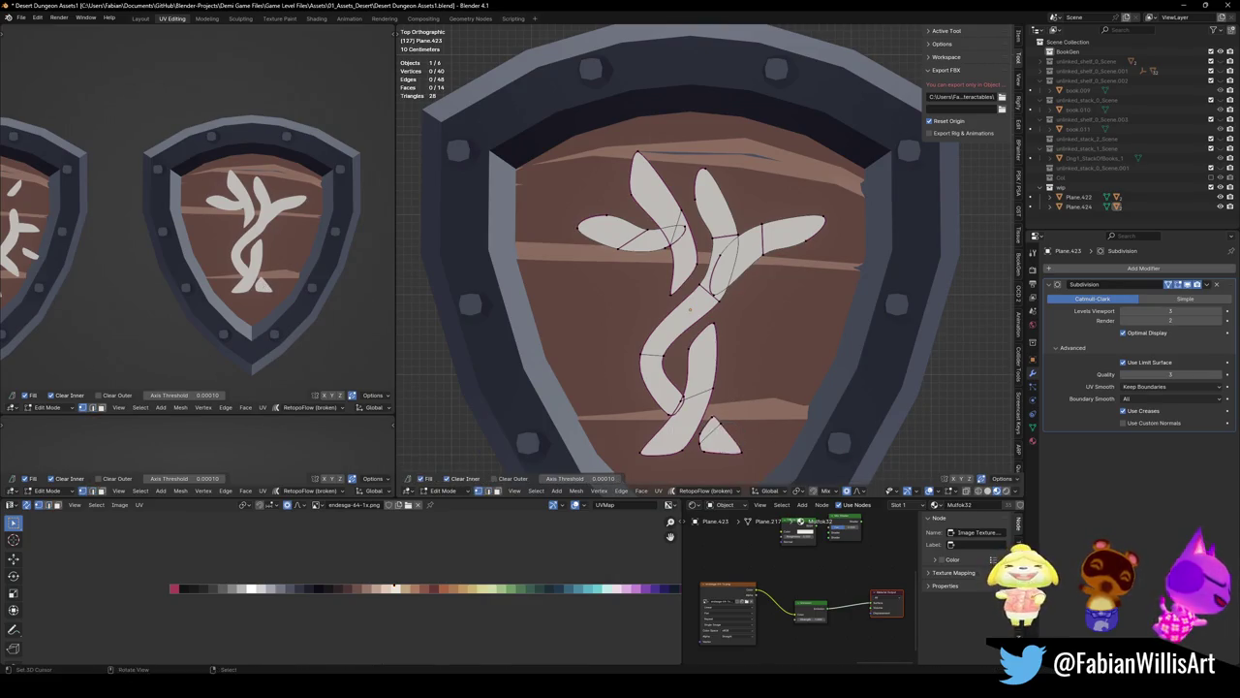
pyautogui.moveTo(714, 427)
pyautogui.mouseDown()
pyautogui.moveTo(697, 435)
pyautogui.moveTo(717, 441)
pyautogui.mouseUp()
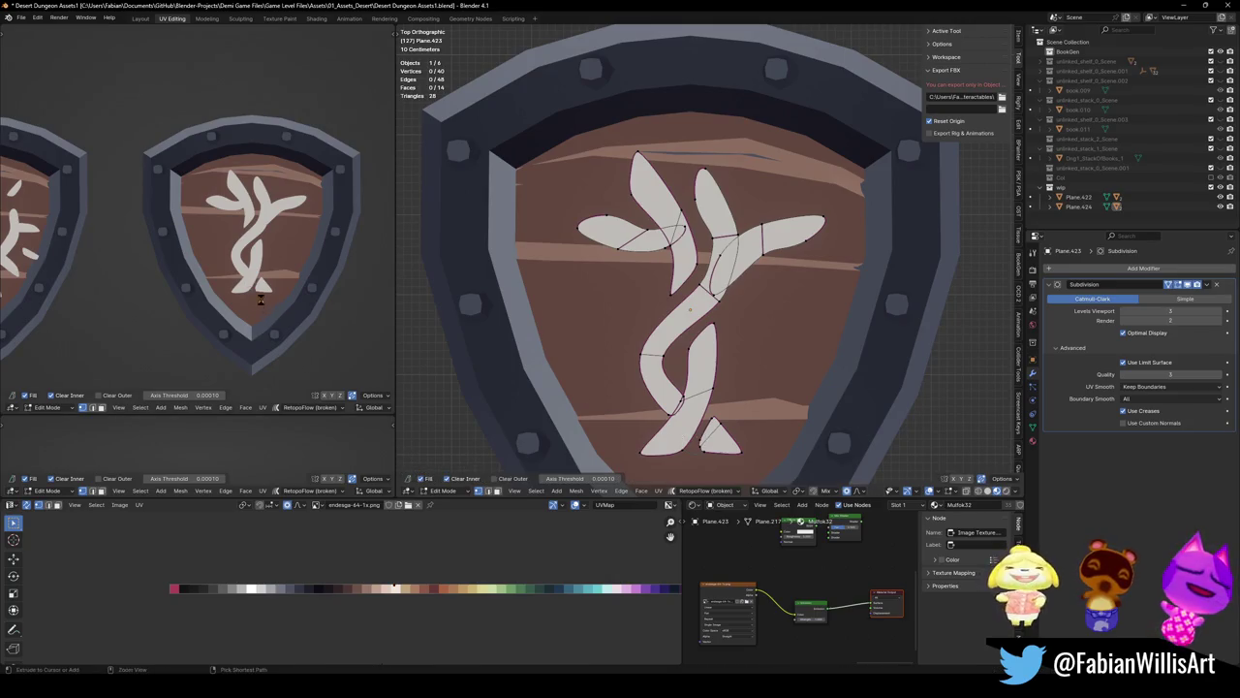
pyautogui.scroll(-3, 261, 304)
pyautogui.hotkey('ctrl', 's')
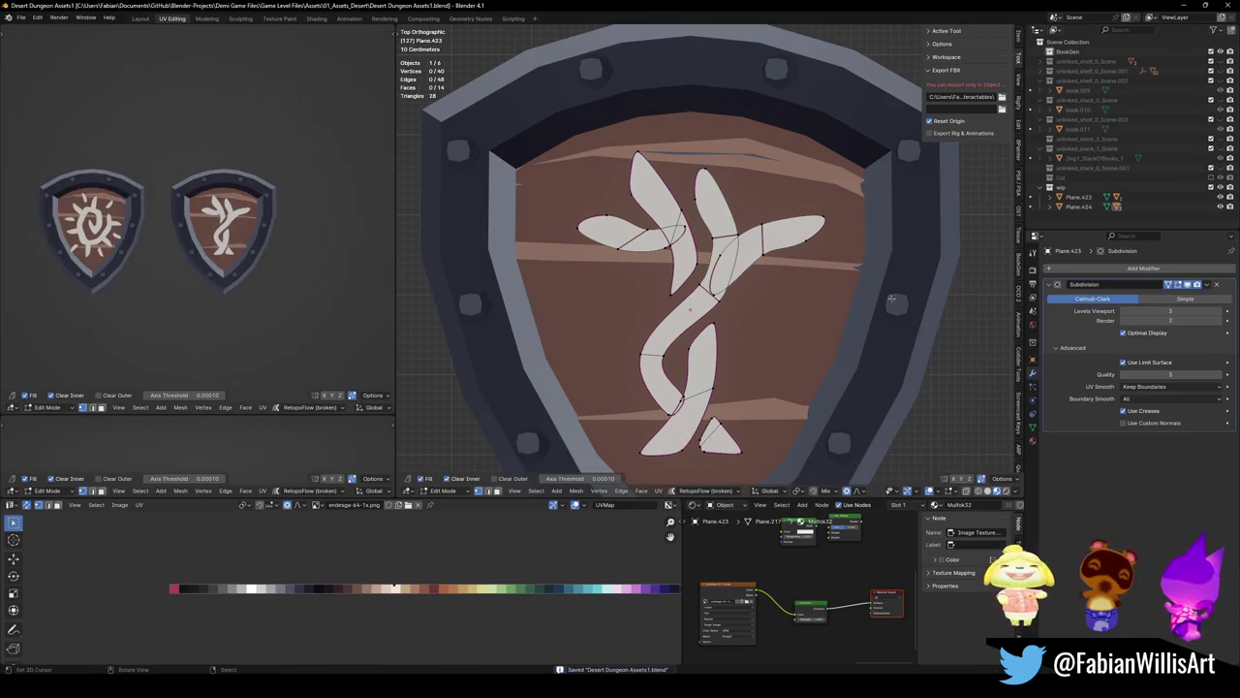
# Scale the whole emblem up by about 1.12 so it fills more of the shield
pyautogui.press('a')
pyautogui.press('s')
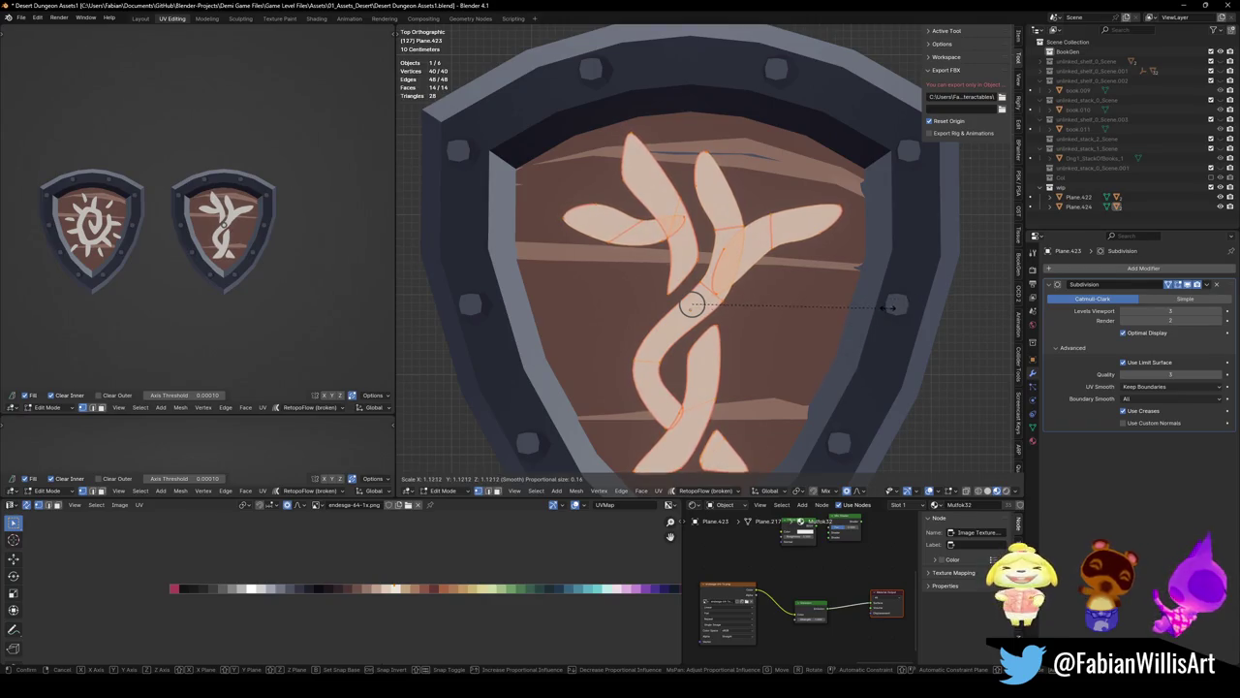
pyautogui.click(692, 307)
pyautogui.hotkey('alt', 'a')
pyautogui.scroll(-1, 240, 217)
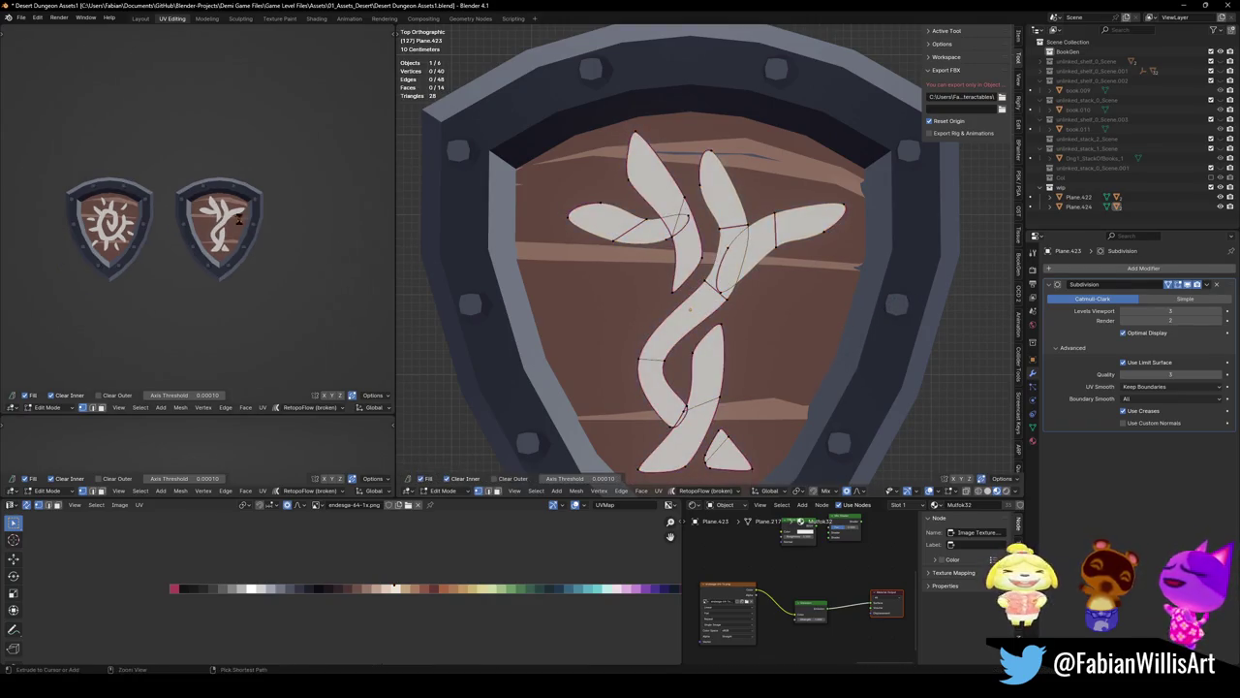
pyautogui.scroll(4, 240, 304)
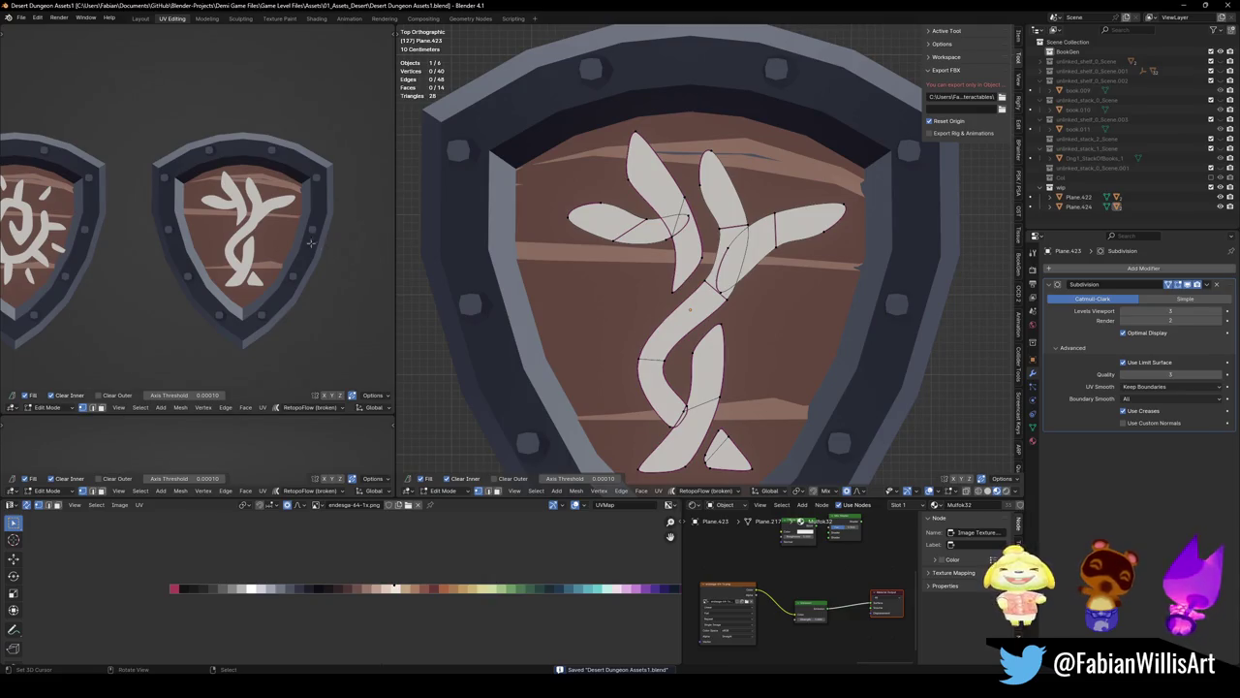
pyautogui.scroll(-1, 313, 243)
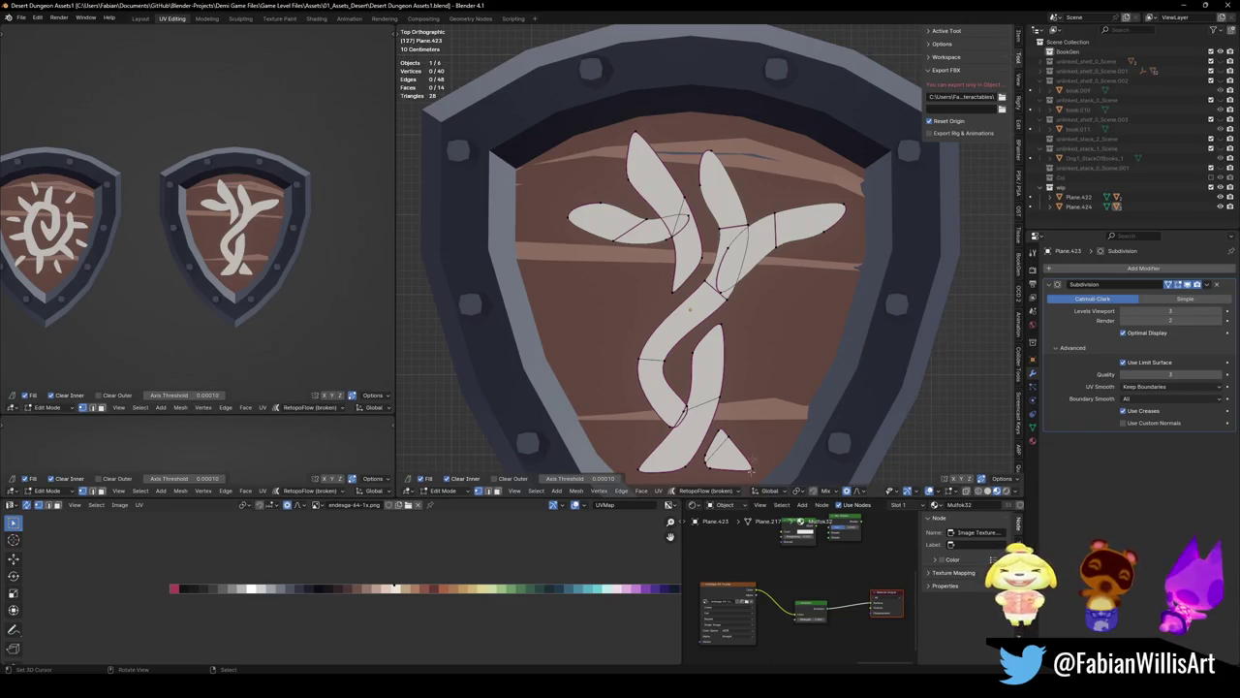
# Duplicate a leaf-tip face into a small rotated oval leaf right of the stem
pyautogui.click(809, 225)
pyautogui.hotkey('shift', 'd')
pyautogui.click(786, 312)
pyautogui.press('s')
pyautogui.click(833, 323)
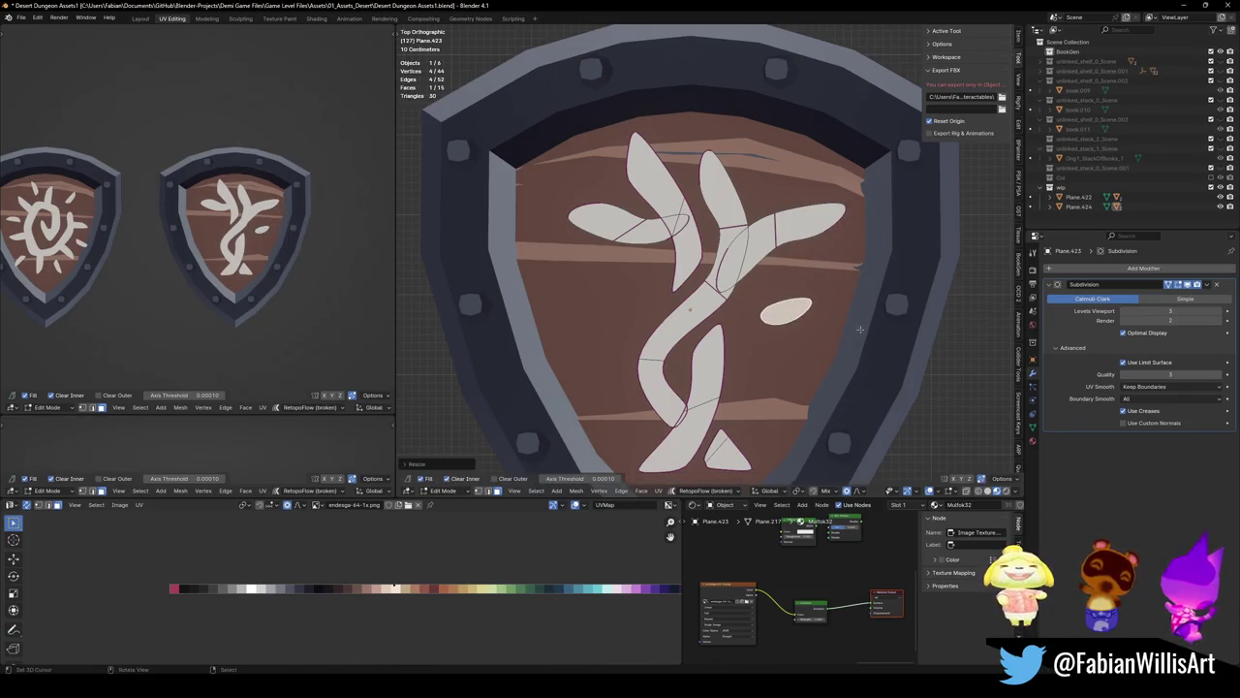
pyautogui.click(812, 305)
pyautogui.press('g')
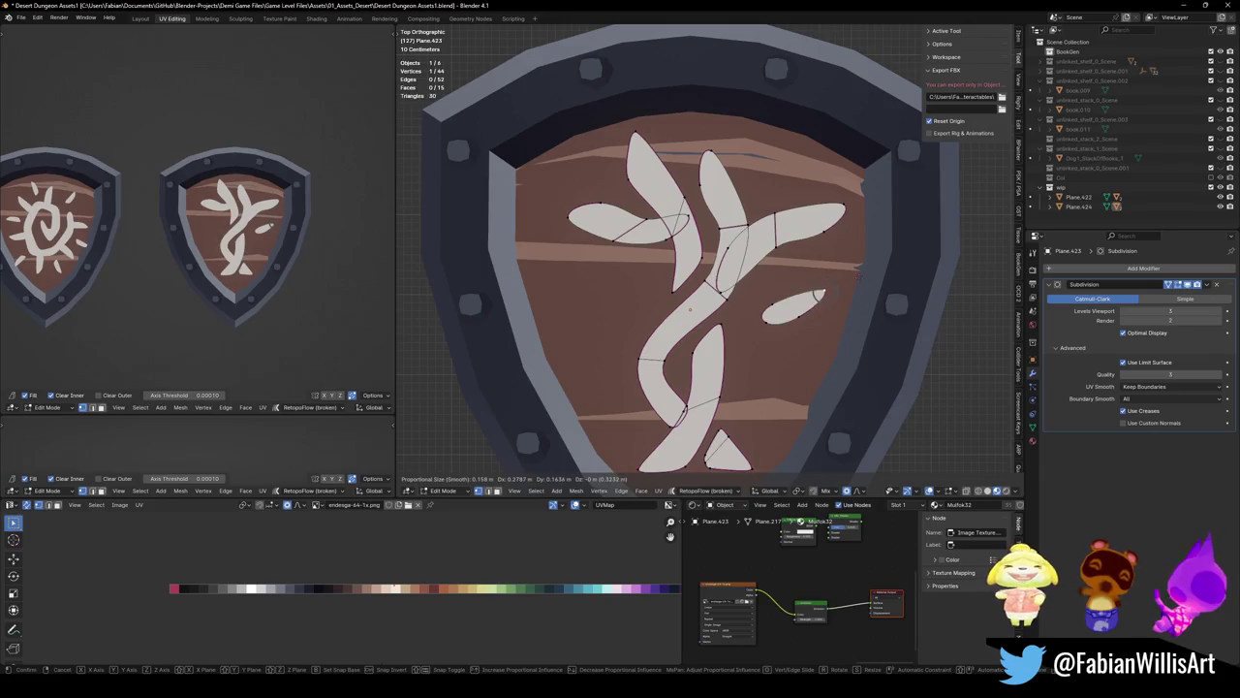
pyautogui.click(819, 291)
pyautogui.press('3')
pyautogui.click(790, 308)
pyautogui.press('r')
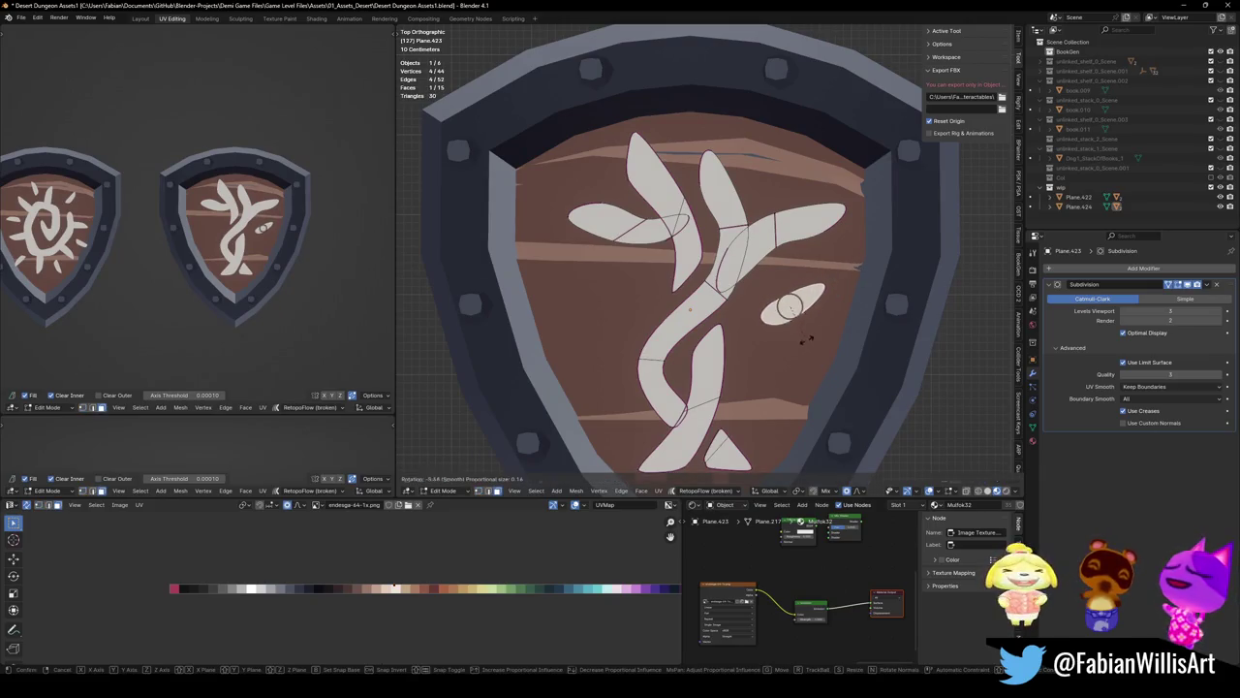
pyautogui.click(812, 337)
# Copy the oval leaf, rotate it, and place it left of the stem
pyautogui.hotkey('shift', 'd')
pyautogui.click(635, 351)
pyautogui.press('r')
pyautogui.click(681, 281)
pyautogui.press('g')
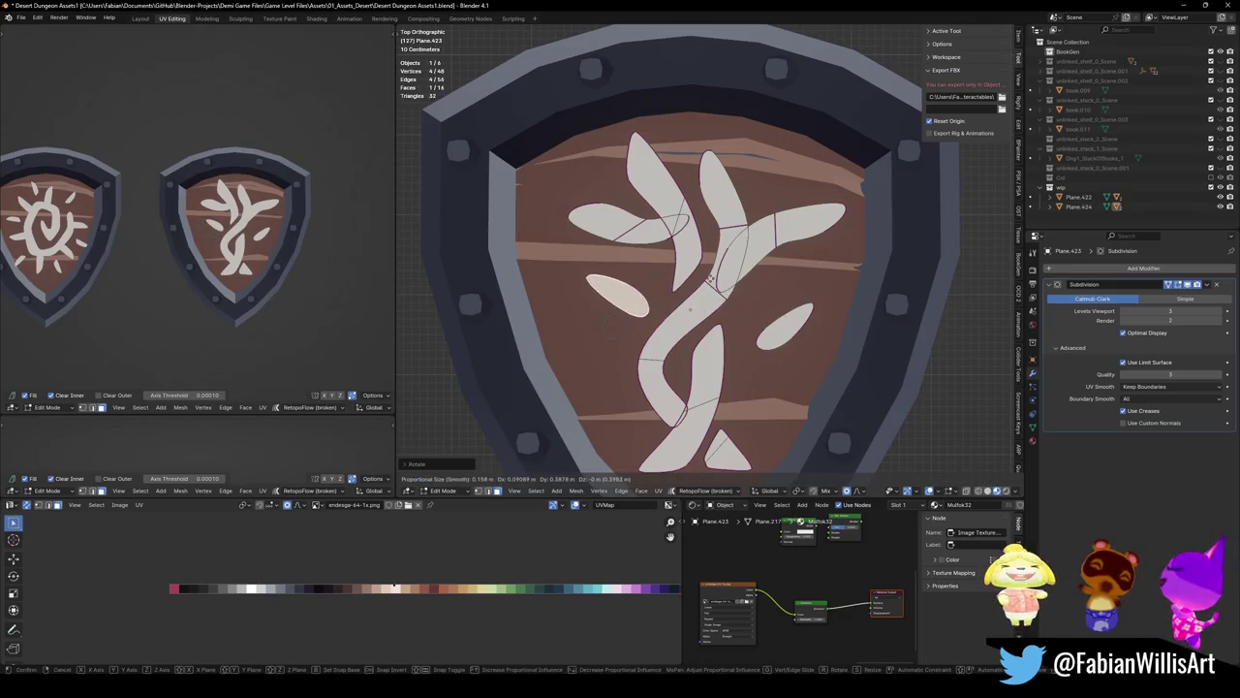
pyautogui.click(676, 315)
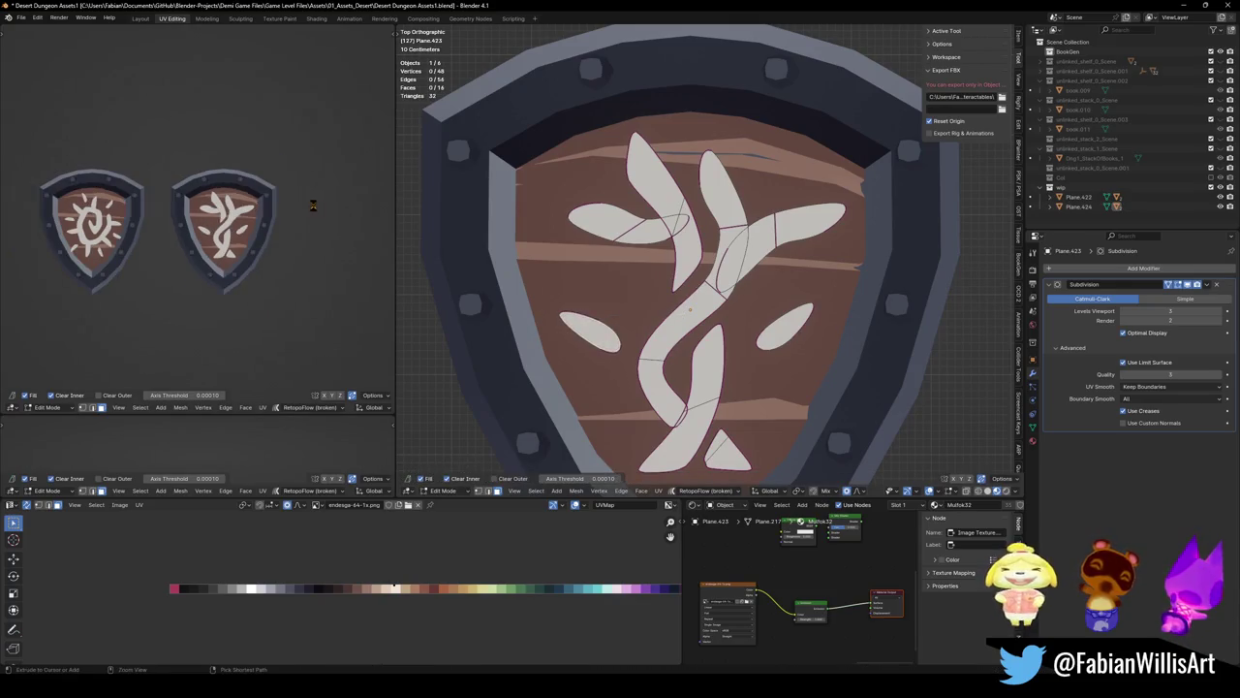
# Save the file, return to Object Mode and select the shield Plane.424
pyautogui.hotkey('ctrl', 's')
pyautogui.scroll(2, 222, 222)
pyautogui.press('Tab')
pyautogui.scroll(-5, 690, 308)
pyautogui.scroll(3, 717, 290)
pyautogui.scroll(1, 731, 281)
pyautogui.click(732, 281)
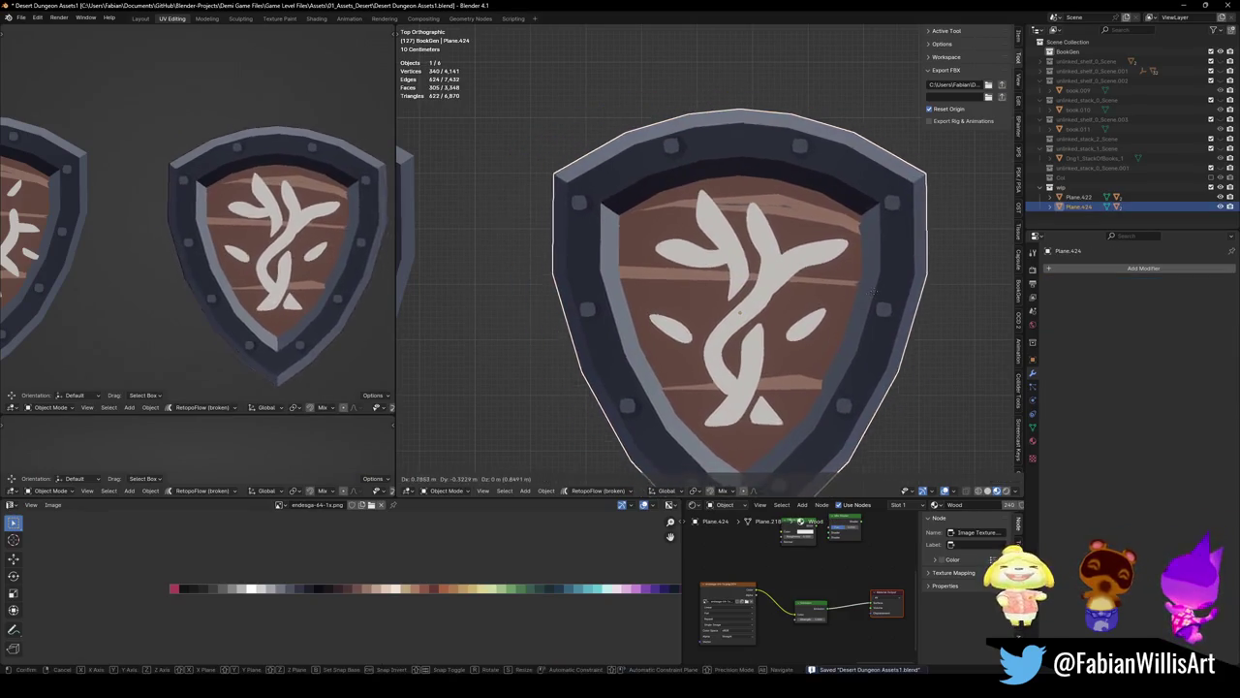
# Duplicate the right shield along the X axis to the right and save the file
pyautogui.scroll(-4, 805, 260)
pyautogui.moveTo(628, 181)
pyautogui.mouseDown()
pyautogui.moveTo(699, 274)
pyautogui.moveTo(836, 368)
pyautogui.mouseUp()
pyautogui.hotkey('shift', 'd')
pyautogui.press('x')
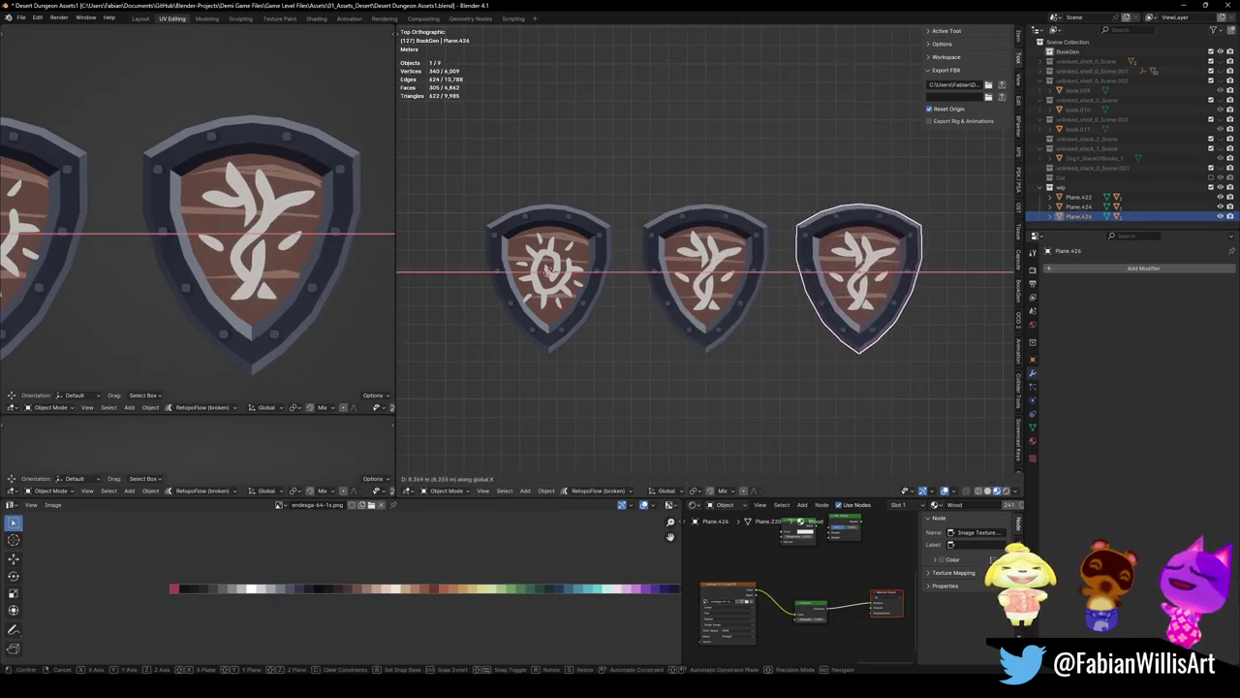
pyautogui.click(890, 333)
pyautogui.hotkey('ctrl', 's')
# Select the middle shield, frame it in view, and enter Edit Mode on its mesh
pyautogui.click(744, 269)
pyautogui.press('KP_Decimal')
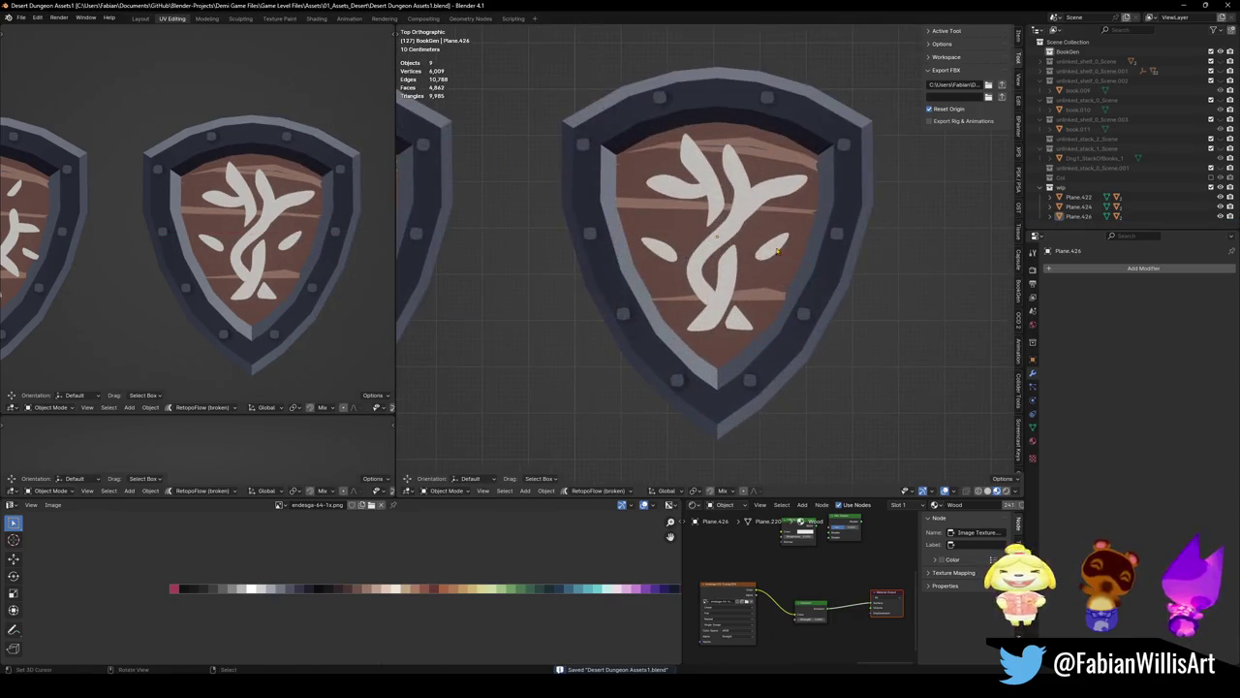
pyautogui.press('Tab')
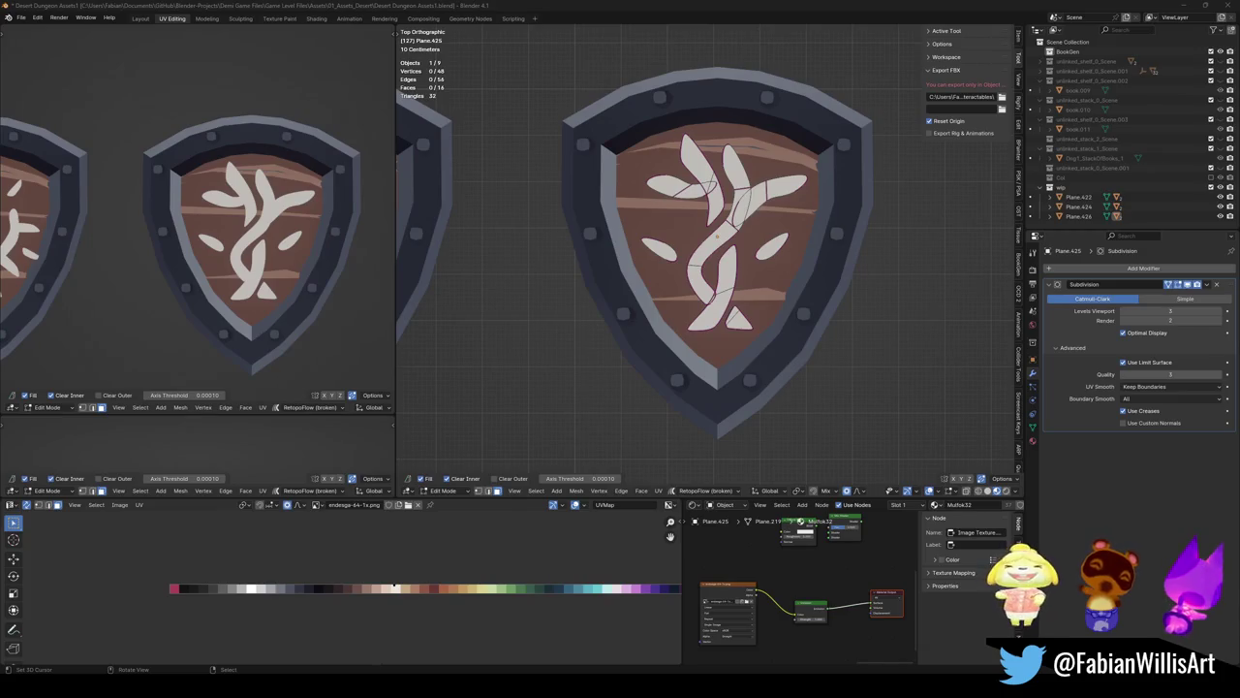
# Delete every emblem stroke except the lower one
pyautogui.scroll(2, 949, 157)
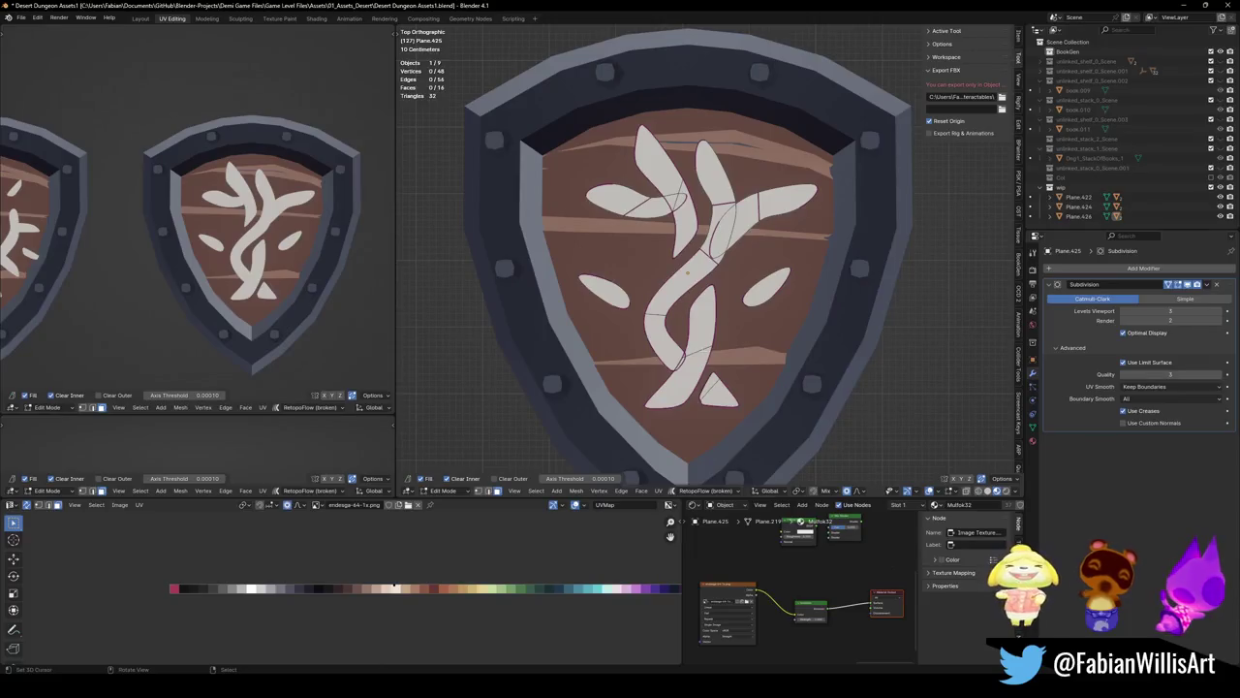
pyautogui.keyDown('ctrl'); pyautogui.click(714, 343); pyautogui.keyUp('ctrl')
pyautogui.hotkey('ctrl', 'i')
pyautogui.press('x')
pyautogui.click(719, 345)
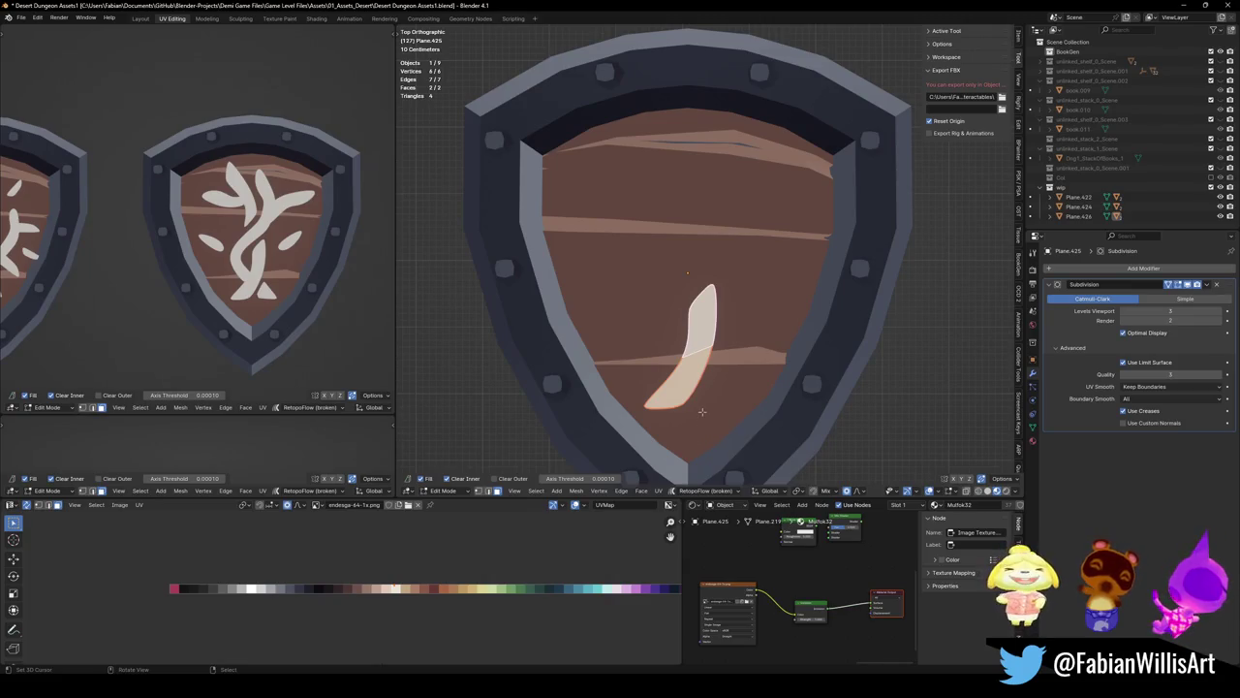
# Bend the stroke's bottom end and extrude a new segment to form a V
pyautogui.click(647, 405)
pyautogui.press('g')
pyautogui.click(713, 354)
pyautogui.press('r')
pyautogui.click(728, 384)
pyautogui.press('e')
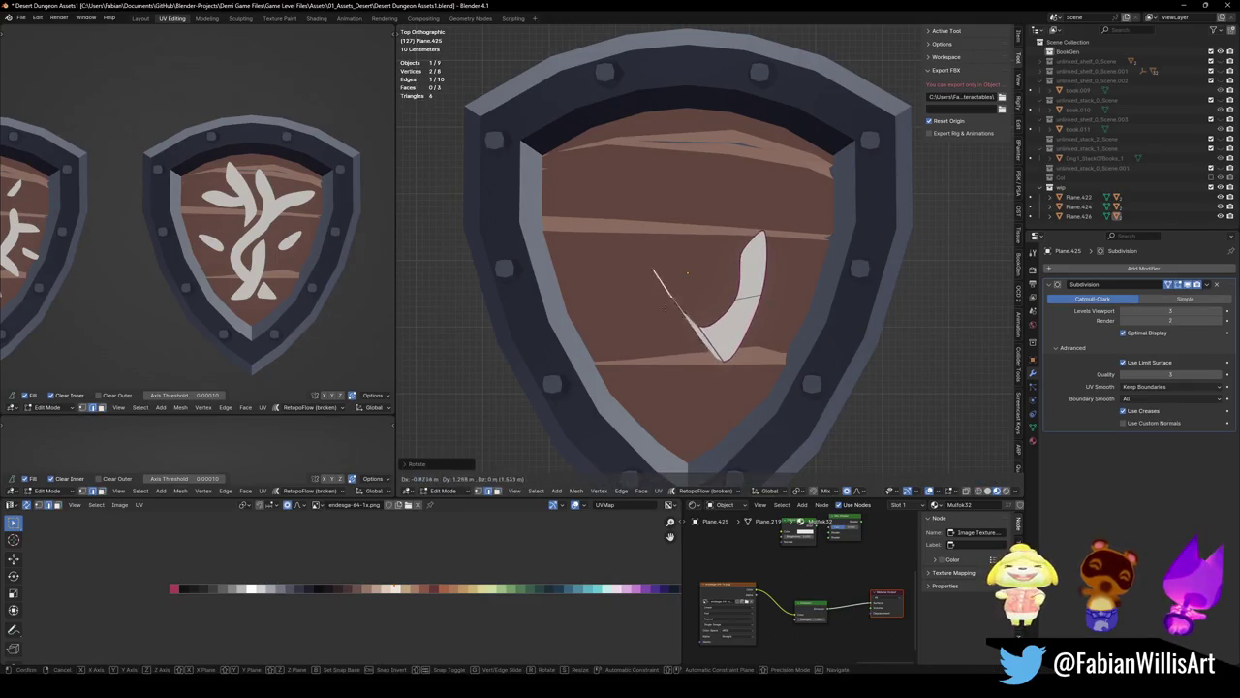
pyautogui.click(651, 376)
pyautogui.press('r')
pyautogui.click(649, 378)
# Extrude the top edge into a curved segment to the left and pull its tip with smooth falloff
pyautogui.hotkey('alt', 'a')
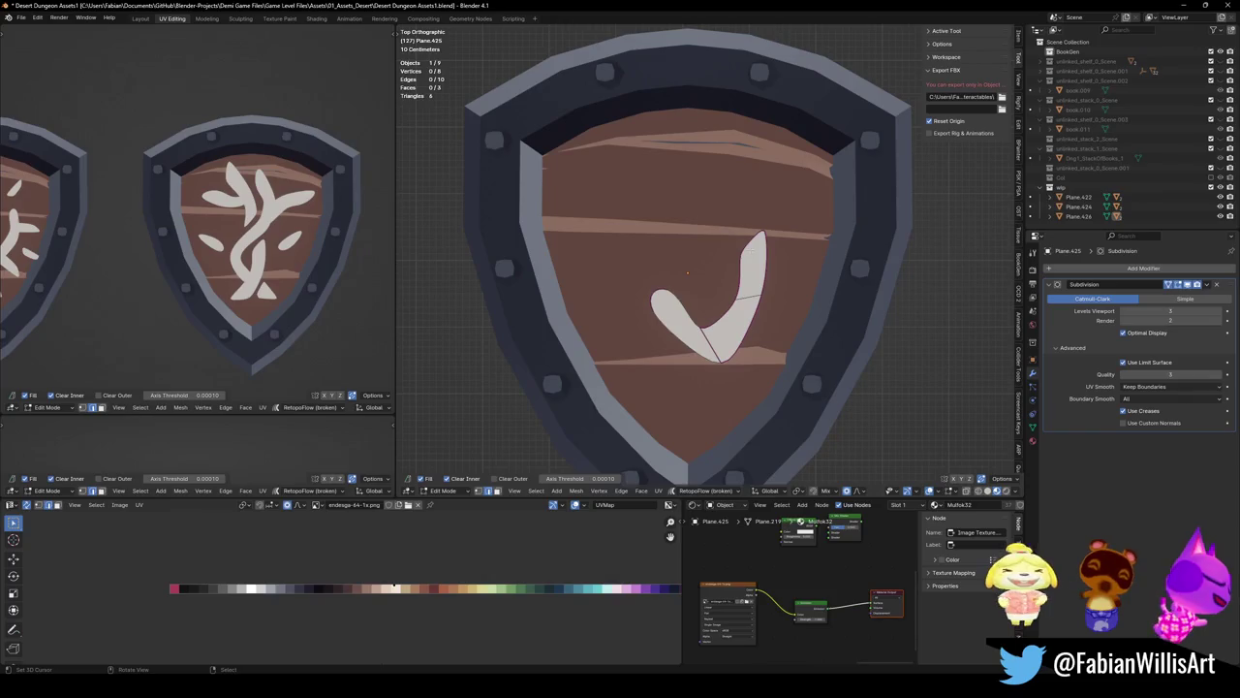
pyautogui.press('e')
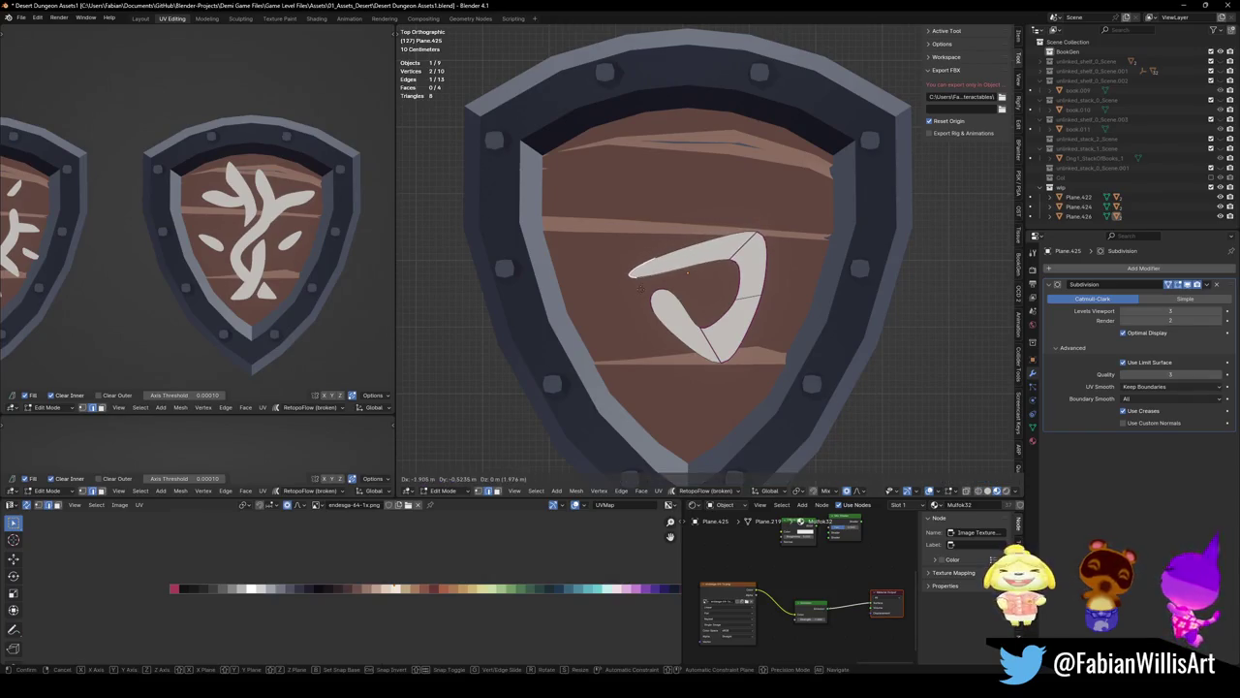
pyautogui.click(639, 275)
pyautogui.press('g')
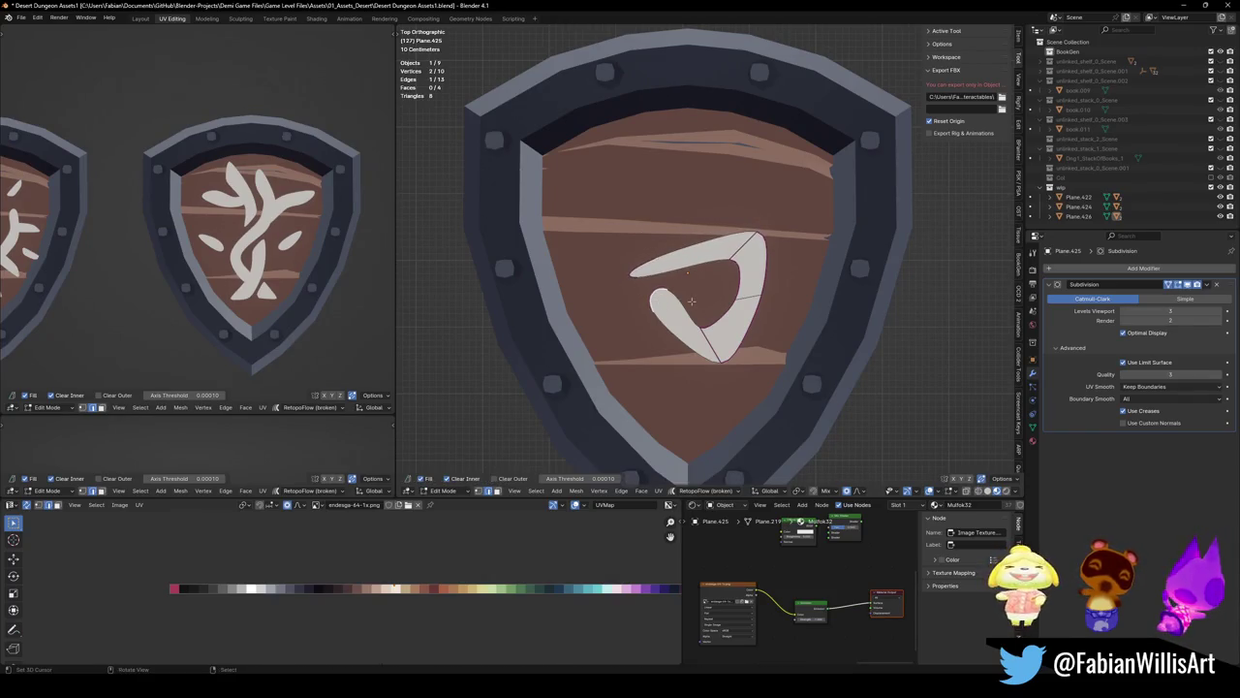
pyautogui.click(640, 276)
pyautogui.press('g')
pyautogui.click(647, 277)
# Smooth the bottom curve and move the top corner up and to the right
pyautogui.click(715, 351)
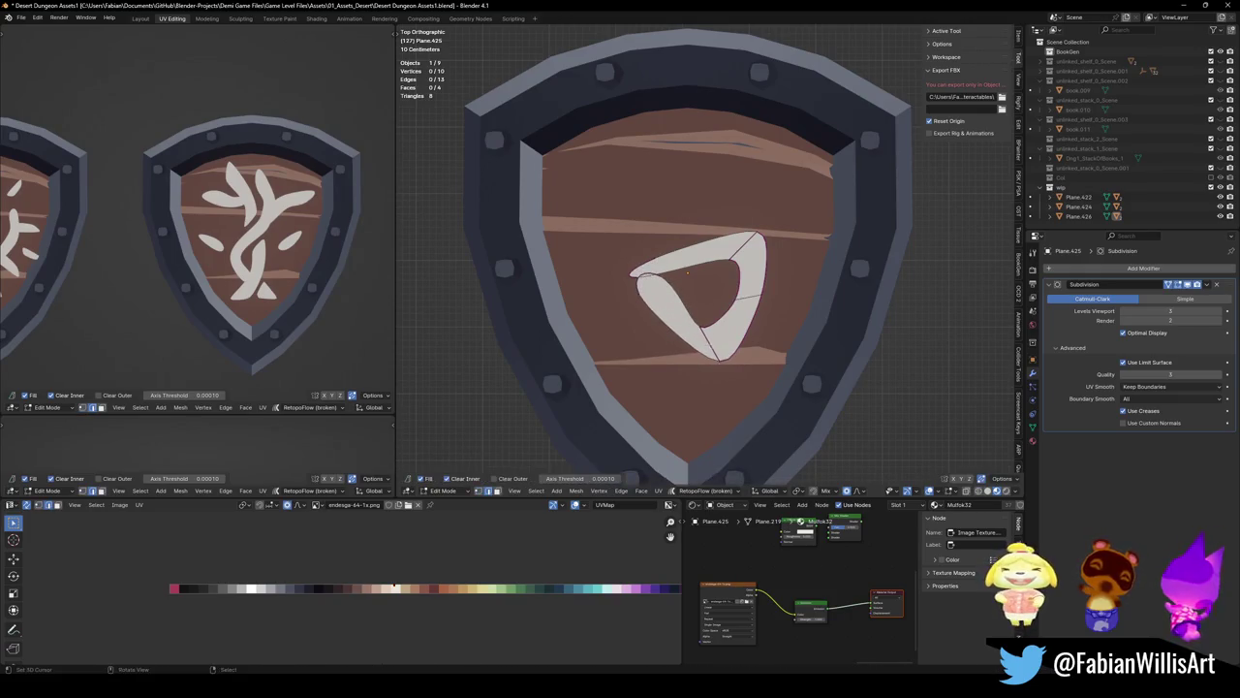
pyautogui.press('r')
pyautogui.press('g')
pyautogui.click(736, 242)
pyautogui.press('g')
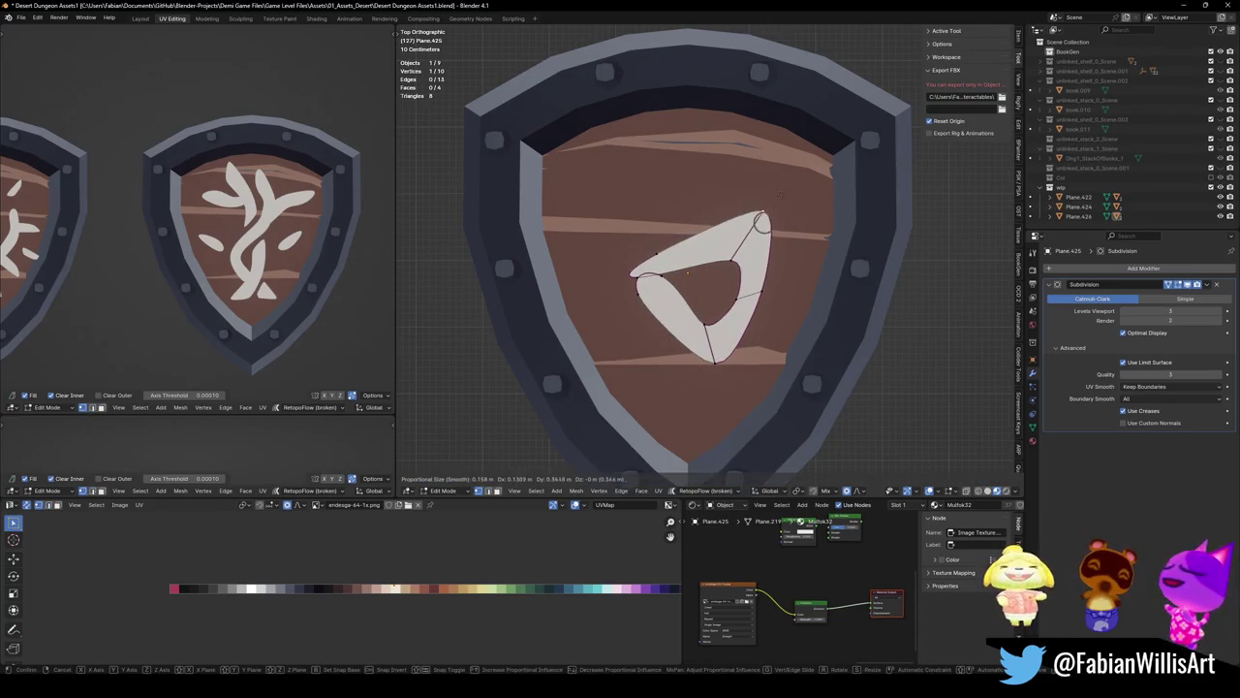
pyautogui.click(761, 242)
pyautogui.press('KP_Decimal')
# Scale the whole emblem smaller and reposition it on the shield
pyautogui.press('a')
pyautogui.press('s')
pyautogui.click(697, 281)
pyautogui.press('g')
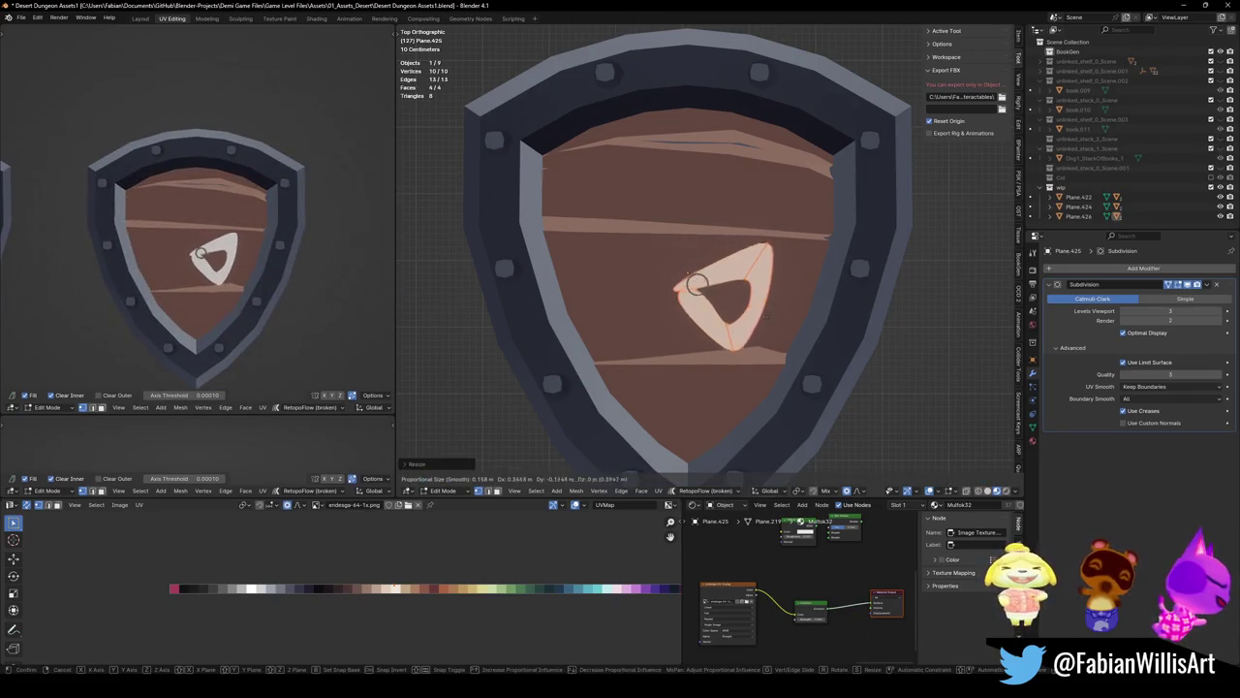
pyautogui.click(690, 274)
pyautogui.hotkey('alt', 'a')
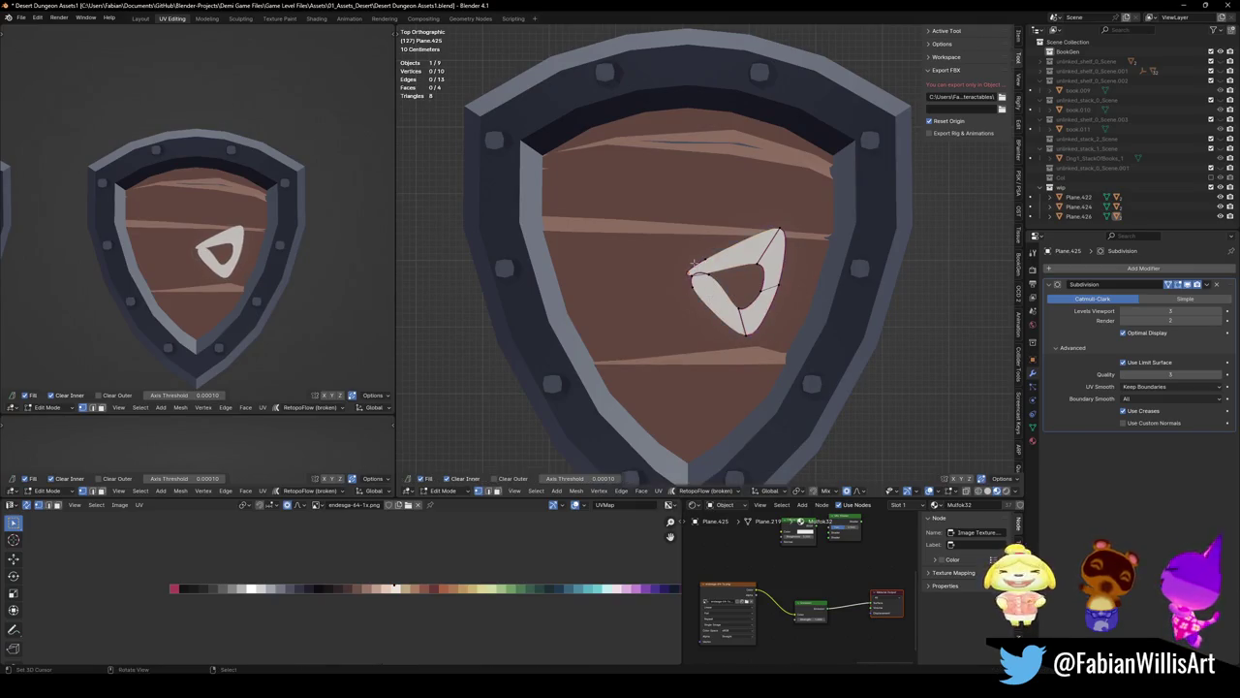
# Adjust the position of the stroke's left tip
pyautogui.keyDown('shift'); pyautogui.click(692, 265); pyautogui.keyUp('shift')
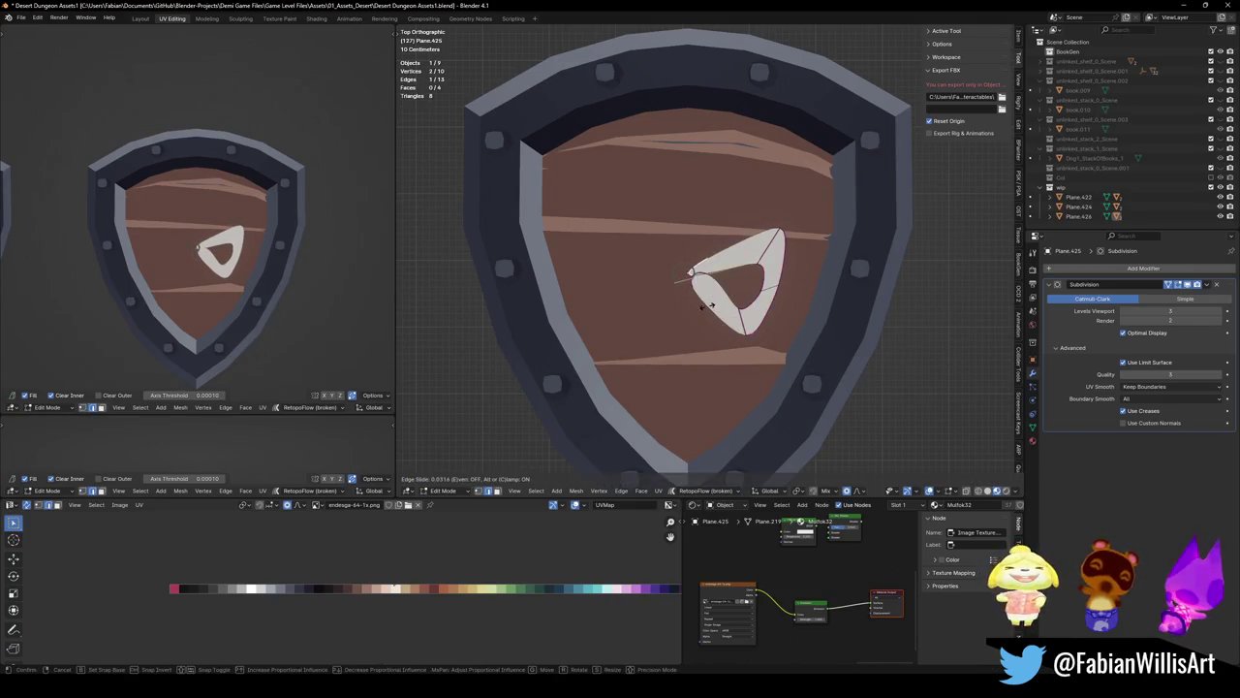
pyautogui.press('g')
pyautogui.press('Escape')
pyautogui.hotkey('alt', 'a')
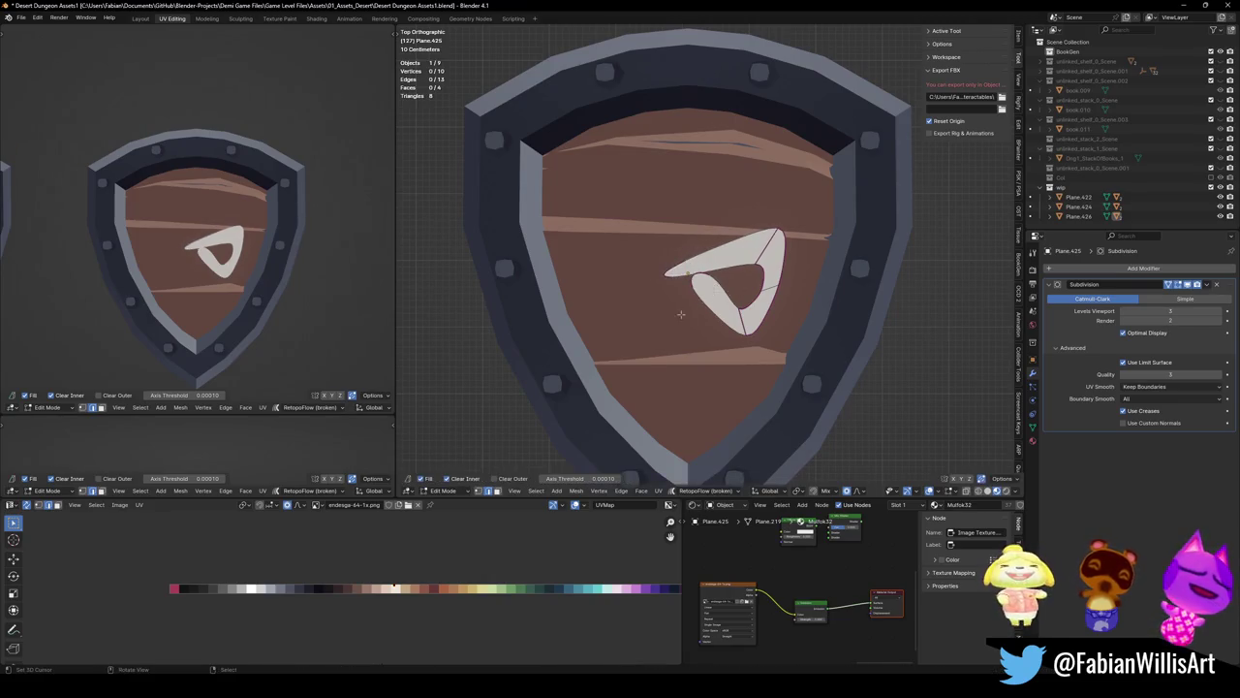
pyautogui.press('g')
pyautogui.click(700, 258)
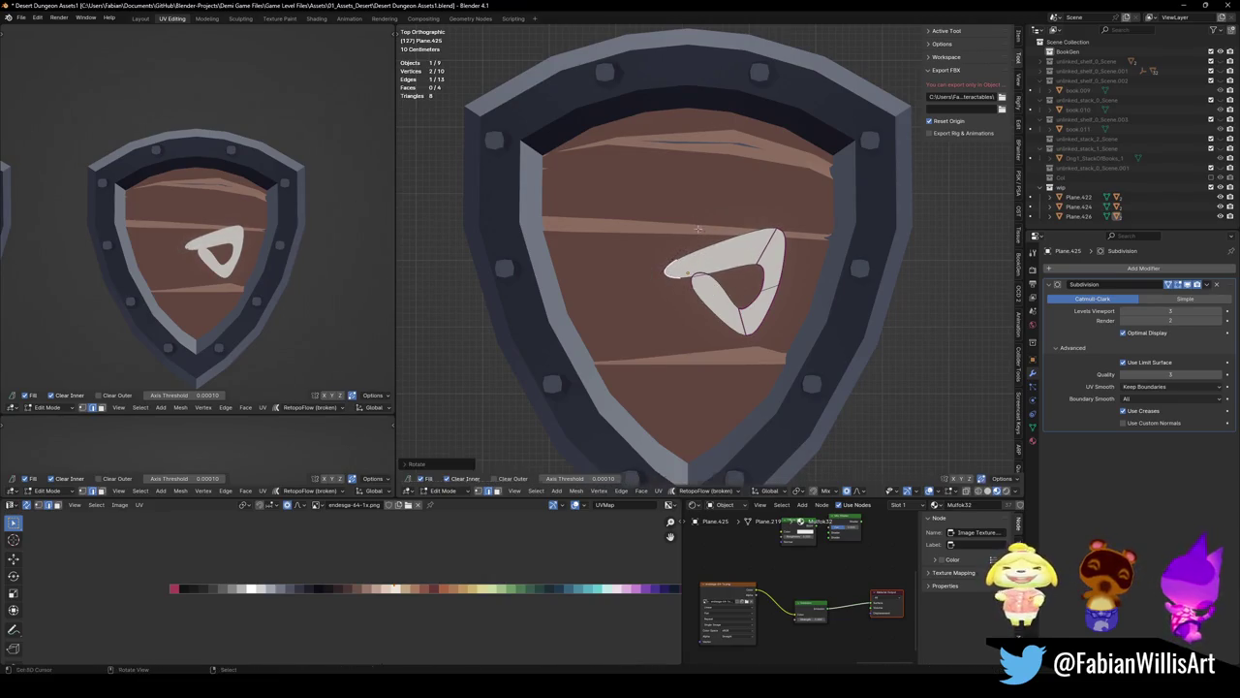
# Crease the selected corner edges with Shift+E
pyautogui.keyDown('shift'); pyautogui.click(700, 259); pyautogui.keyUp('shift')
pyautogui.hotkey('shift', 'e')
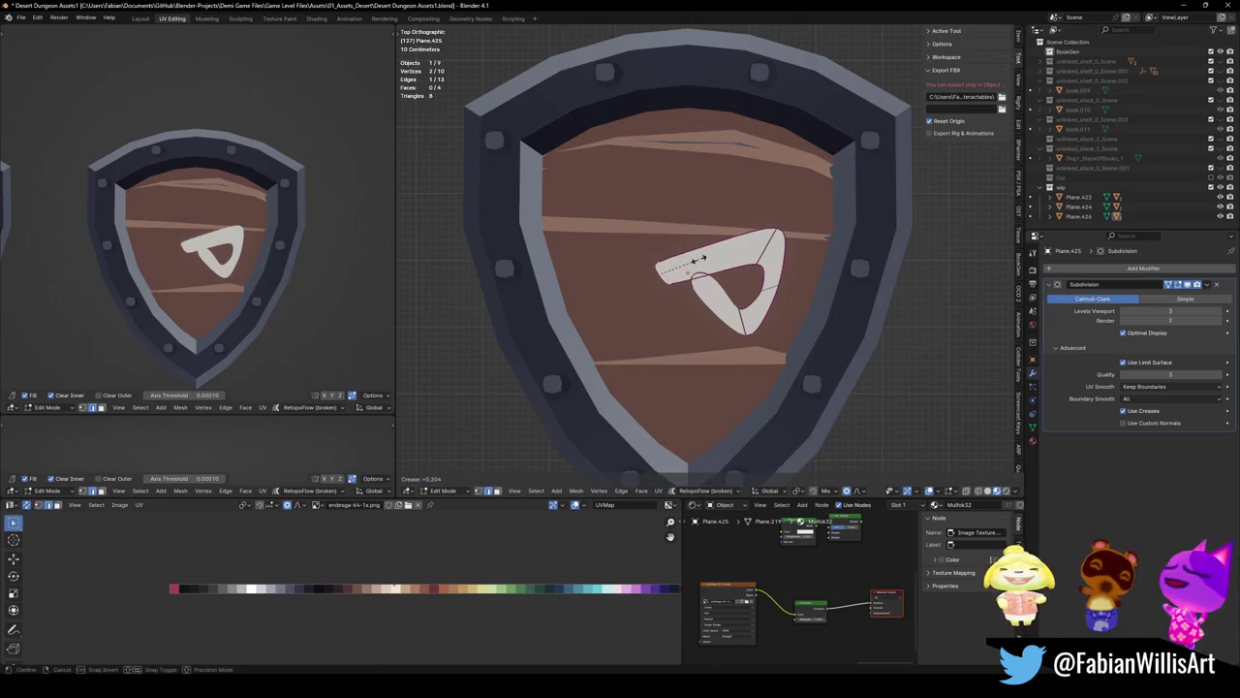
pyautogui.click(595, 281)
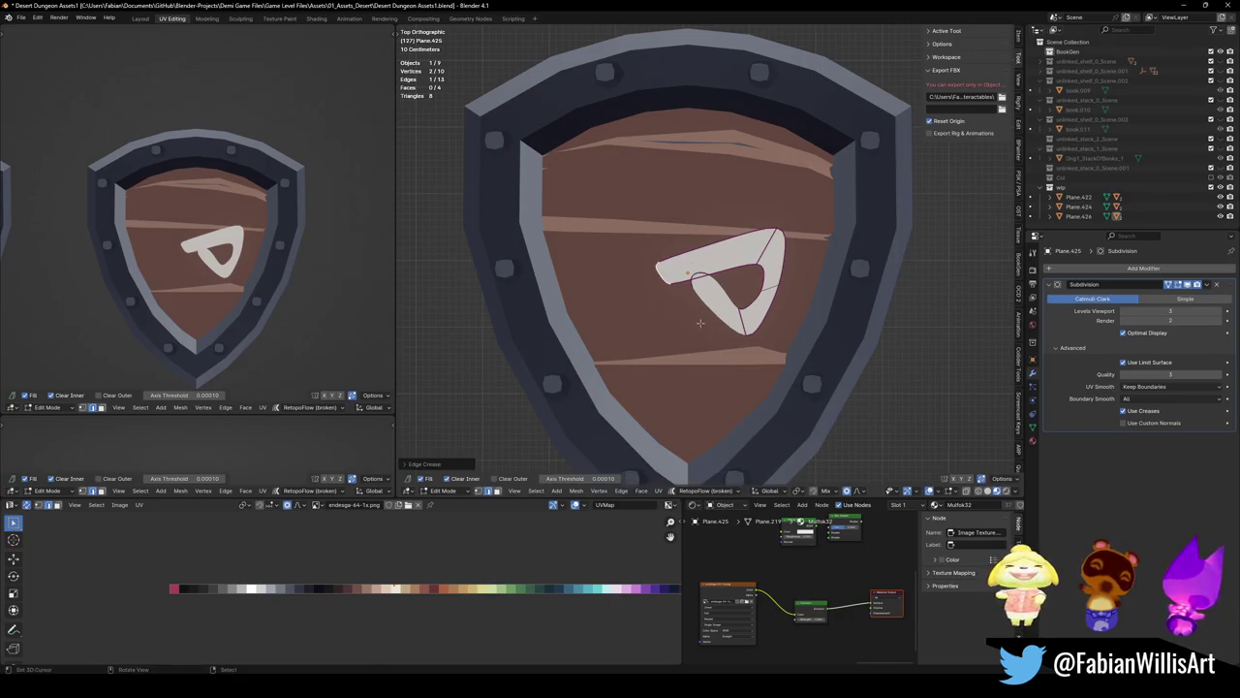
pyautogui.hotkey('alt', 'a')
pyautogui.hotkey('alt', 'a')
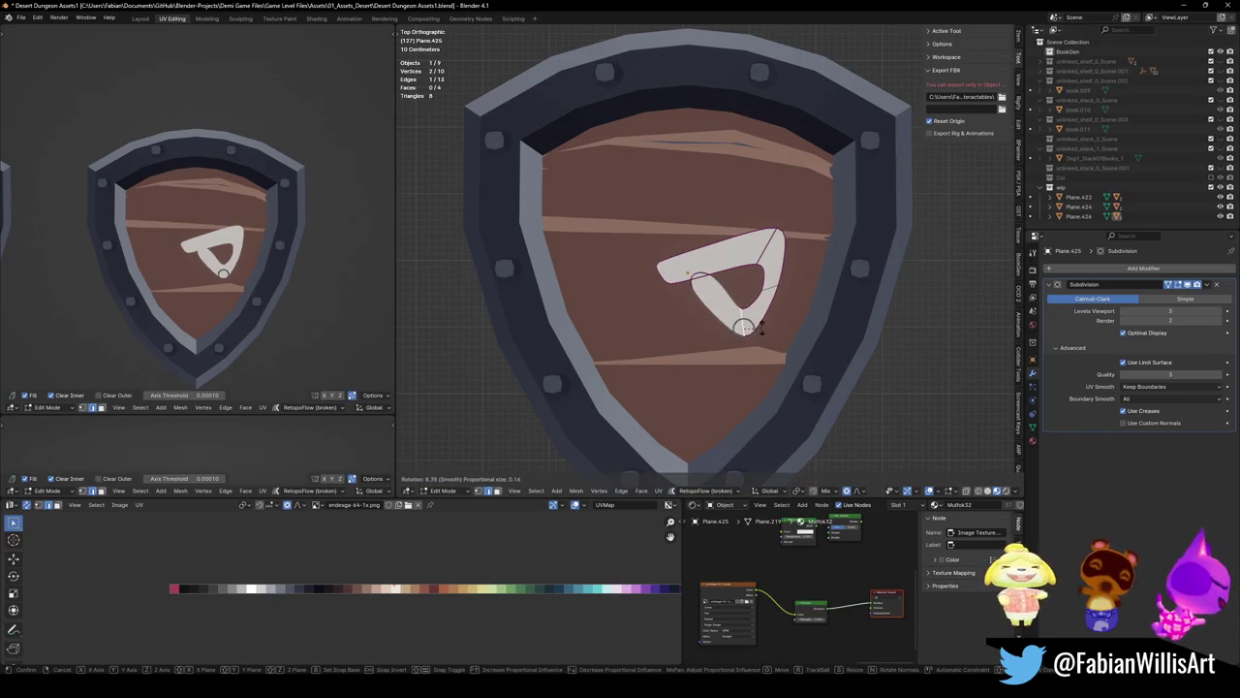
# Rotate and scale a corner edge with proportional falloff to round the loop
pyautogui.hotkey('ctrl', 'x')
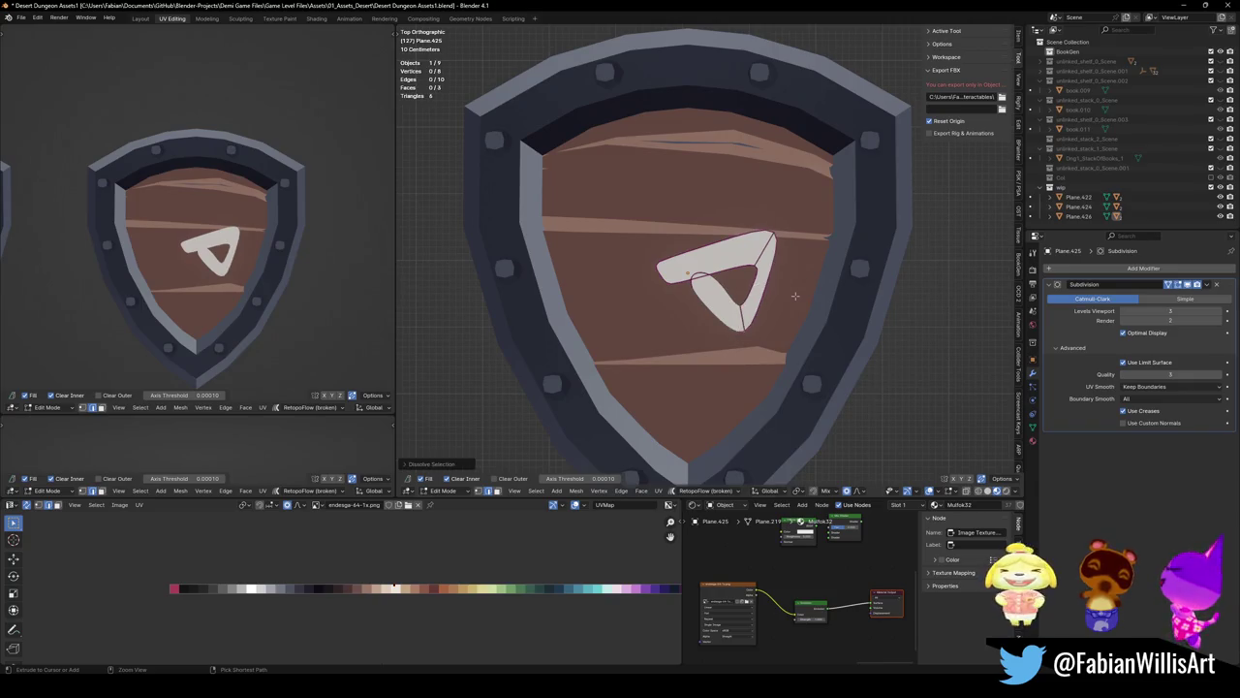
pyautogui.hotkey('ctrl', 'z')
pyautogui.press('r')
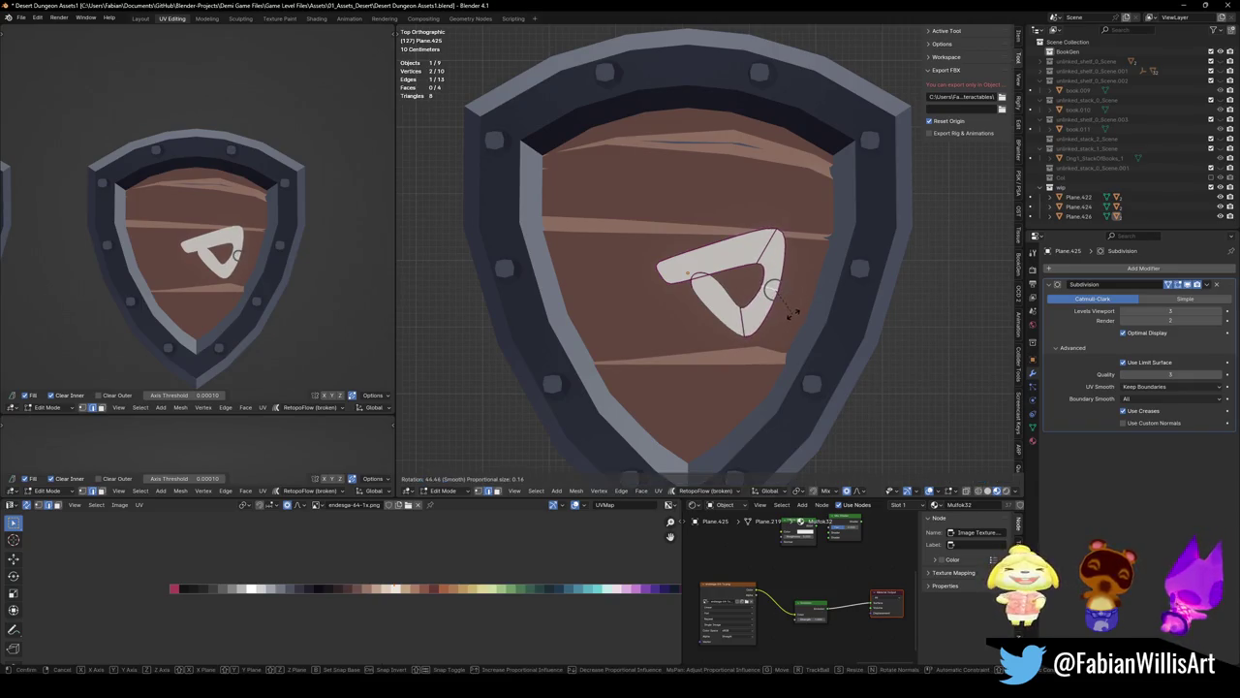
pyautogui.click(793, 313)
pyautogui.press('s')
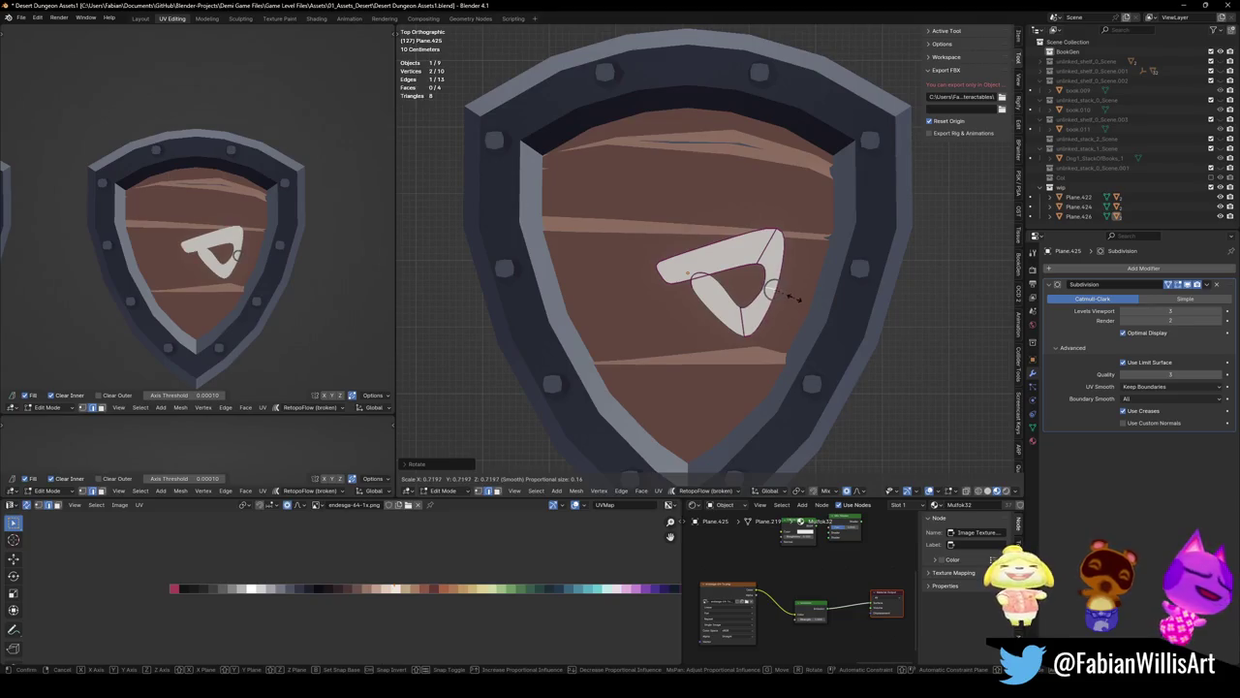
pyautogui.click(812, 224)
pyautogui.hotkey('alt', 'a')
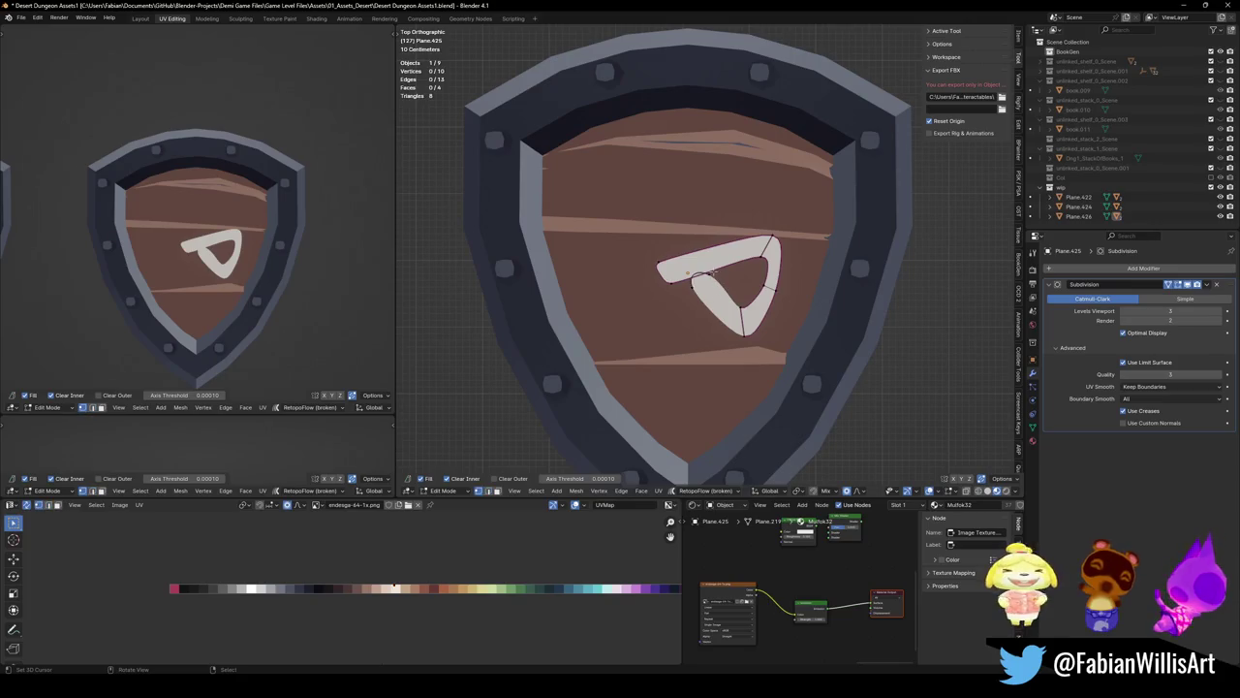
# Crease another corner edge, shift it with falloff, and save the file
pyautogui.keyDown('shift'); pyautogui.click(712, 274); pyautogui.keyUp('shift')
pyautogui.hotkey('shift', 'e')
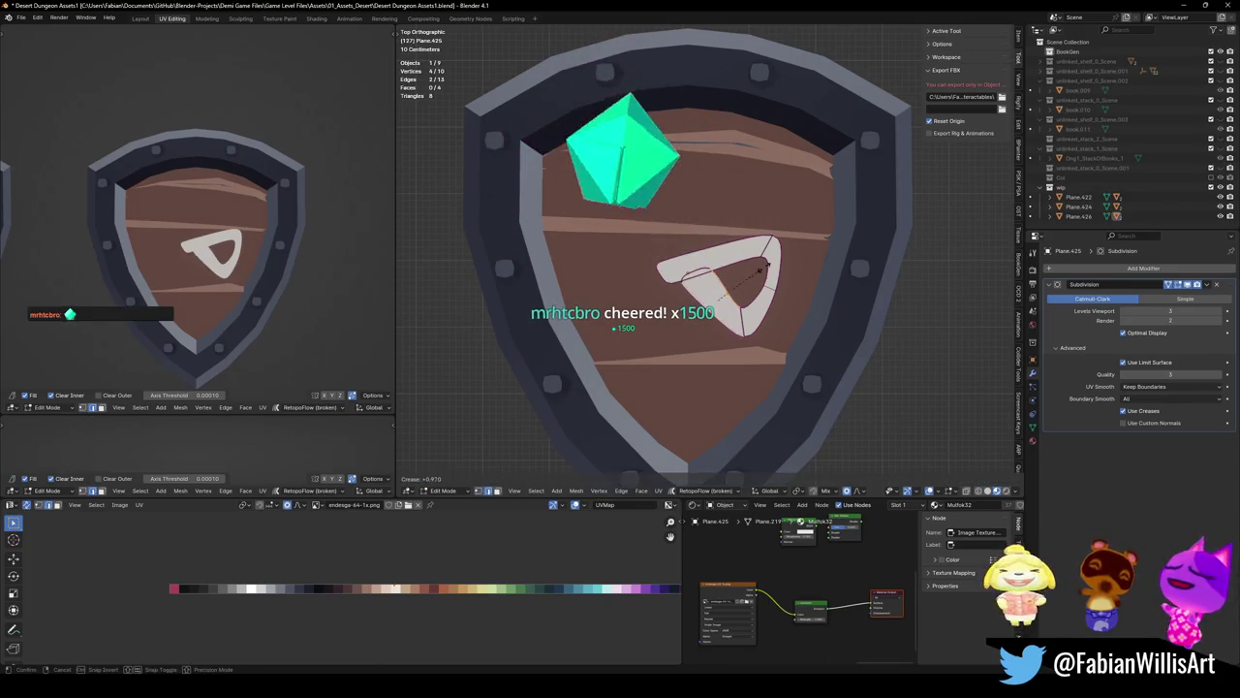
pyautogui.click(722, 328)
pyautogui.press('g')
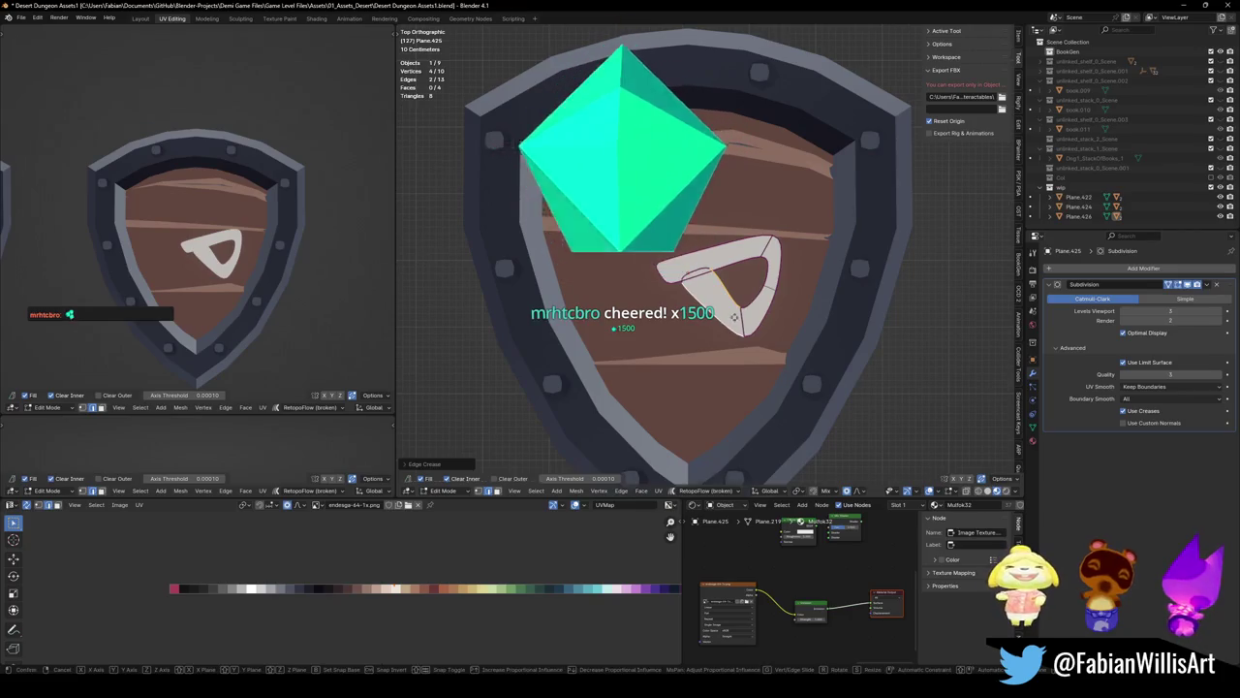
pyautogui.click(744, 311)
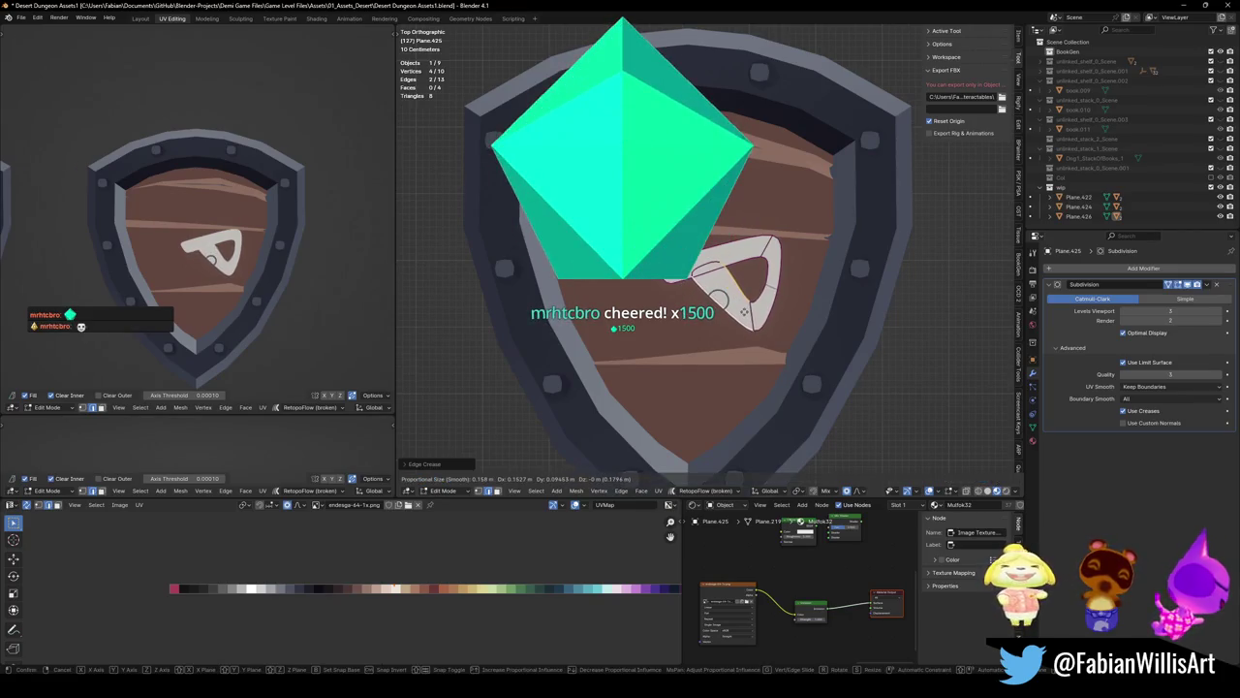
pyautogui.scroll(-3, 247, 273)
pyautogui.hotkey('ctrl', 's')
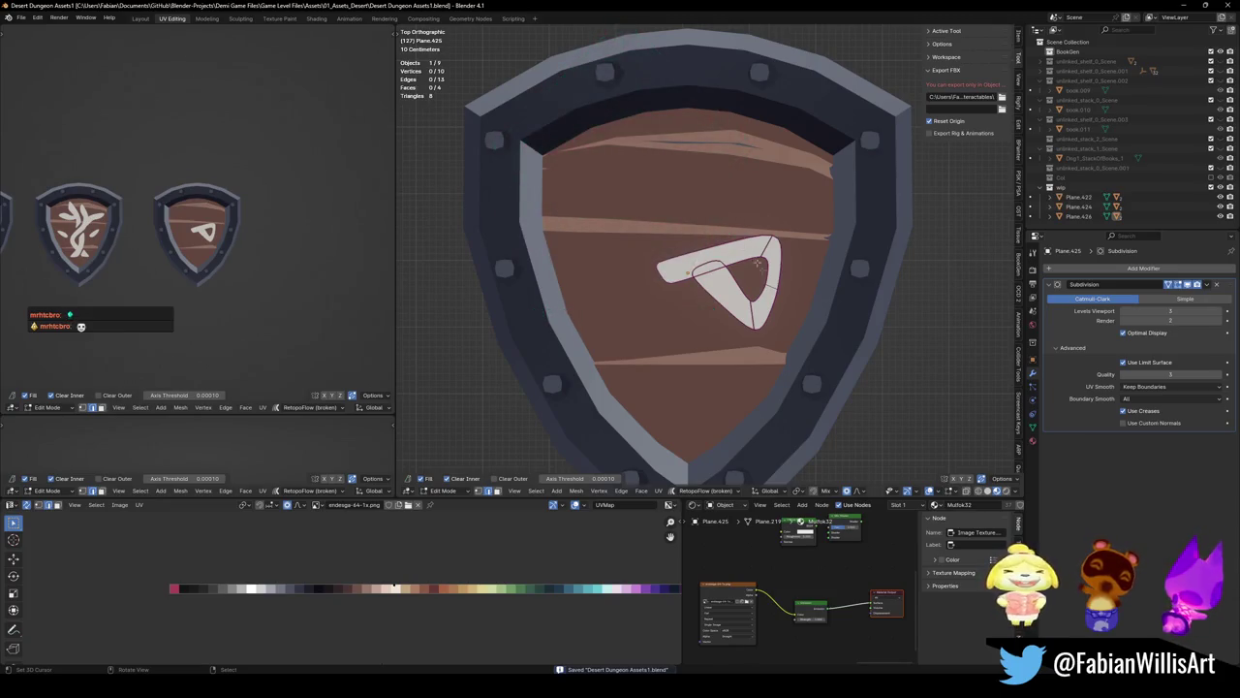
# Mirror the whole triangle emblem along the Y axis
pyautogui.press('a')
pyautogui.hotkey('ctrl', 'm')
pyautogui.press('y')
pyautogui.press('Return')
# Flip the emblem's normals and save the file
pyautogui.hotkey('alt', 'n')
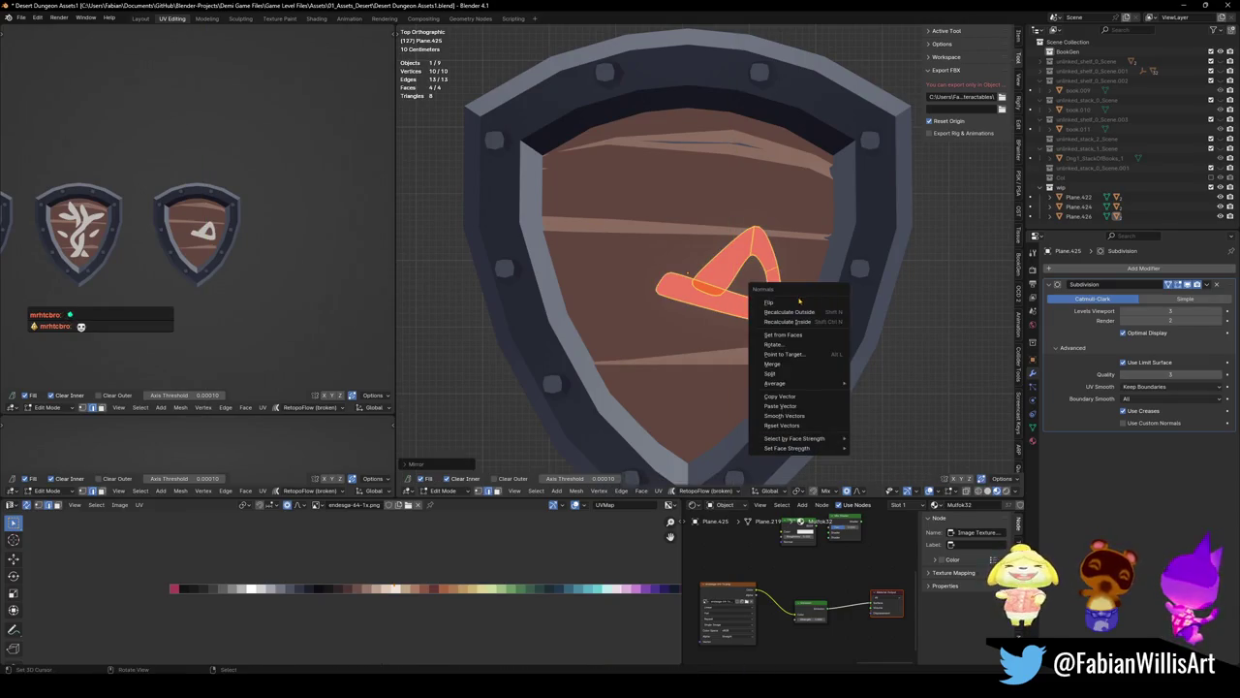
pyautogui.click(830, 301)
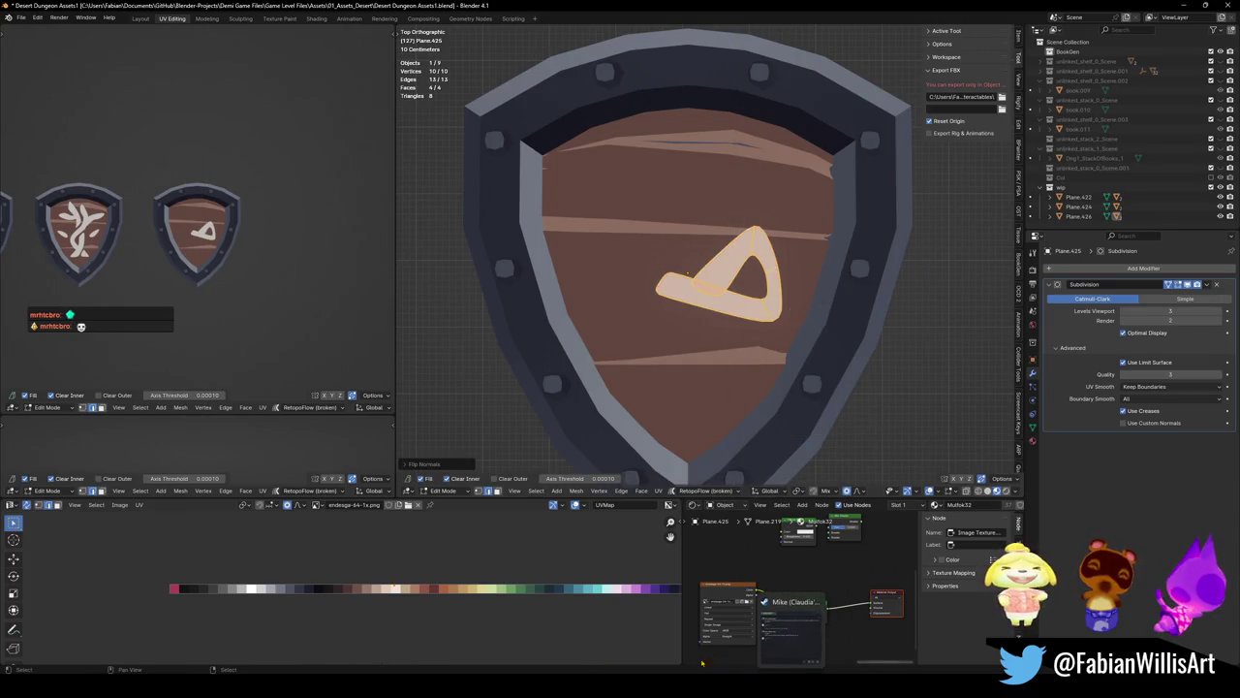
pyautogui.hotkey('ctrl', 's')
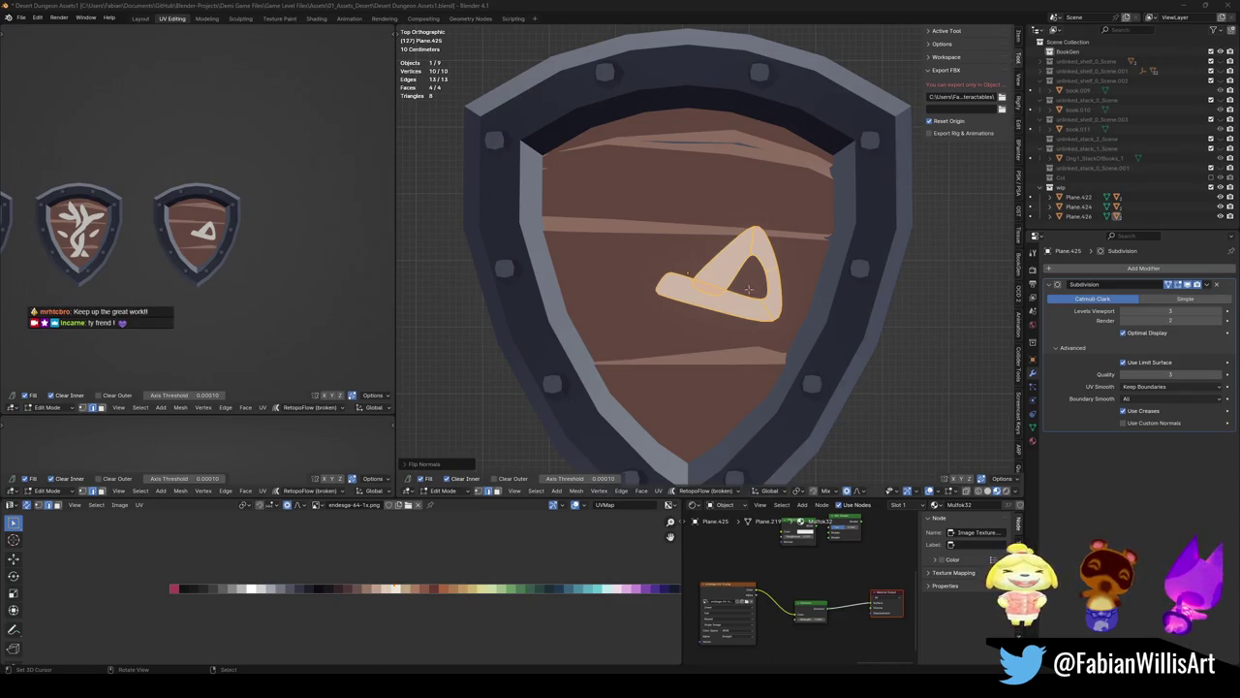
pyautogui.scroll(2, 749, 289)
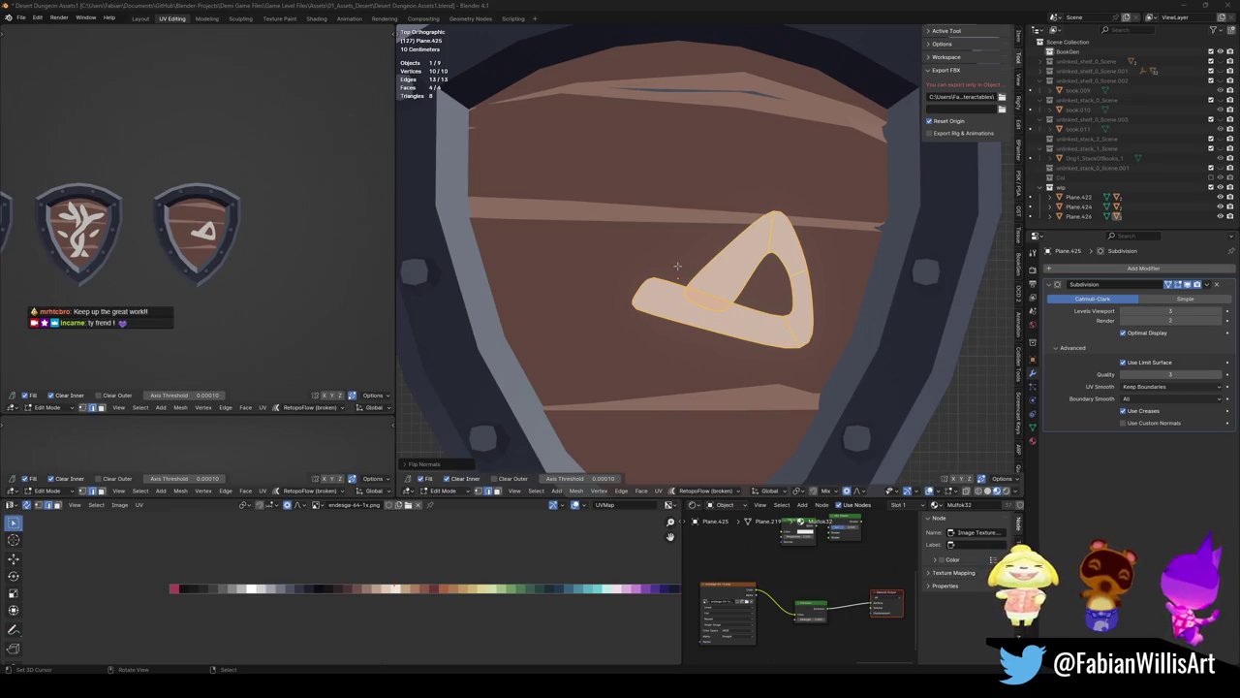
# Extrude a new arm leftward from the stroke end, then rotate and position it
pyautogui.click(678, 279)
pyautogui.press('g')
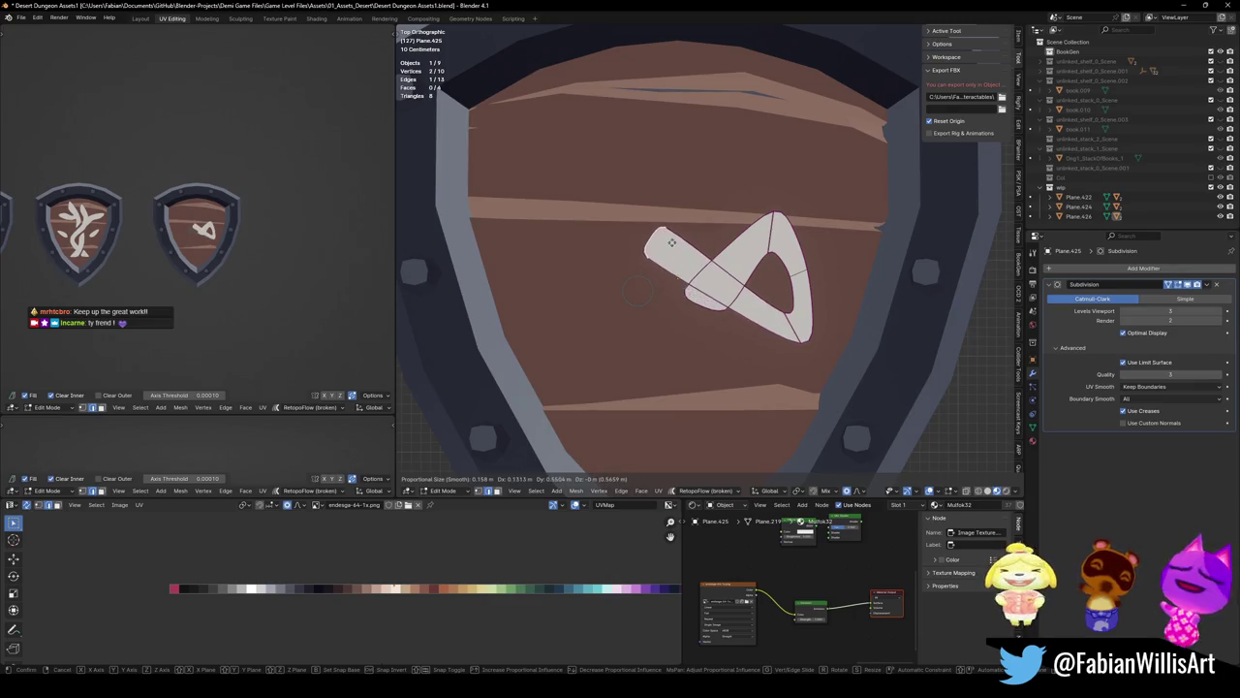
pyautogui.click(665, 260)
pyautogui.press('e')
pyautogui.click(622, 273)
pyautogui.press('r')
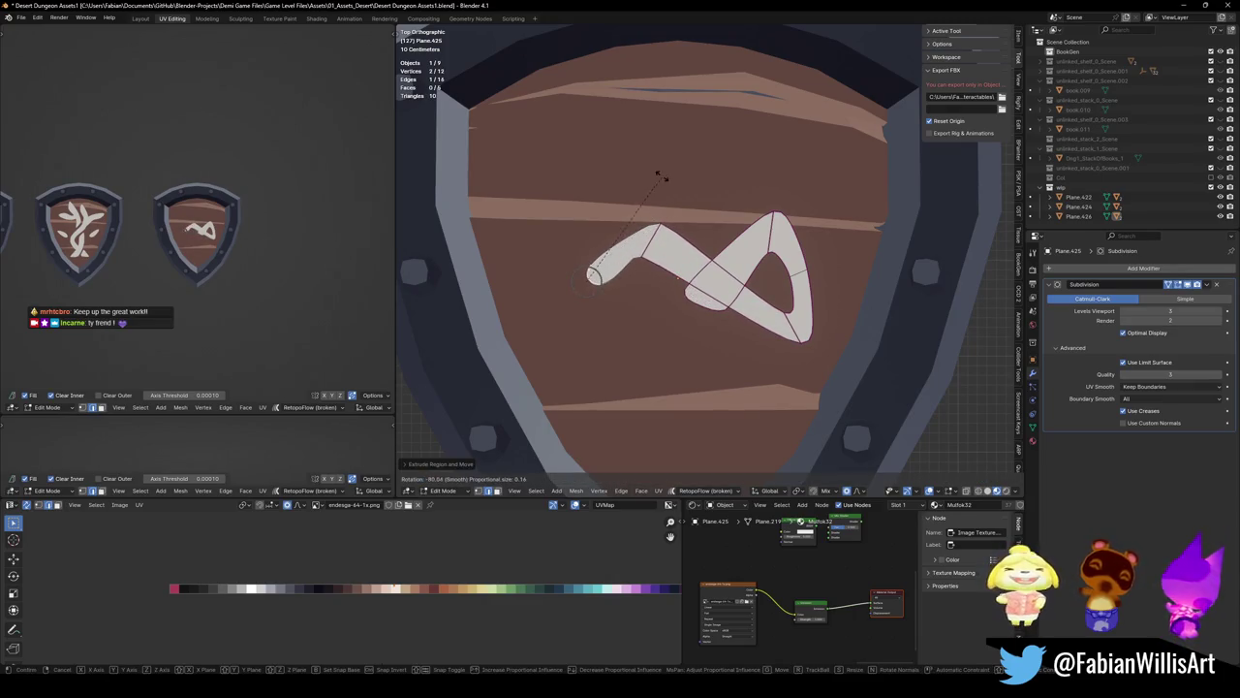
pyautogui.click(659, 175)
pyautogui.press('g')
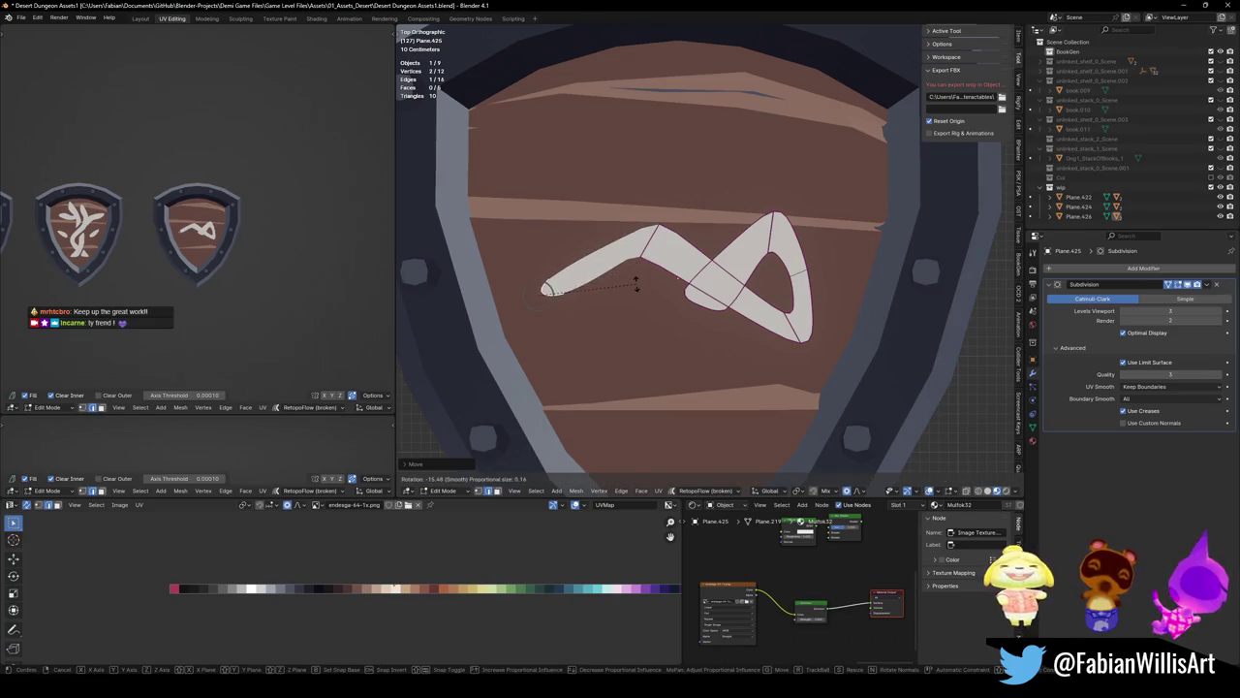
pyautogui.click(598, 280)
# Crease the left arm's edges and rotate the tip edge with smooth falloff
pyautogui.click(599, 280)
pyautogui.hotkey('shift', 'e')
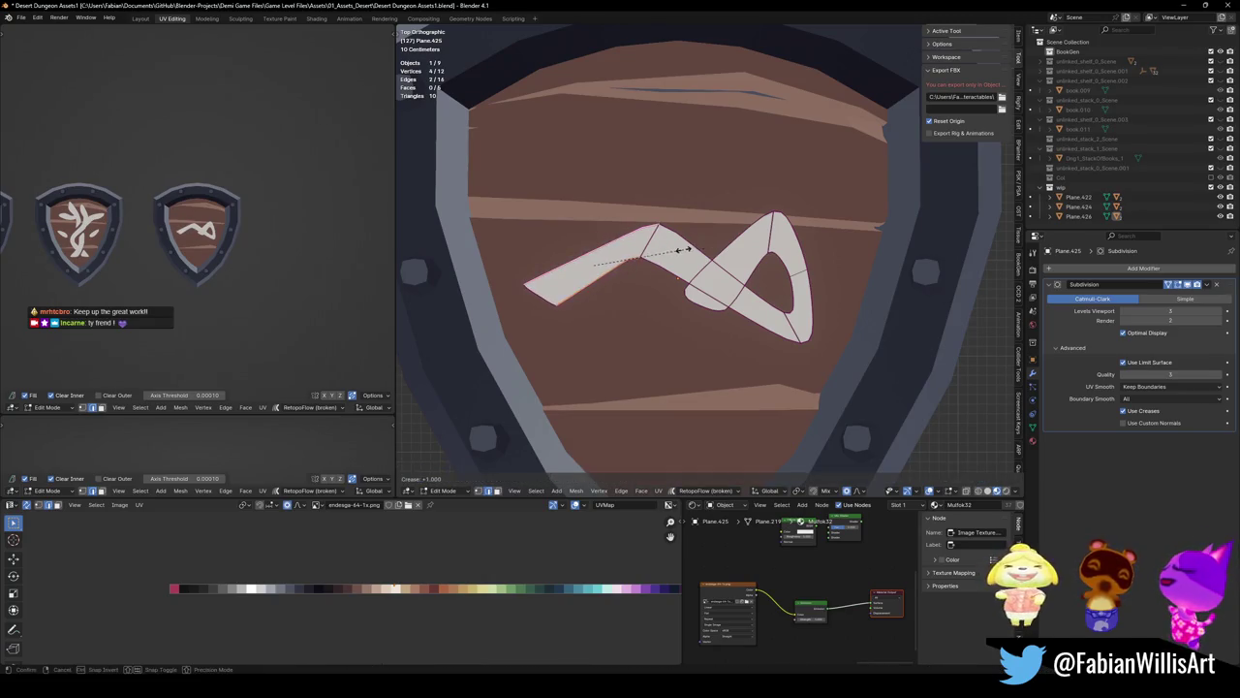
pyautogui.click(647, 257)
pyautogui.click(649, 236)
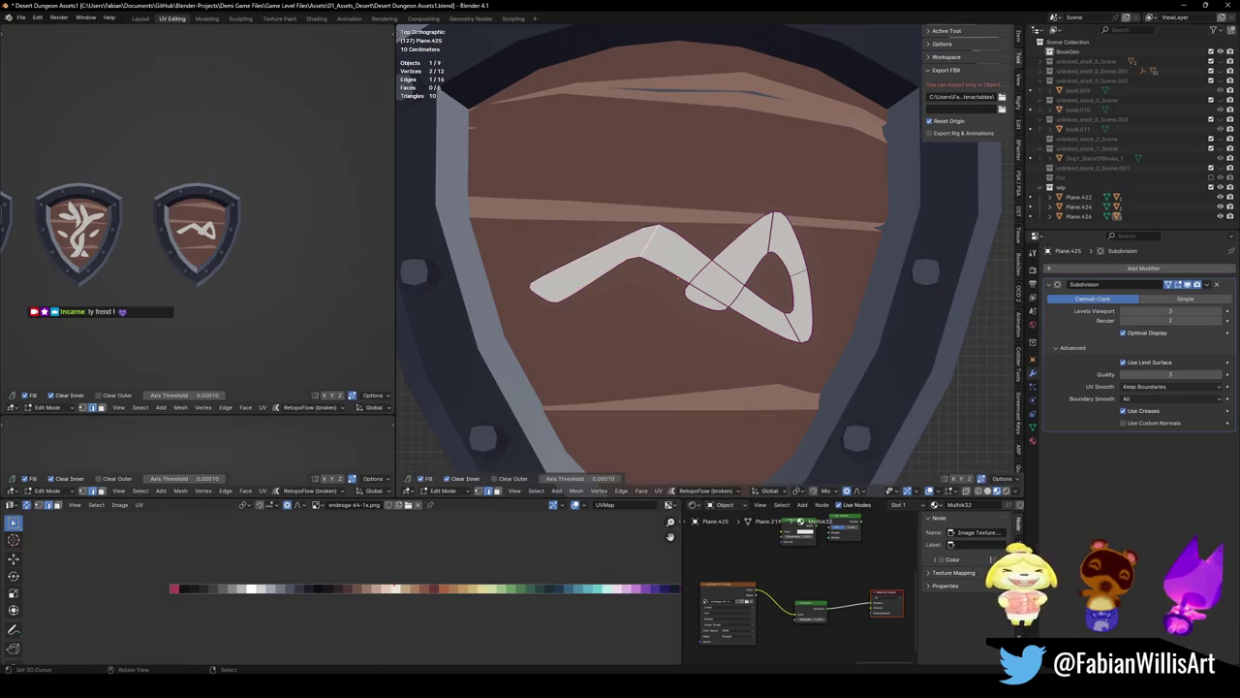
pyautogui.press('r')
pyautogui.click(680, 264)
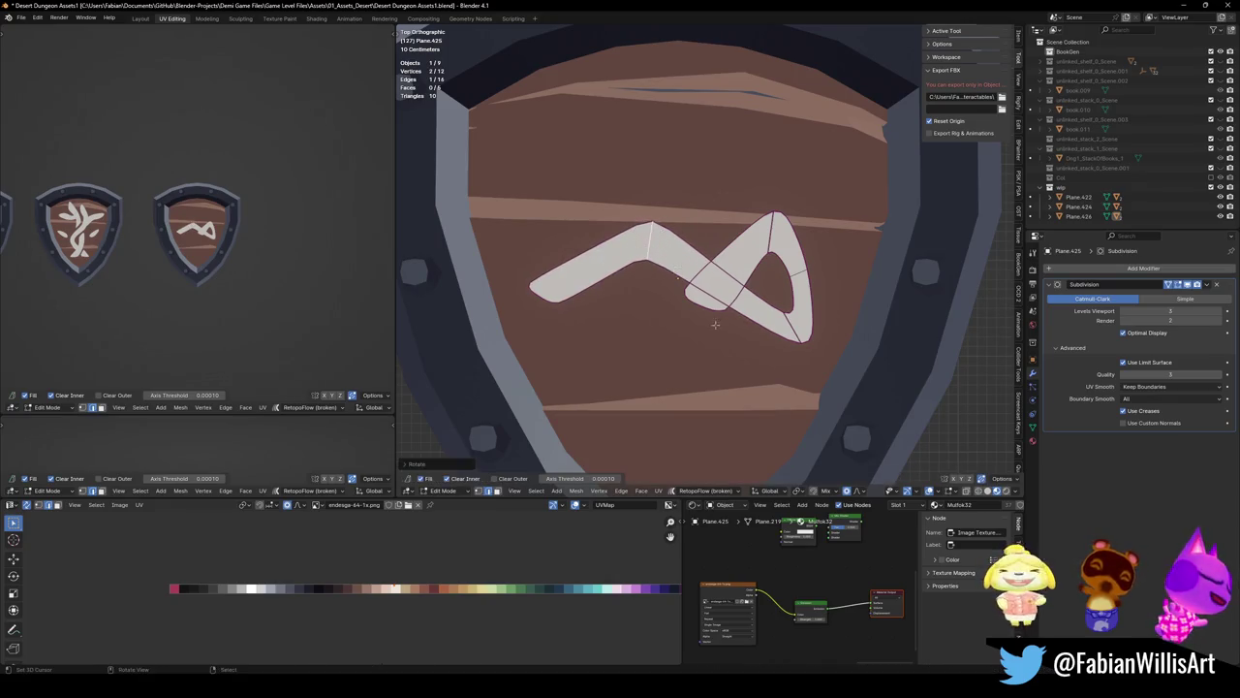
# Move the tip and rotate it about 15.69 degrees, then save
pyautogui.press('g')
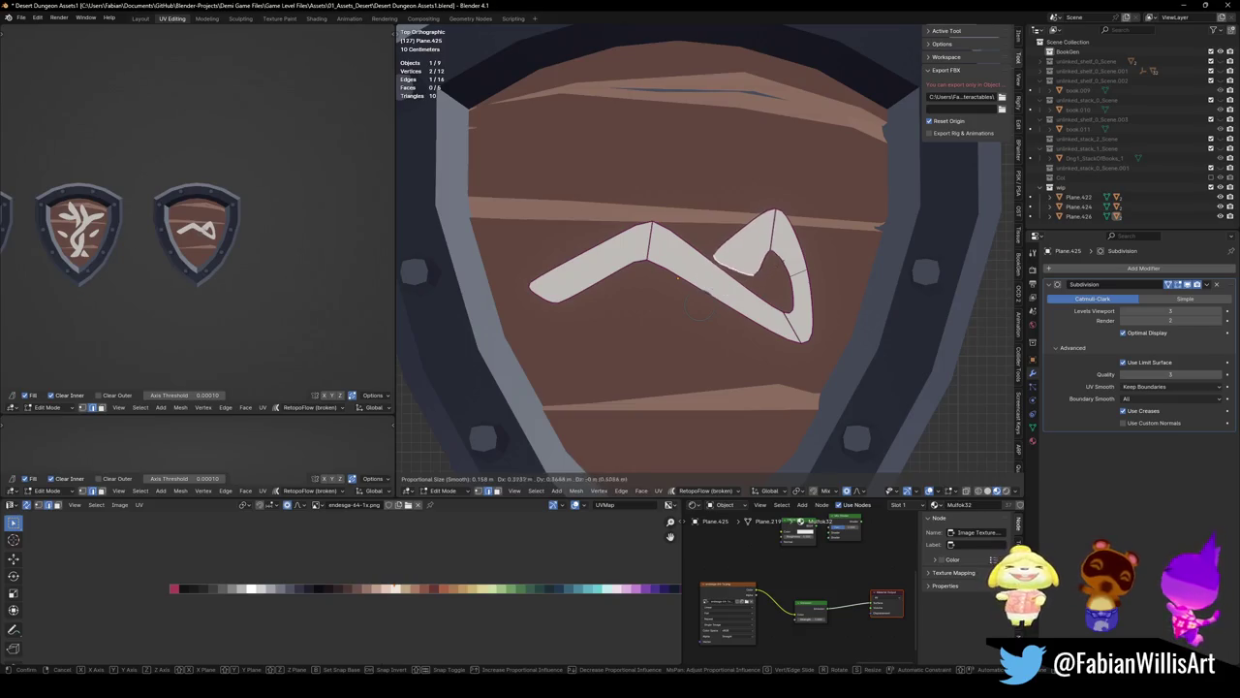
pyautogui.click(765, 275)
pyautogui.press('r')
pyautogui.click(773, 275)
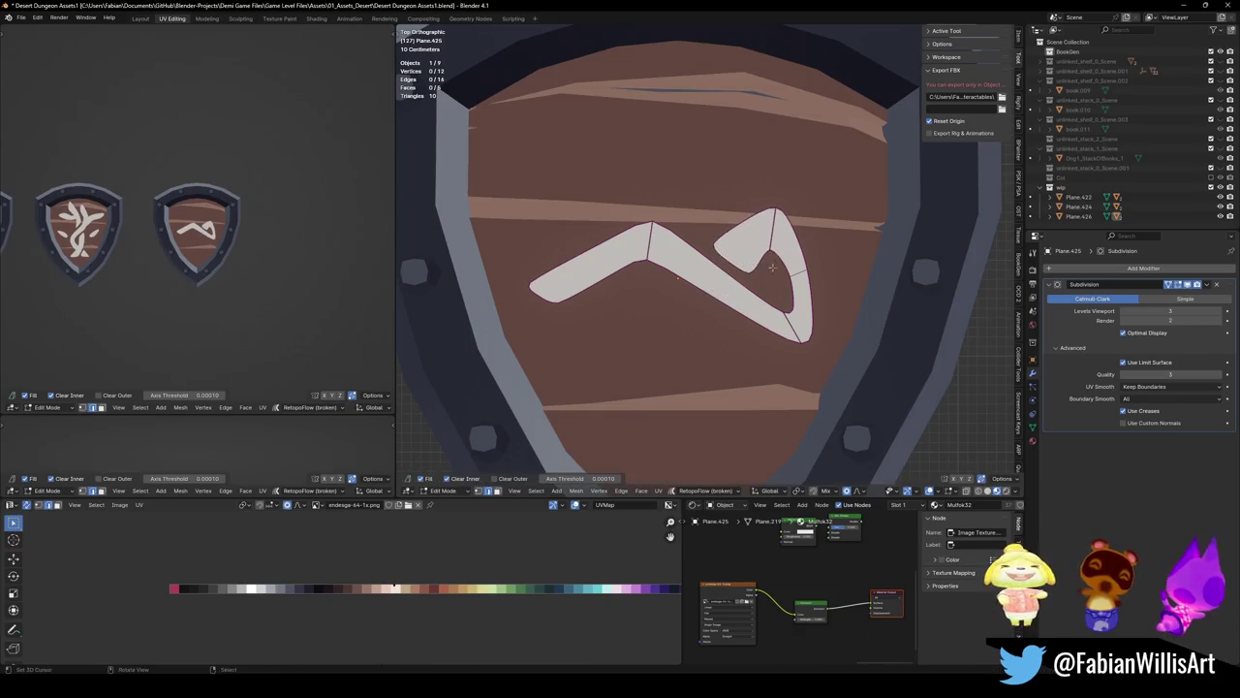
pyautogui.press('r')
pyautogui.click(775, 274)
pyautogui.hotkey('ctrl', 's')
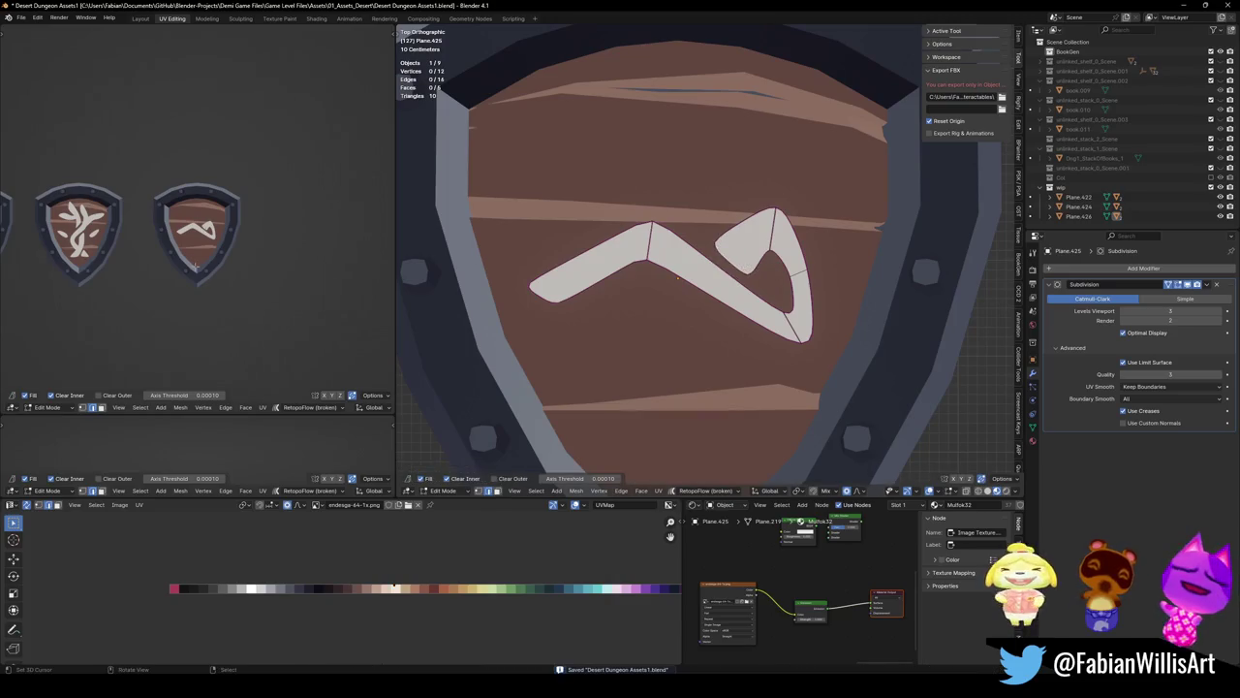
pyautogui.scroll(3, 299, 249)
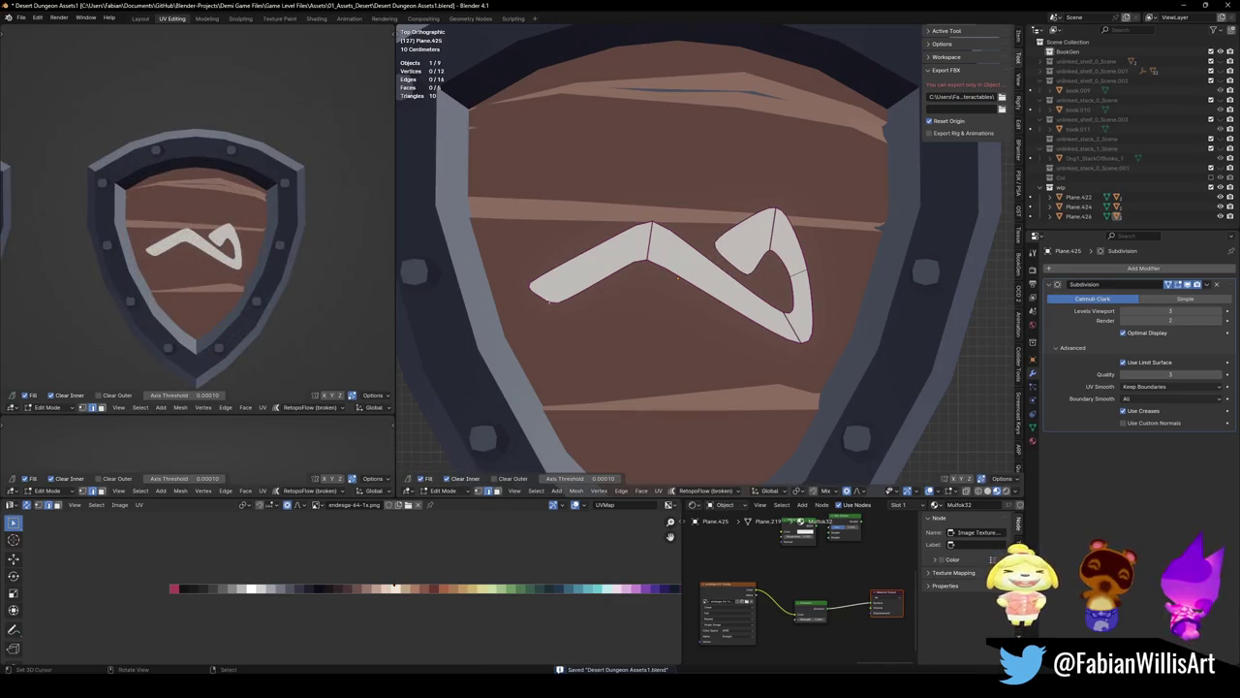
# Pull the left tip edge right and reposition the left face, then save
pyautogui.moveTo(539, 291); pyautogui.dragTo(585, 298)
pyautogui.keyDown('shift'); pyautogui.click(650, 244); pyautogui.keyUp('shift')
pyautogui.press('g')
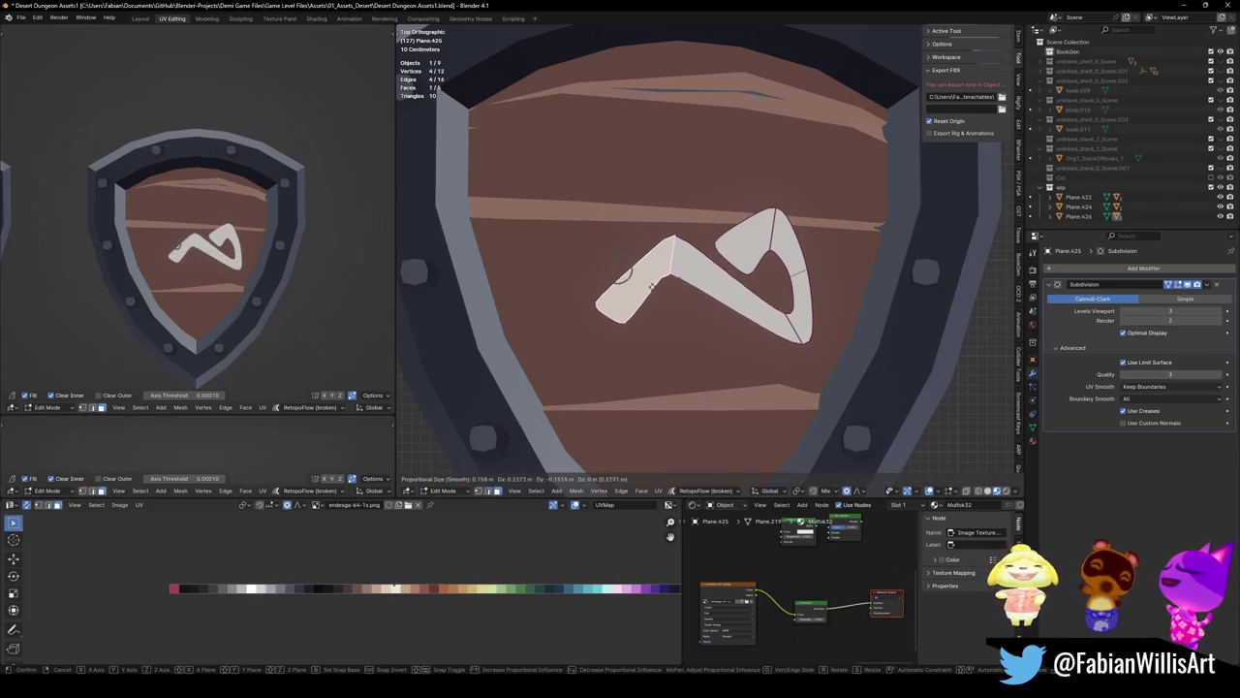
pyautogui.click(662, 288)
pyautogui.hotkey('ctrl', 's')
# Move the two top faces with proportional falloff, save, and select the bottom-left edge
pyautogui.click(751, 238)
pyautogui.keyDown('shift'); pyautogui.click(806, 291); pyautogui.keyUp('shift')
pyautogui.press('g')
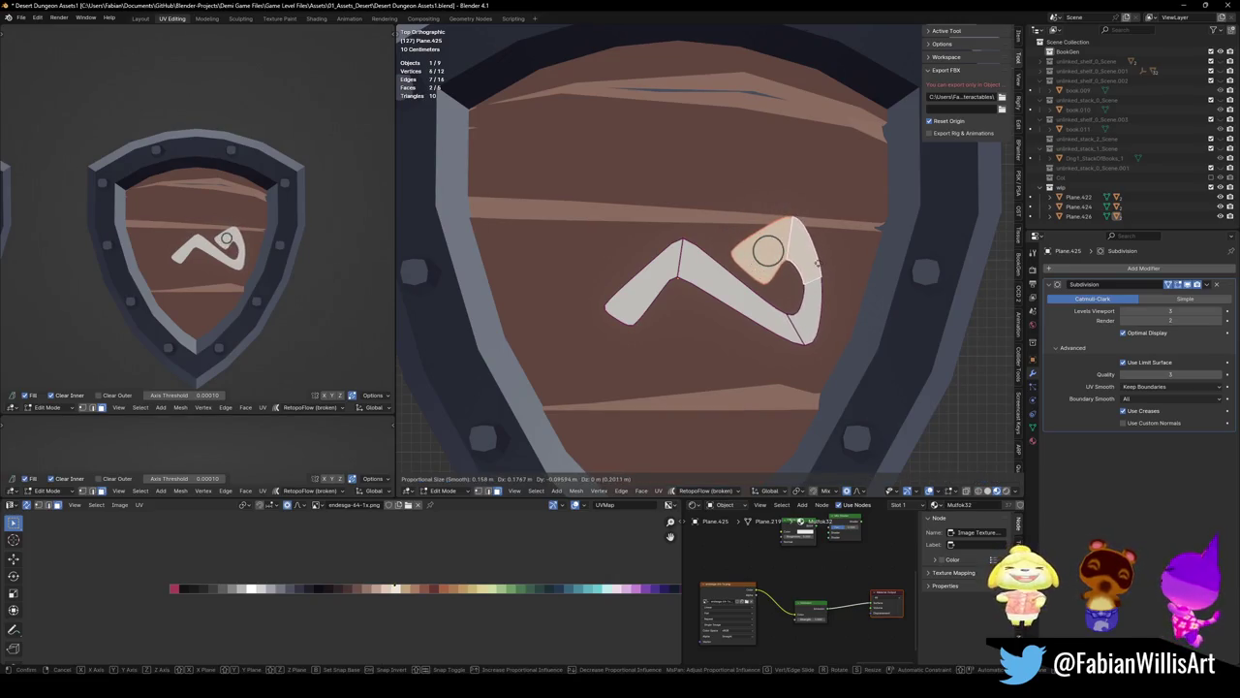
pyautogui.click(820, 292)
pyautogui.hotkey('alt', 'a')
pyautogui.hotkey('ctrl', 's')
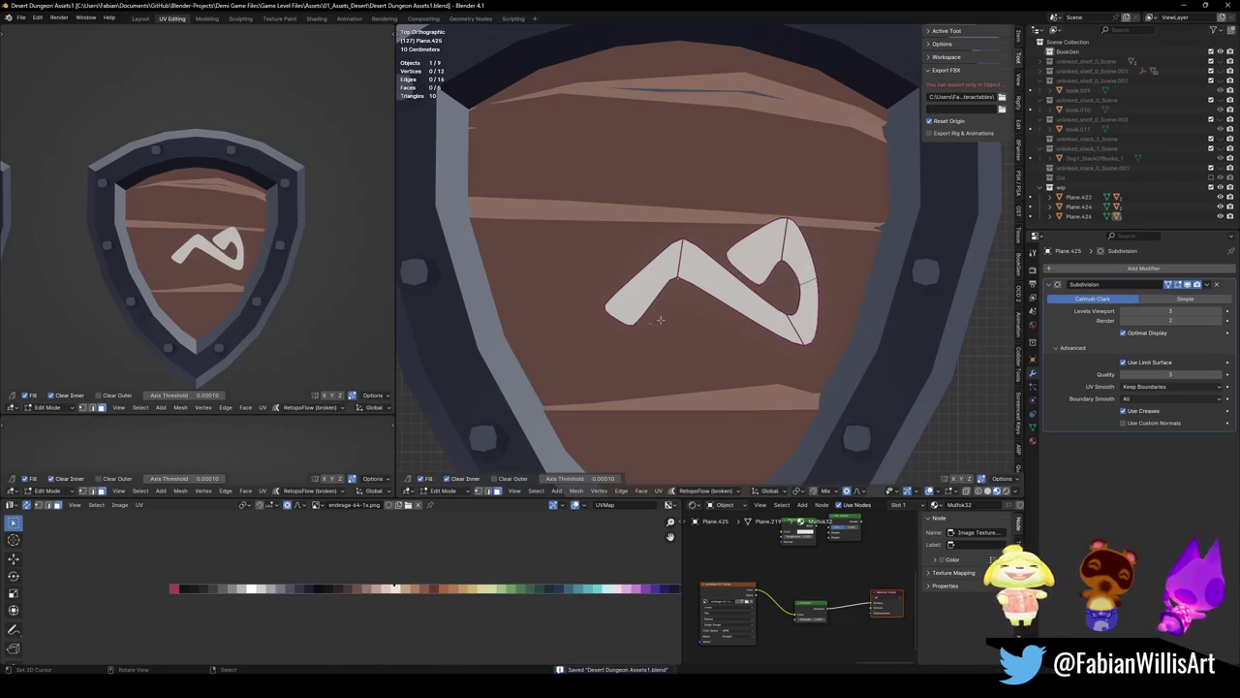
pyautogui.click(617, 319)
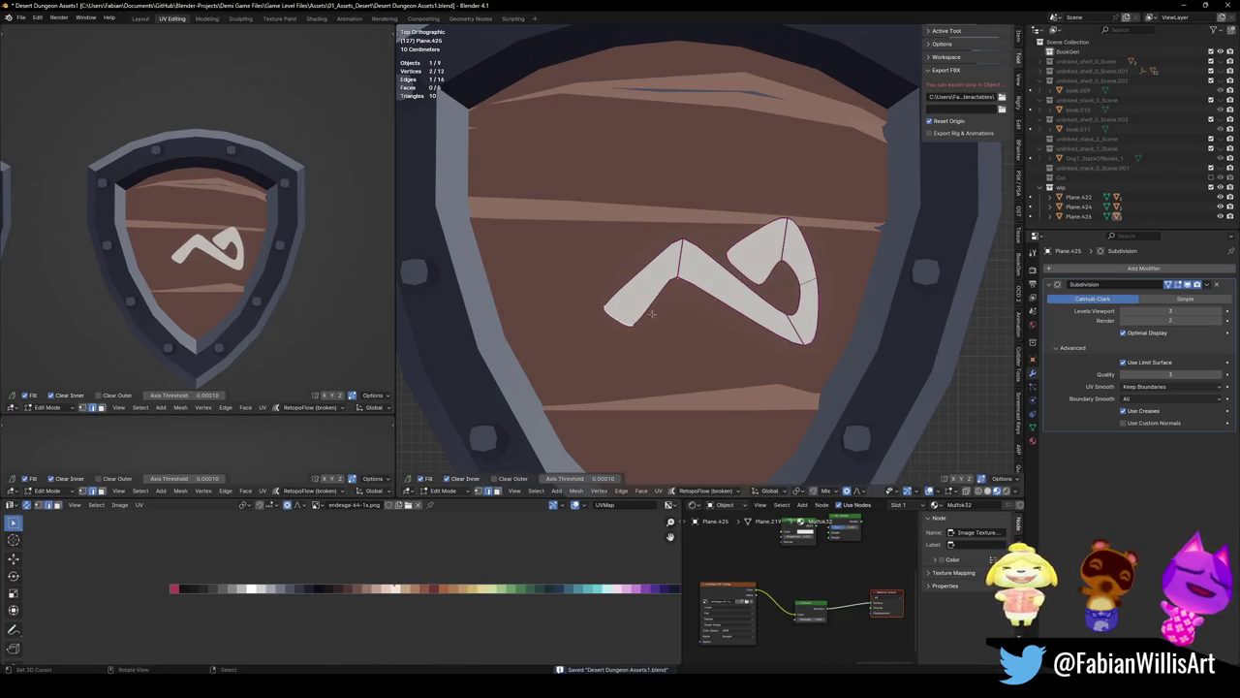
# Extrude a new segment from the stroke's left end, rotate it and push it further left
pyautogui.press('e')
pyautogui.click(520, 340)
pyautogui.hotkey('alt', 'a')
pyautogui.click(616, 320)
pyautogui.press('r')
pyautogui.click(647, 337)
pyautogui.press('g')
pyautogui.click(645, 337)
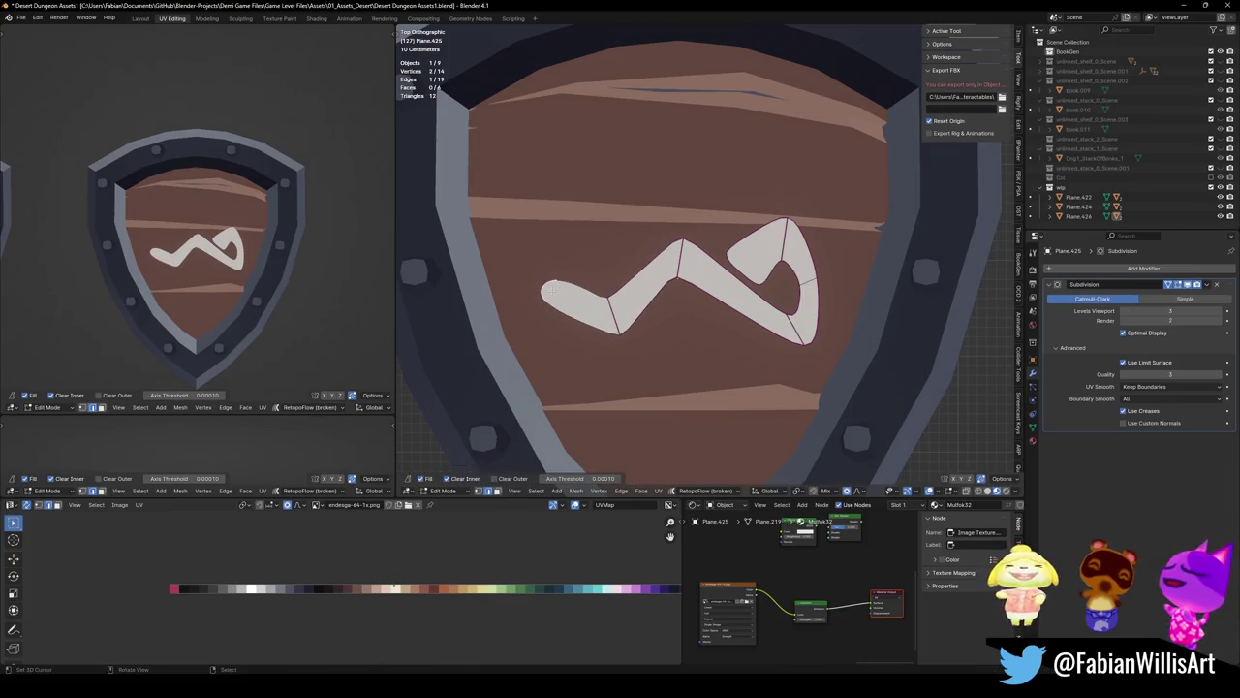
pyautogui.press('g')
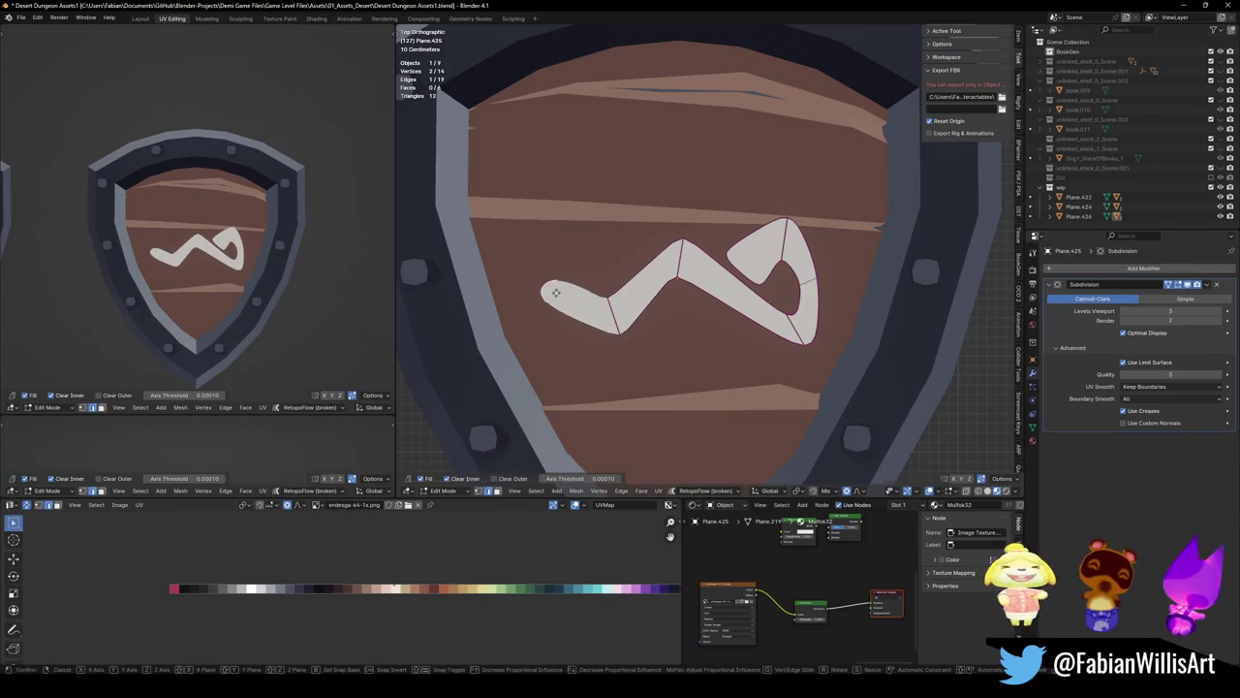
pyautogui.click(544, 289)
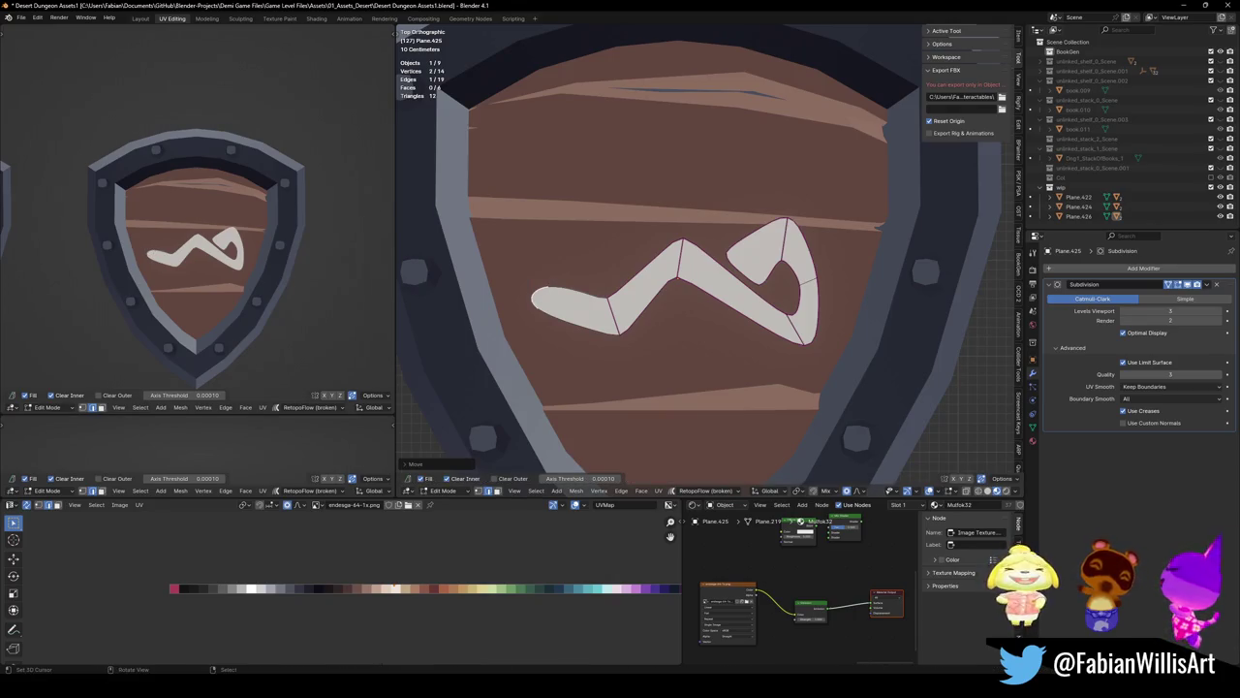
# Extrude the left end again and rotate the new segment so it folds upward
pyautogui.keyDown('shift'); pyautogui.moveTo(556, 297); pyautogui.dragTo(555, 305, button='middle'); pyautogui.keyUp('shift')
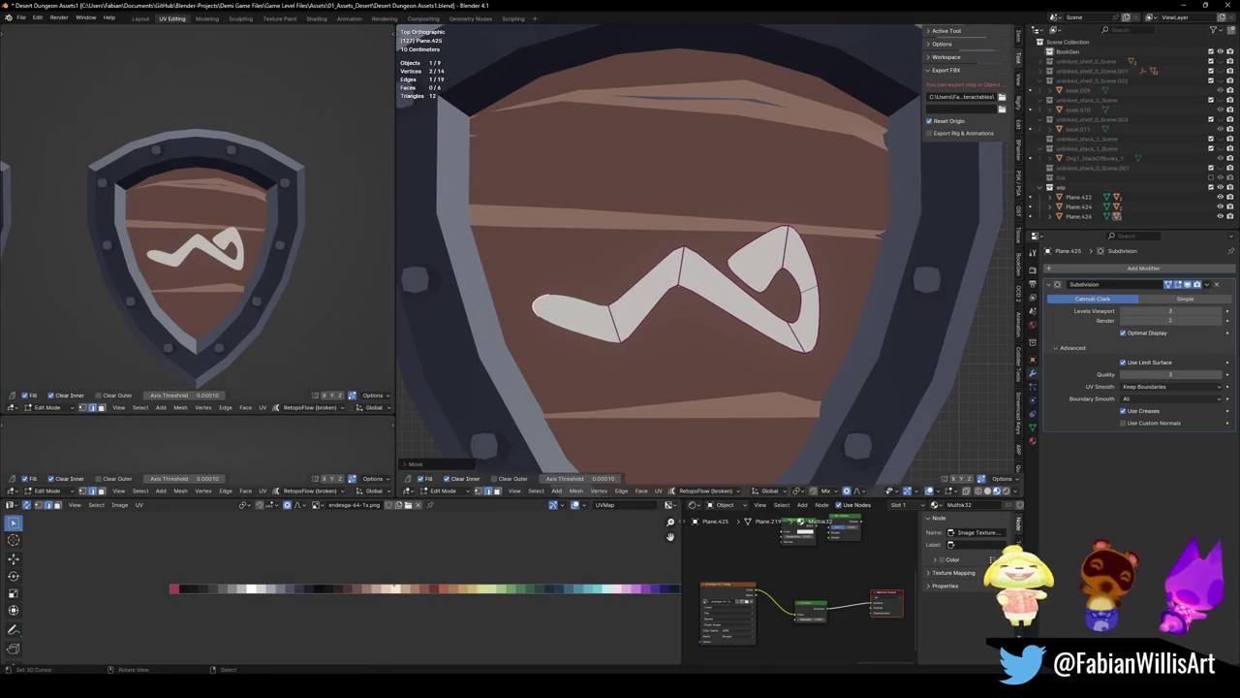
pyautogui.press('e')
pyautogui.click(528, 233)
pyautogui.press('r')
pyautogui.click(504, 301)
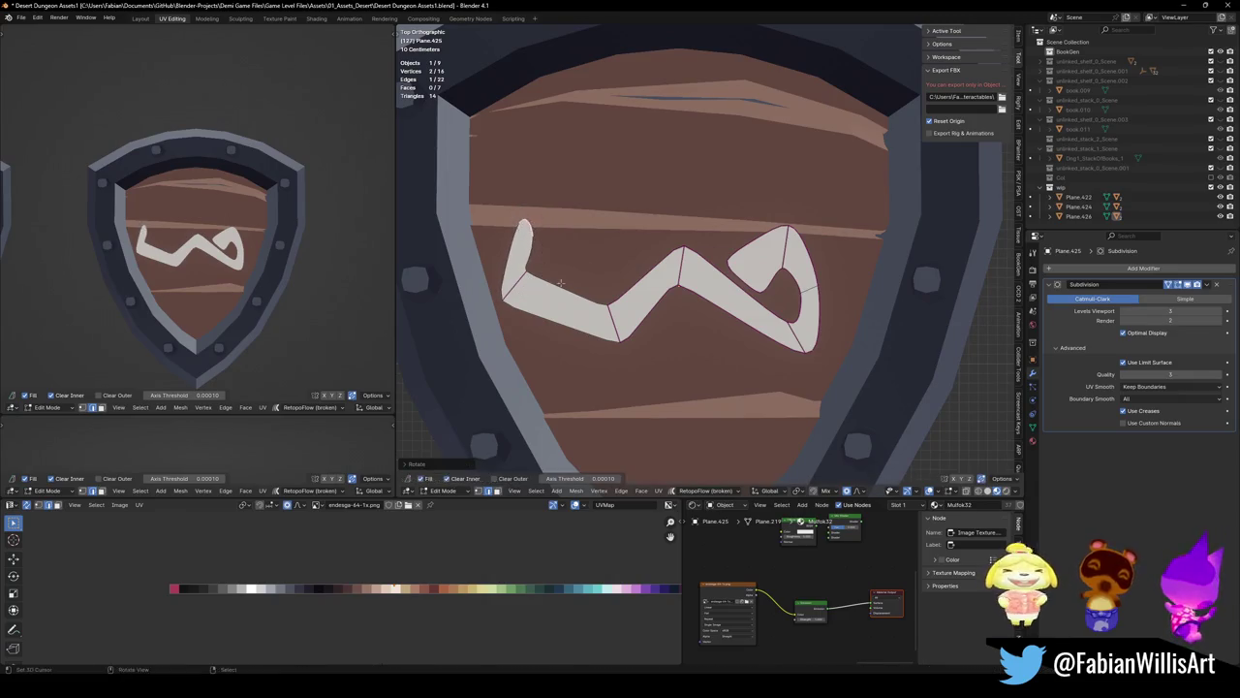
pyautogui.press('g')
pyautogui.click(610, 258)
pyautogui.hotkey('alt', 'a')
# Reshape the upturned left end with two proportional-falloff moves
pyautogui.press('g')
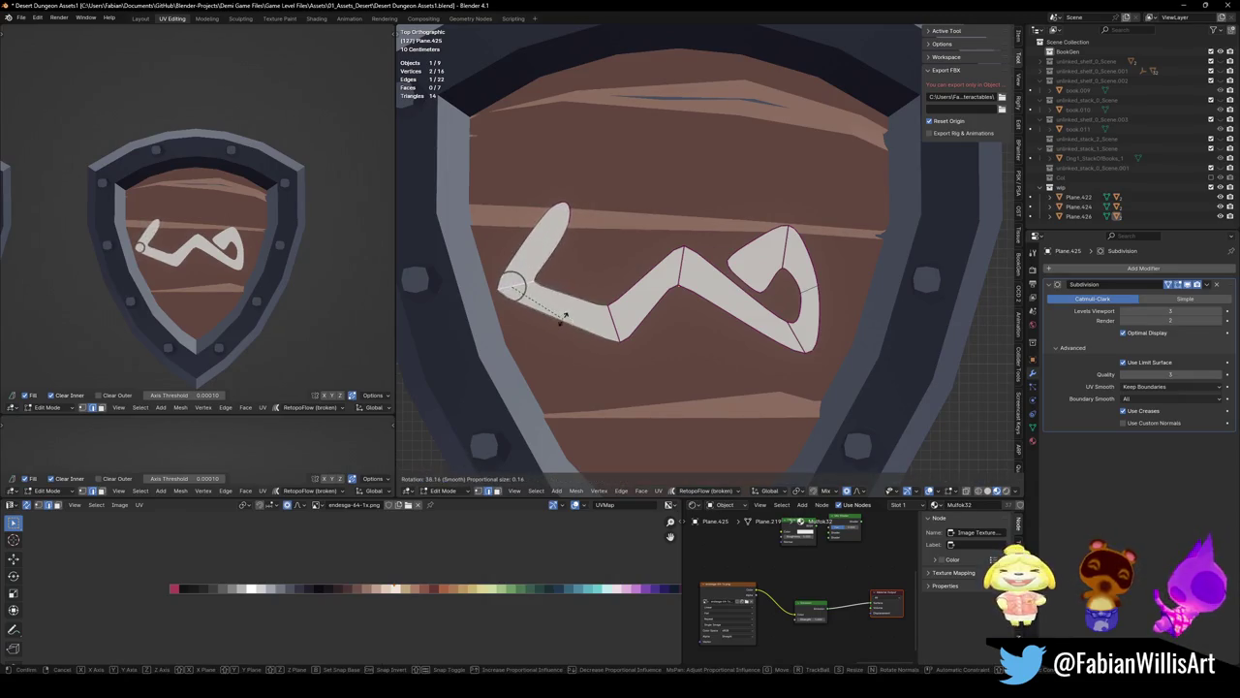
pyautogui.click(557, 291)
pyautogui.press('g')
pyautogui.click(572, 223)
pyautogui.hotkey('alt', 'a')
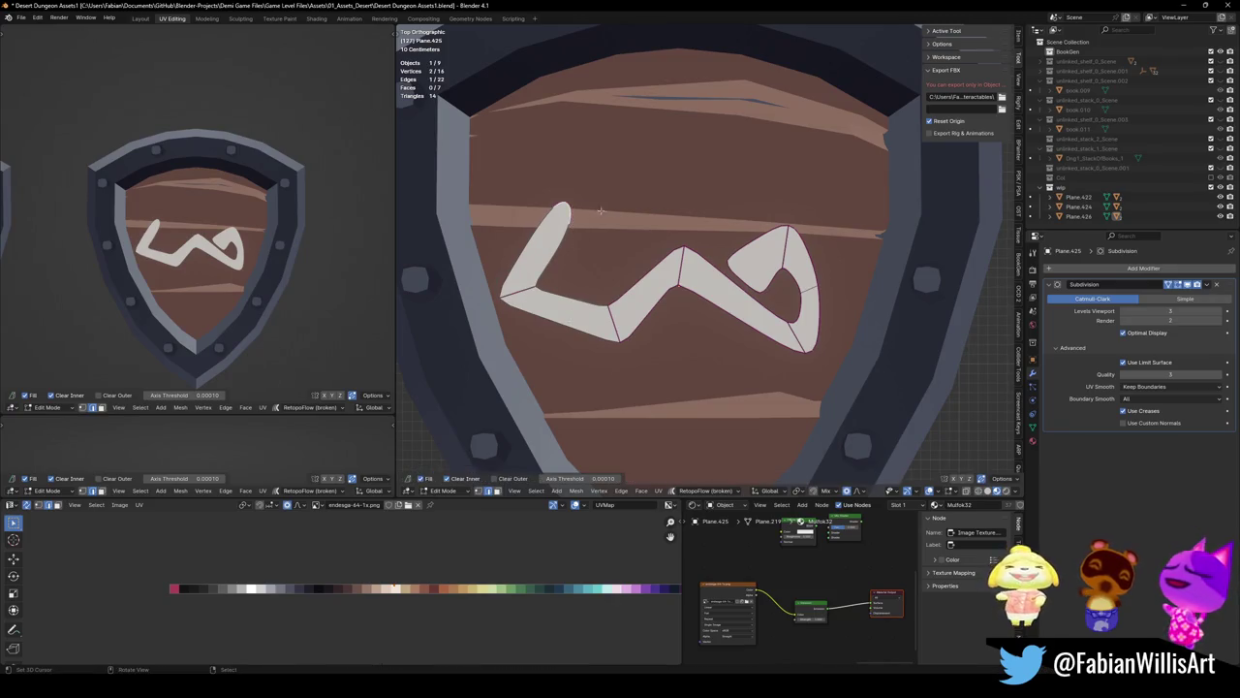
# Extrude one more segment from the stroke end and rotate its tip
pyautogui.press('e')
pyautogui.click(678, 232)
pyautogui.press('r')
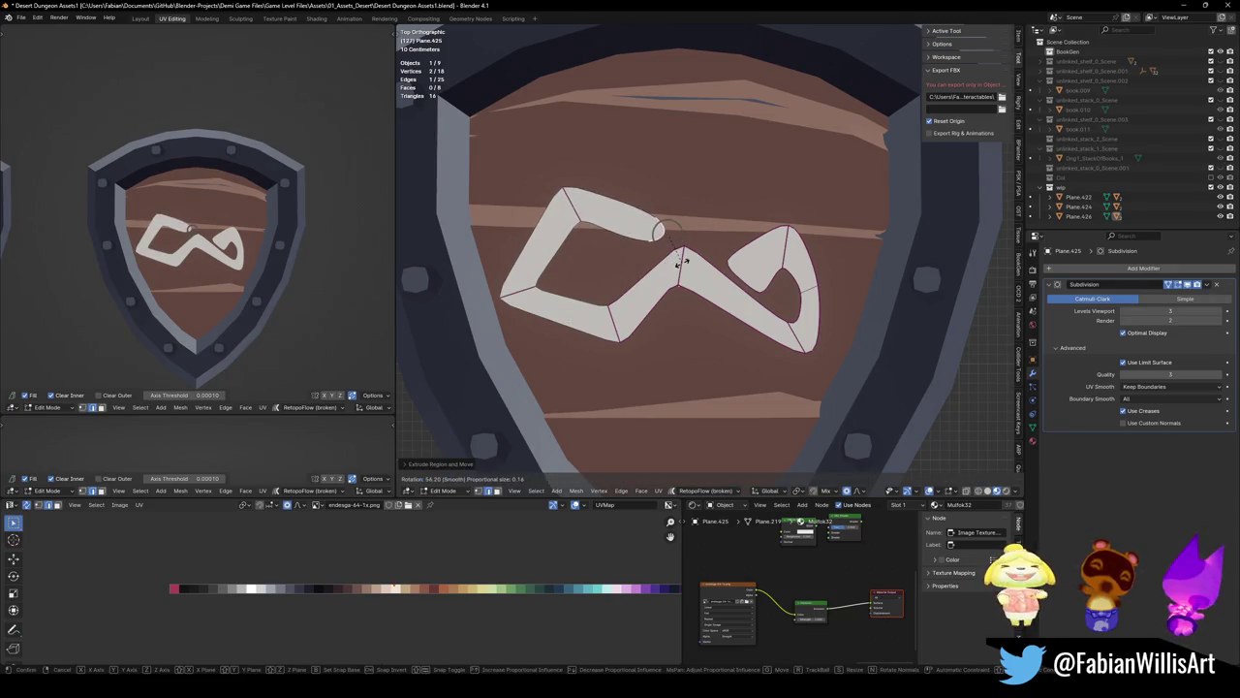
pyautogui.click(682, 260)
# Shift the left corner and middle top vertex to stretch the lower stroke into a wave
pyautogui.click(517, 294)
pyautogui.press('g')
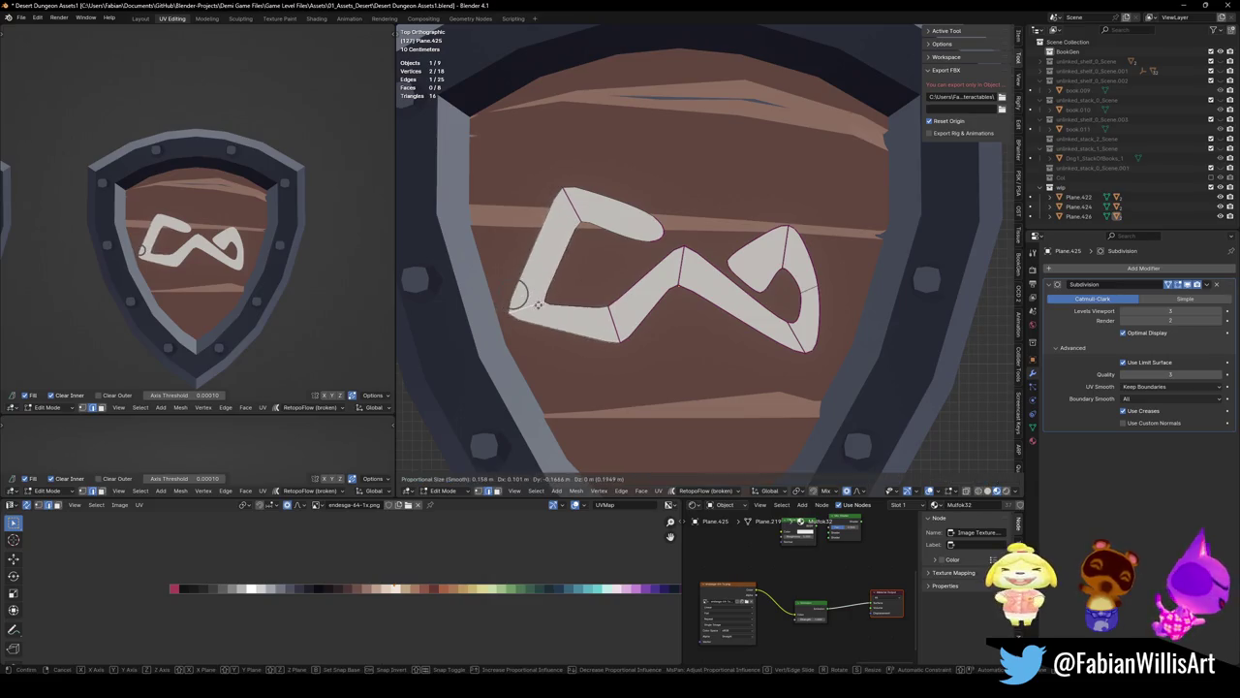
pyautogui.click(539, 303)
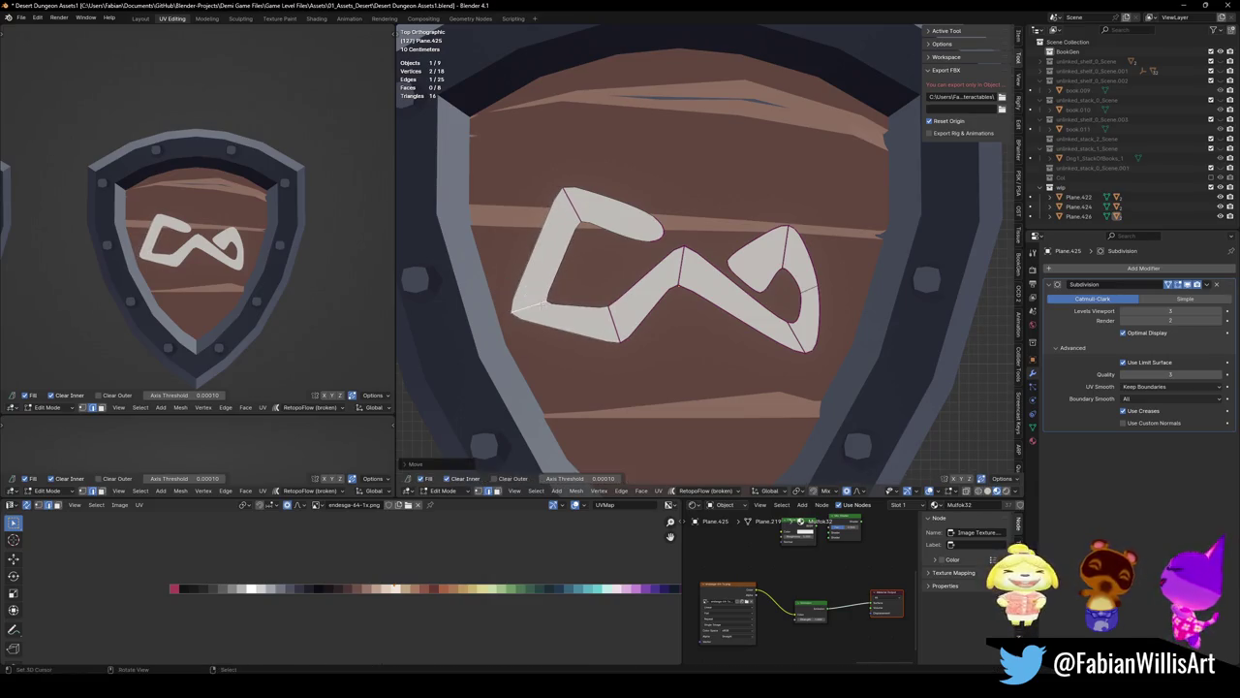
pyautogui.click(683, 252)
pyautogui.press('g')
pyautogui.click(706, 283)
pyautogui.hotkey('alt', 'a')
# Raise, shrink and shift the right loop into a smaller curled hook
pyautogui.click(812, 320)
pyautogui.press('l')
pyautogui.press('g')
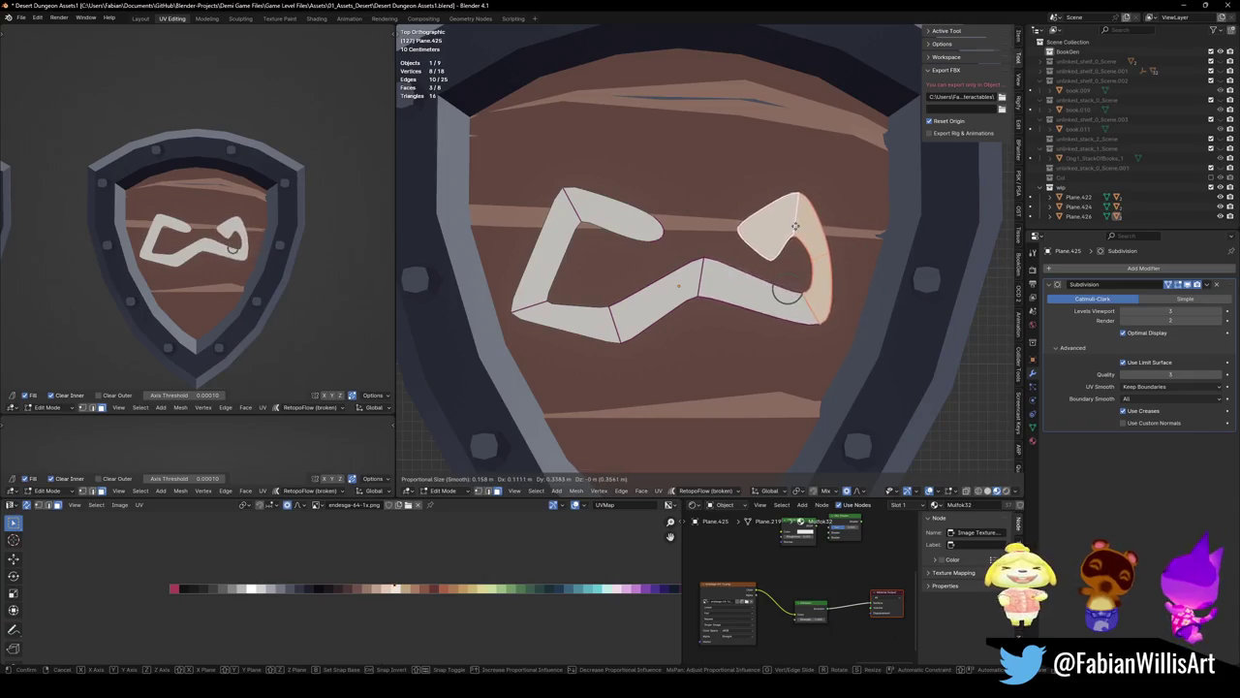
pyautogui.click(794, 232)
pyautogui.keyDown('shift'); pyautogui.click(770, 281); pyautogui.keyUp('shift')
pyautogui.press('s')
pyautogui.click(812, 282)
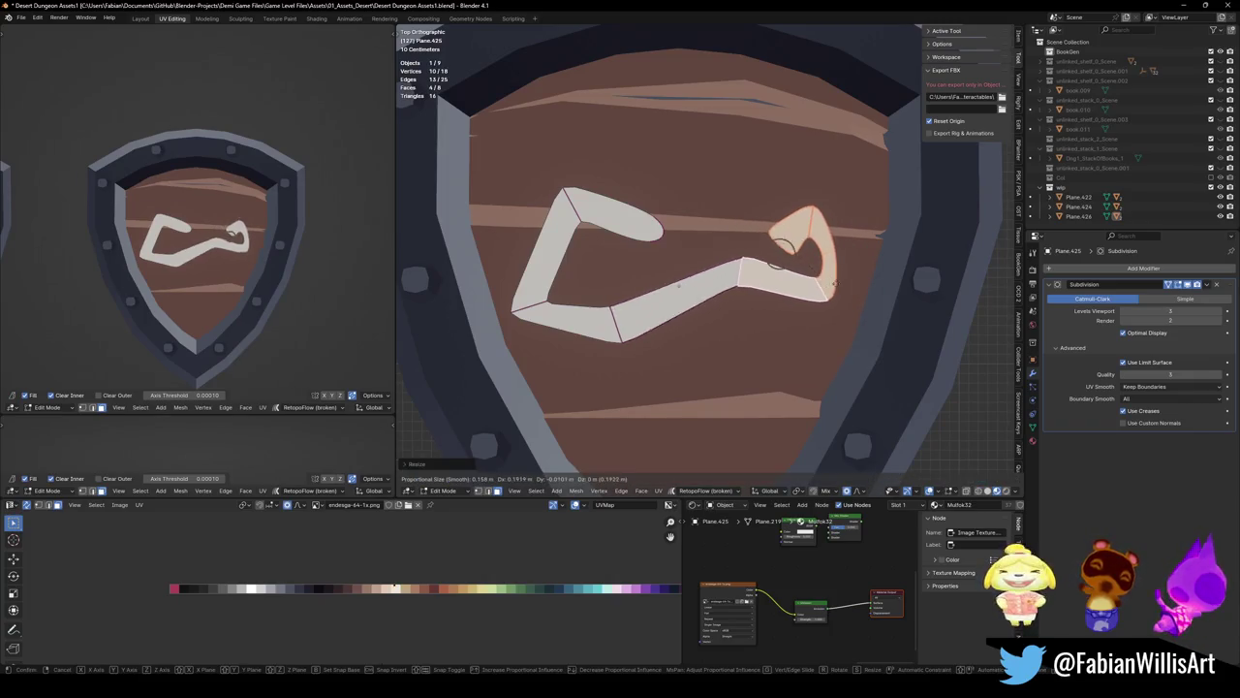
pyautogui.press('g')
pyautogui.click(826, 296)
pyautogui.hotkey('alt', 'a')
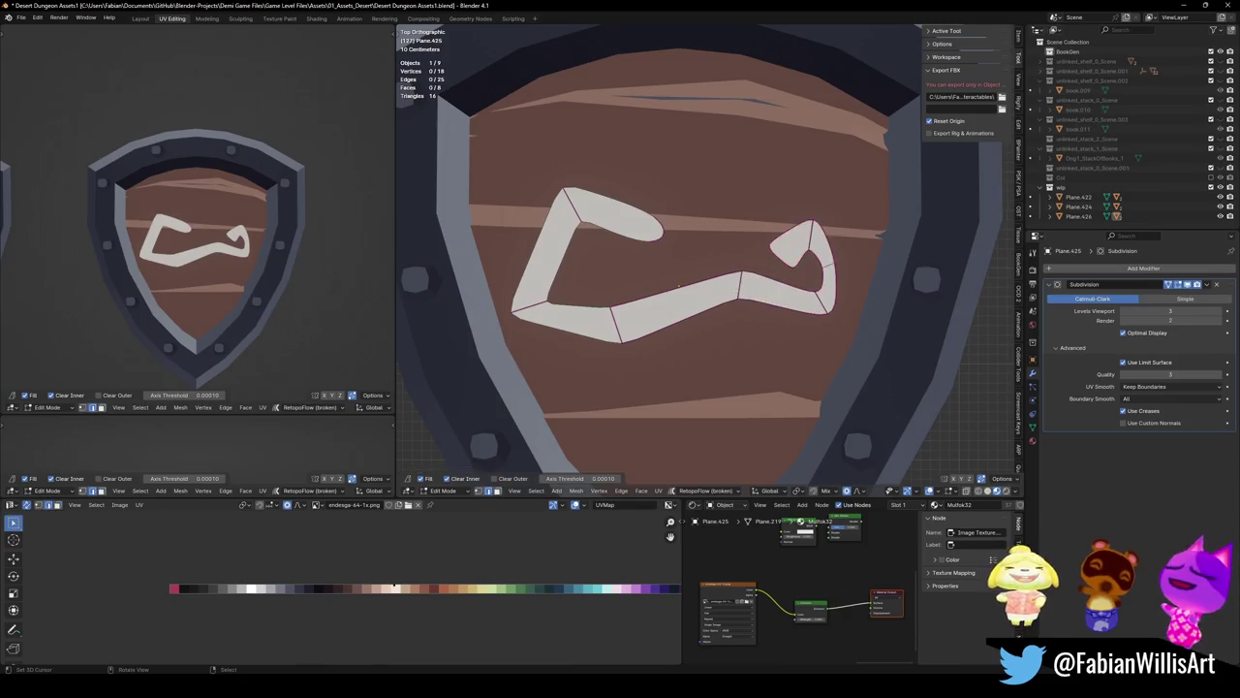
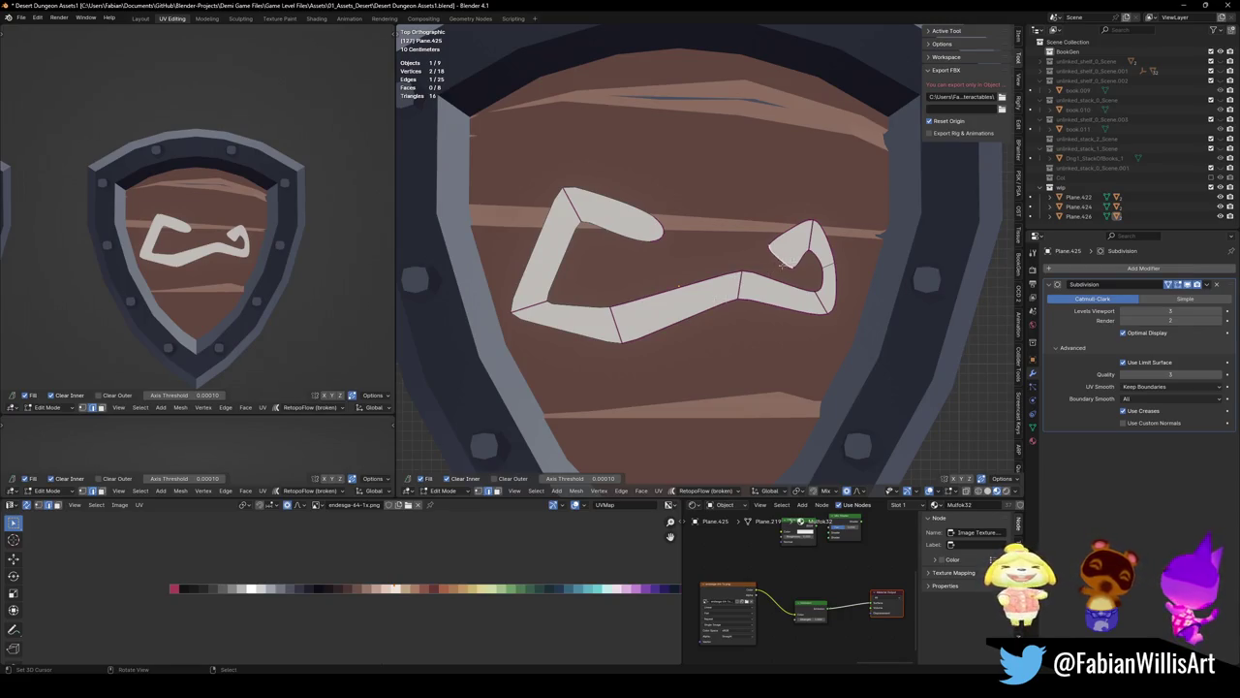
# Move the glyph's lower-right tip, extrude a new segment leftward, and pull the middle section up-left
pyautogui.press('g')
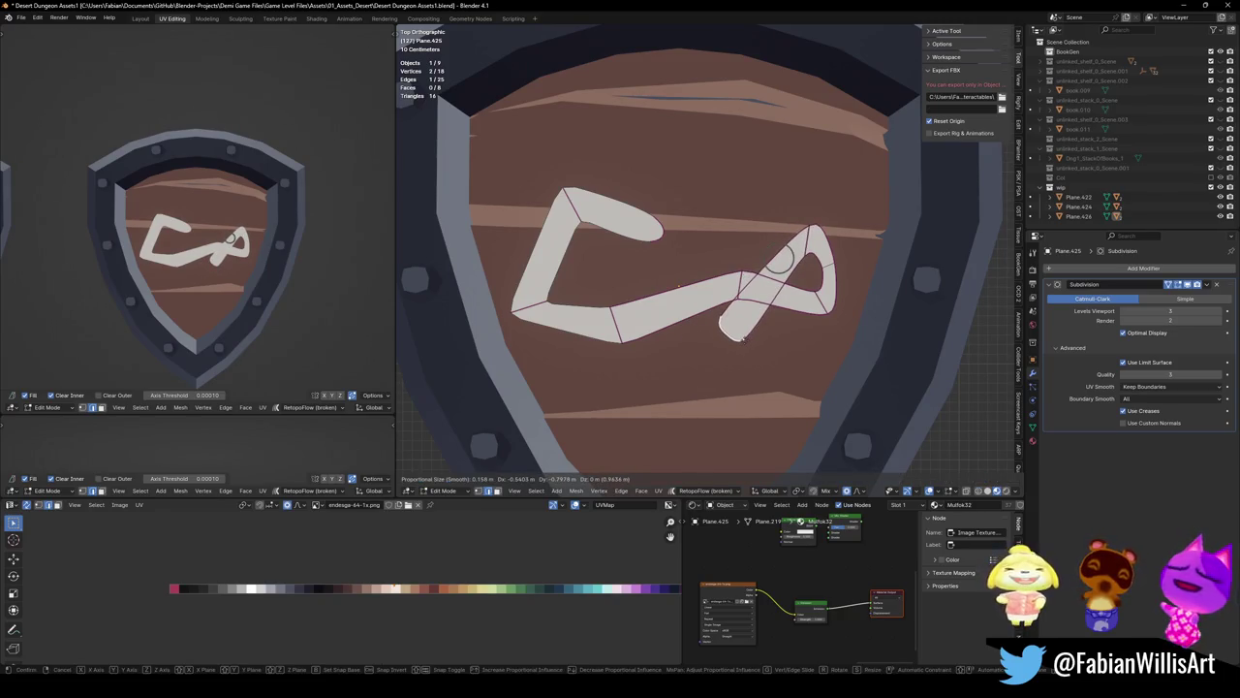
pyautogui.click(755, 337)
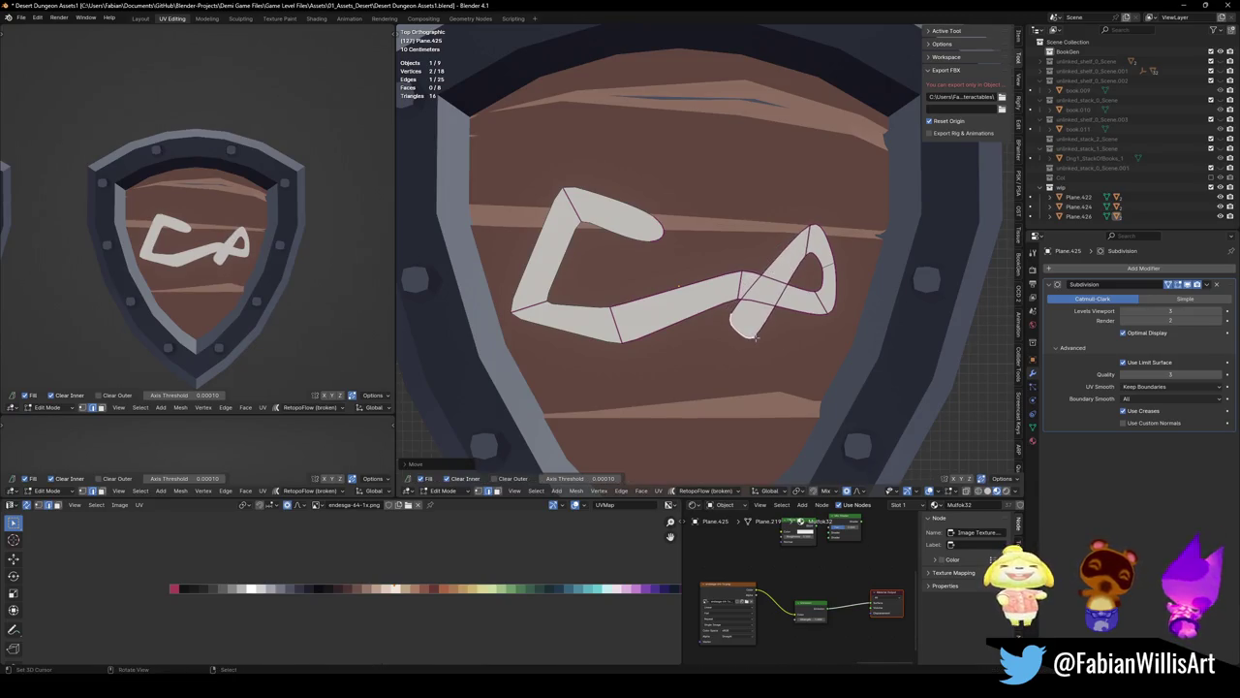
pyautogui.press('e')
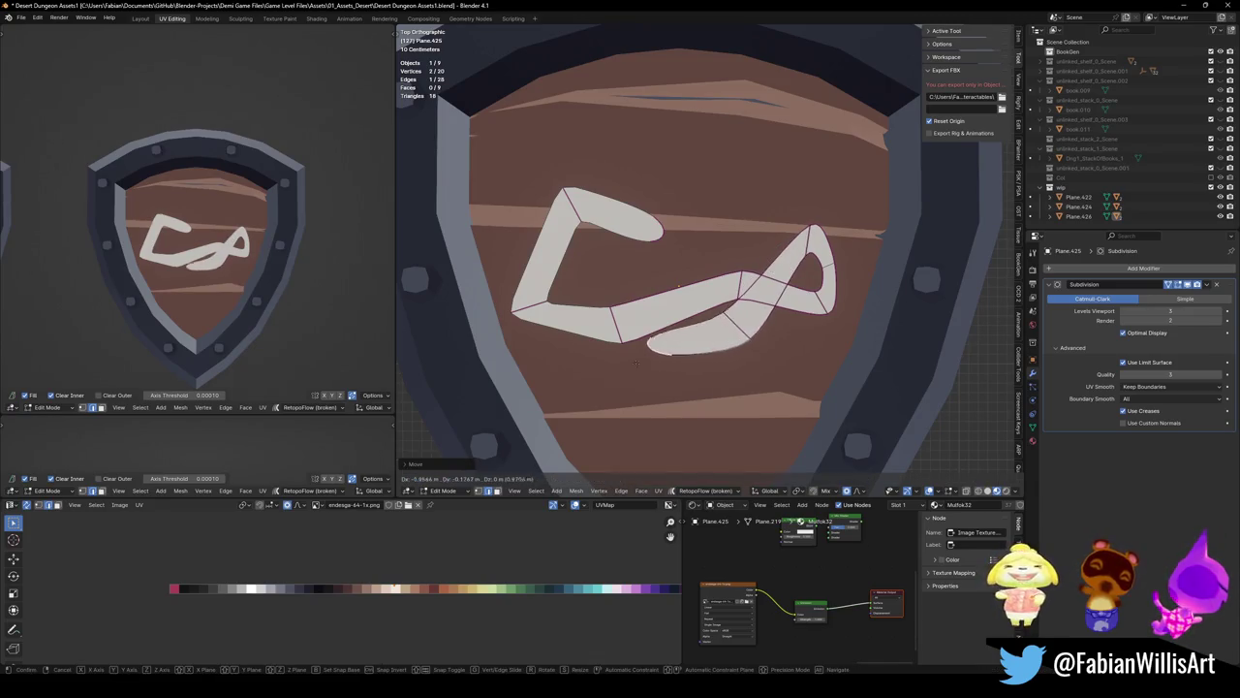
pyautogui.click(715, 311)
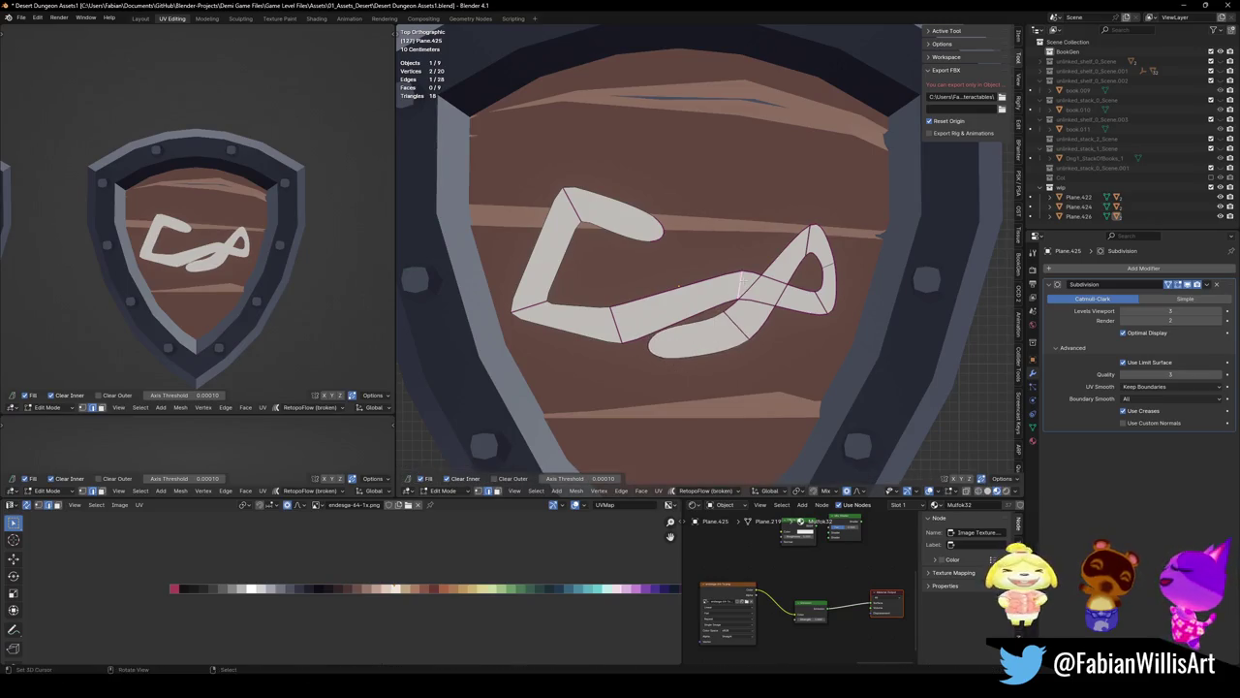
pyautogui.press('g')
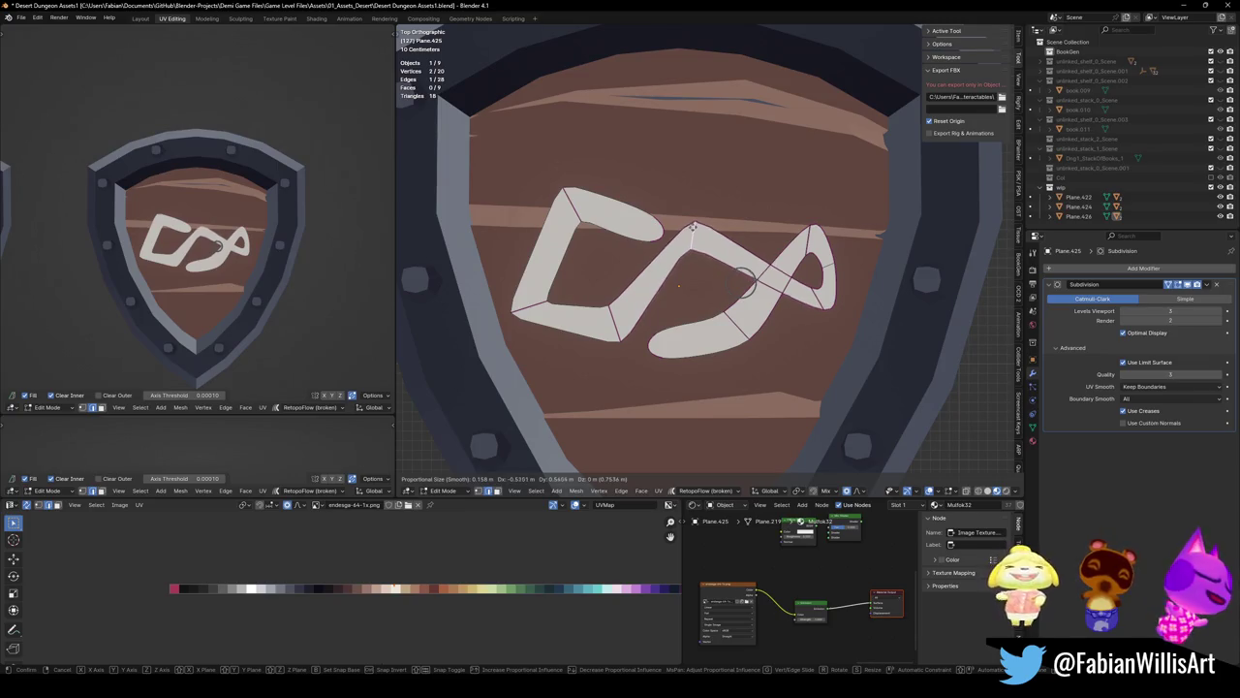
pyautogui.click(694, 223)
# Reshape the right loop outward and raise its top point and the middle top point up-right
pyautogui.press('g')
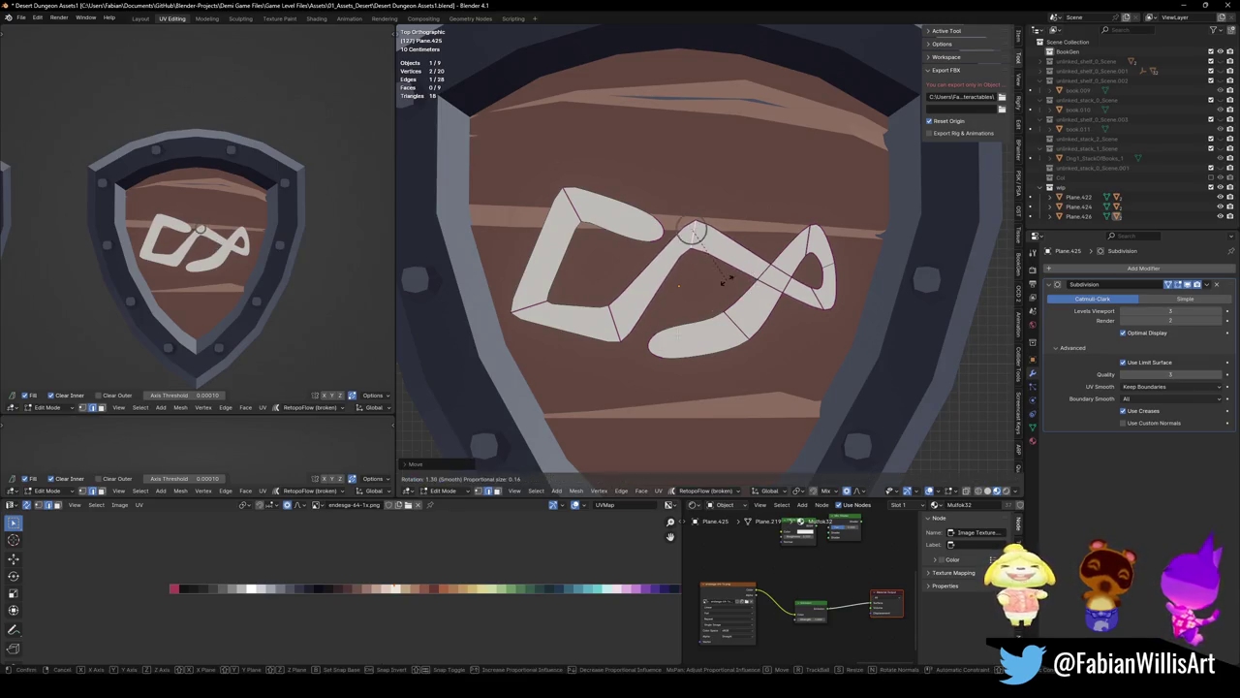
pyautogui.press('Escape')
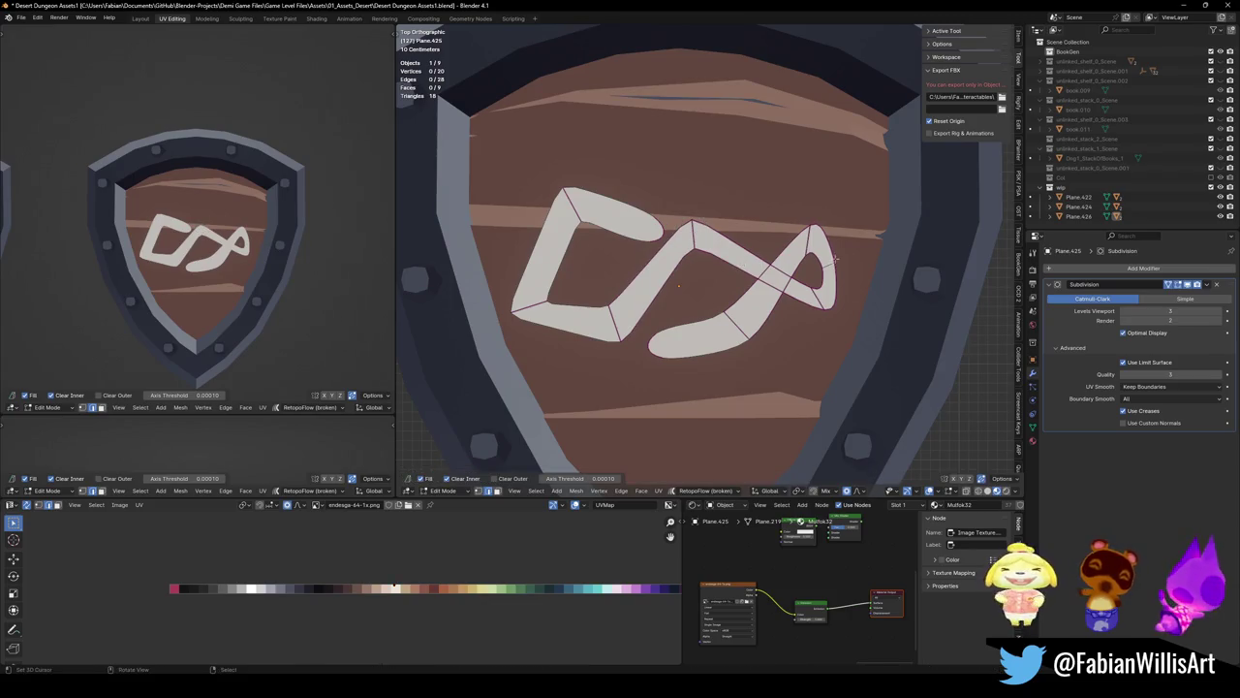
pyautogui.press('g')
pyautogui.press('Escape')
pyautogui.press('g')
pyautogui.click(822, 227)
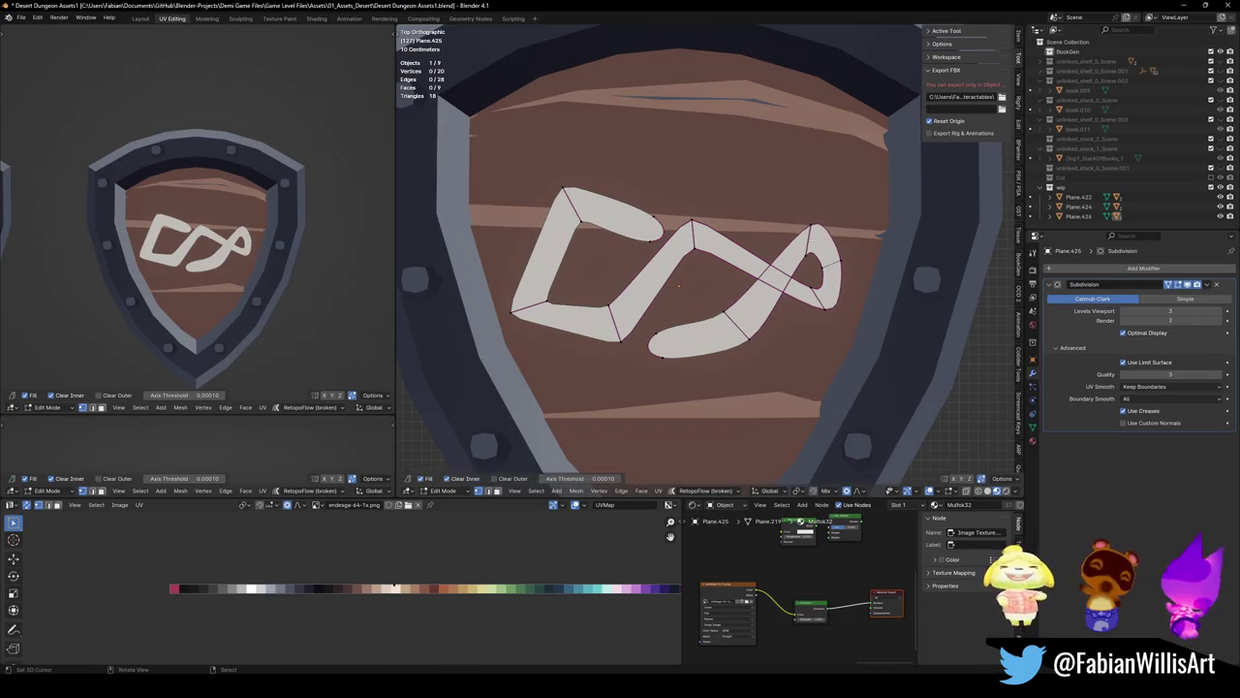
pyautogui.press('g')
pyautogui.click(829, 210)
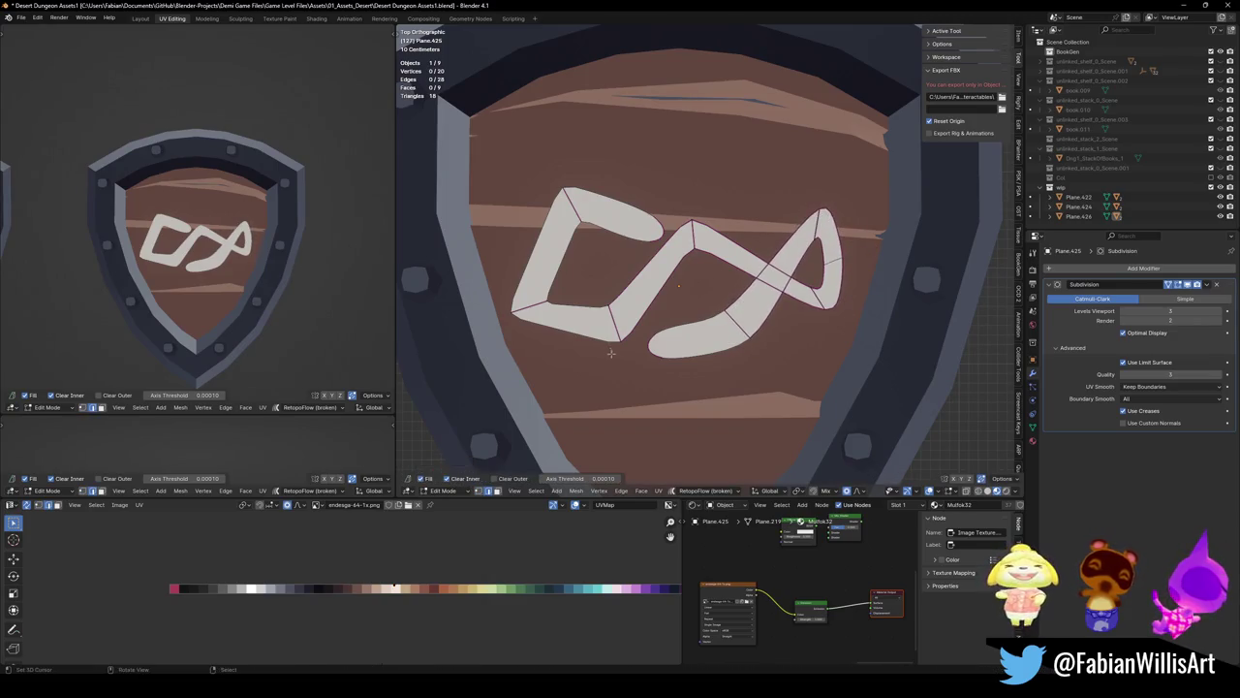
pyautogui.press('g')
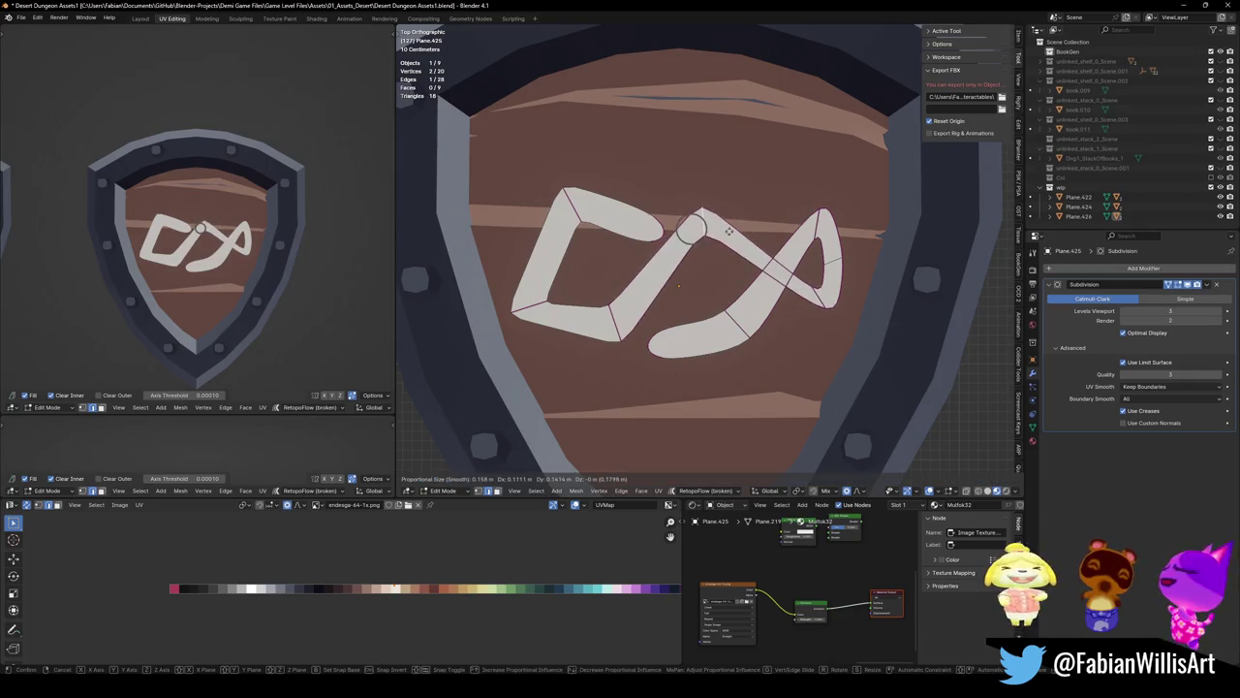
pyautogui.click(702, 208)
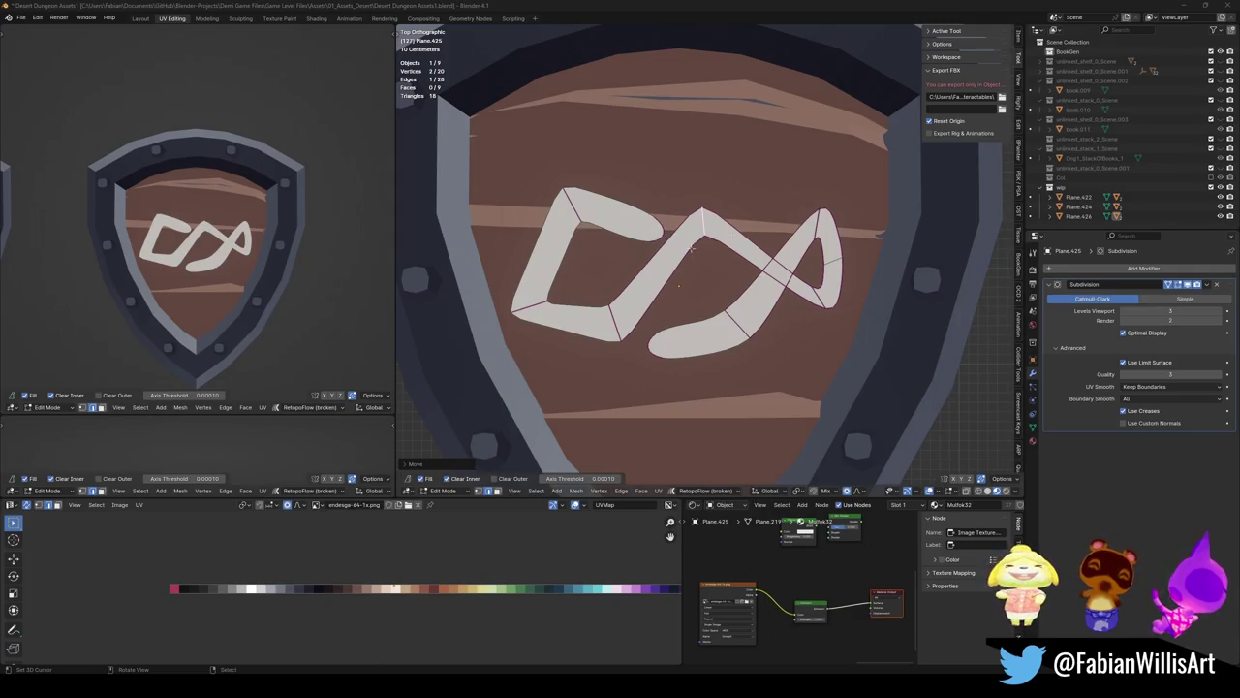
pyautogui.scroll(-5, 691, 250)
# Rotate the whole glyph about 100° so it stands upright on the shield
pyautogui.press('a')
pyautogui.press('r')
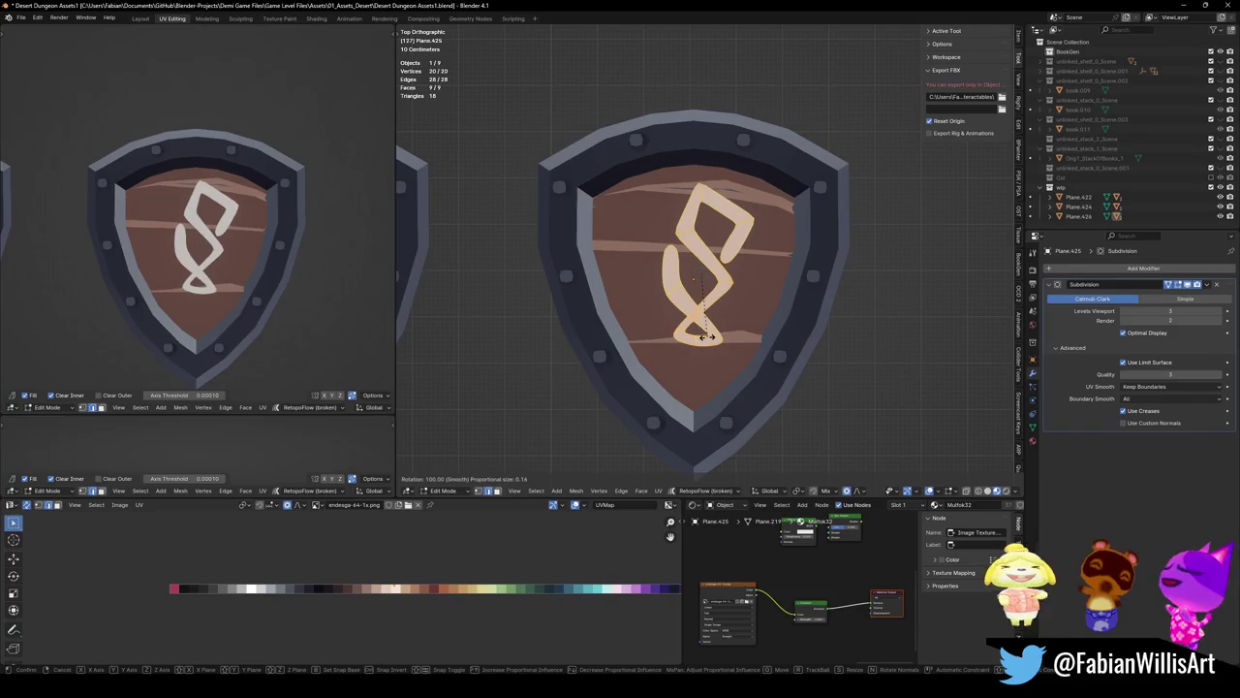
pyautogui.click(705, 337)
pyautogui.click(735, 272)
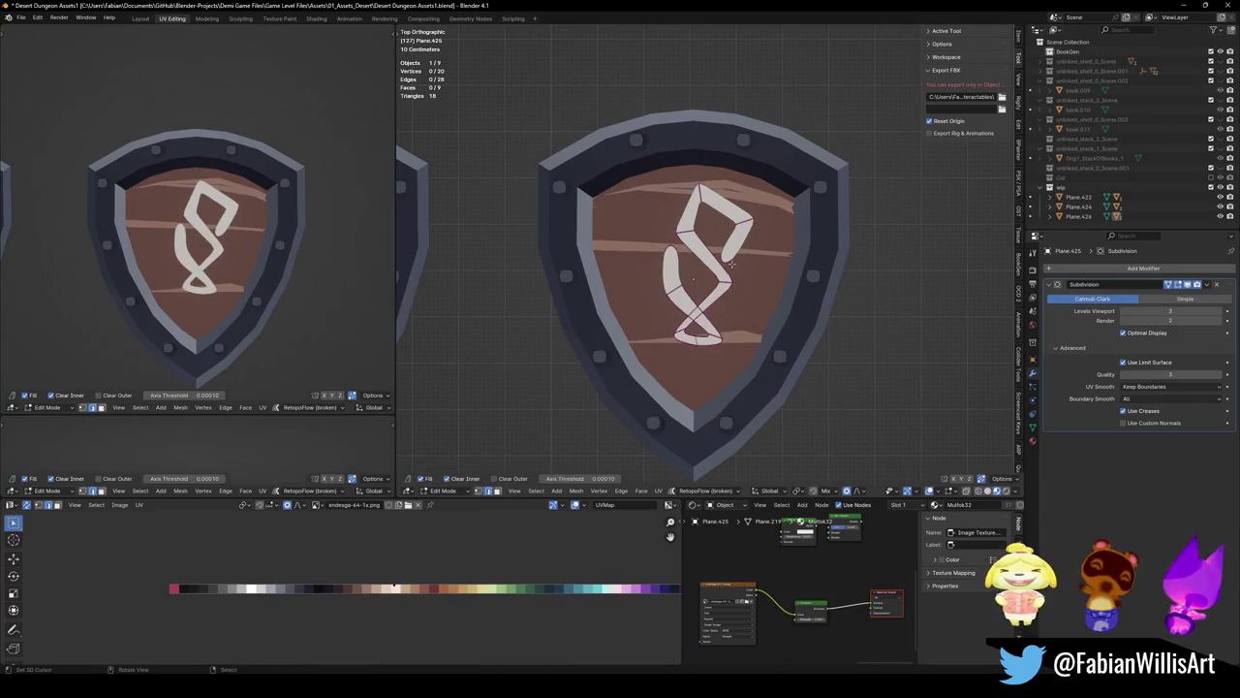
# Add a plane at a cursor inside the top loop and scale it down to a small dot
pyautogui.keyDown('shift'); pyautogui.rightClick(712, 223); pyautogui.keyUp('shift')
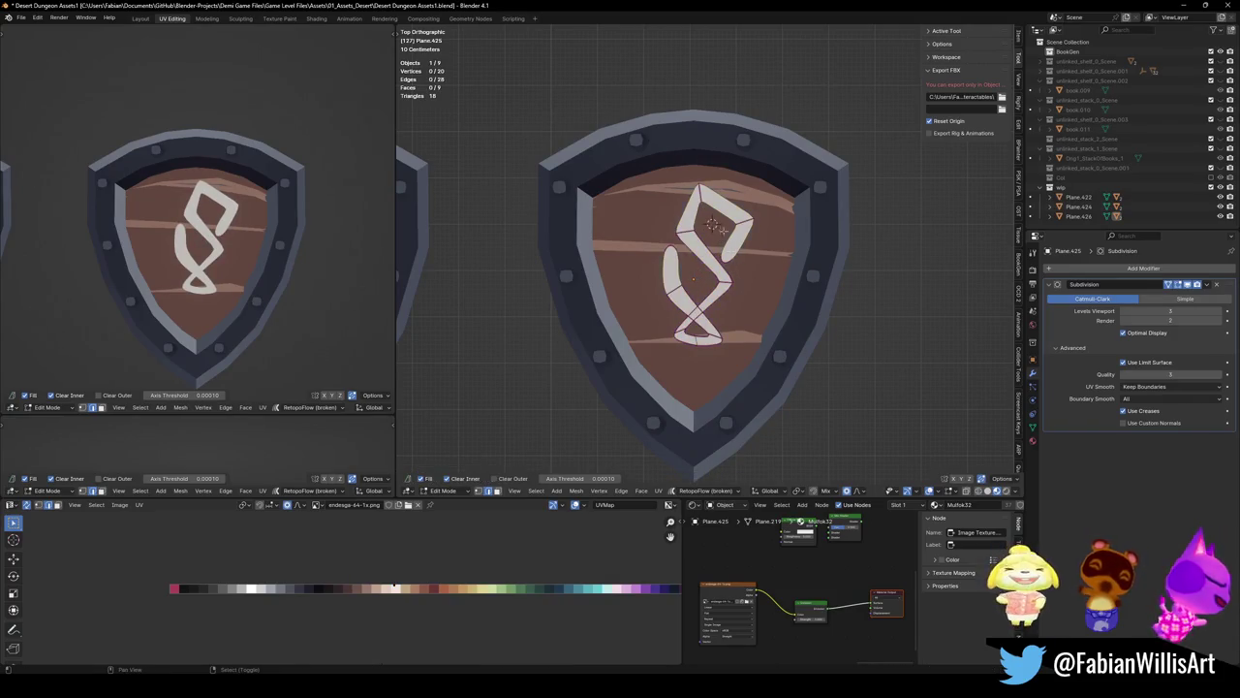
pyautogui.hotkey('shift', 'a')
pyautogui.click(712, 224)
pyautogui.scroll(4, 712, 224)
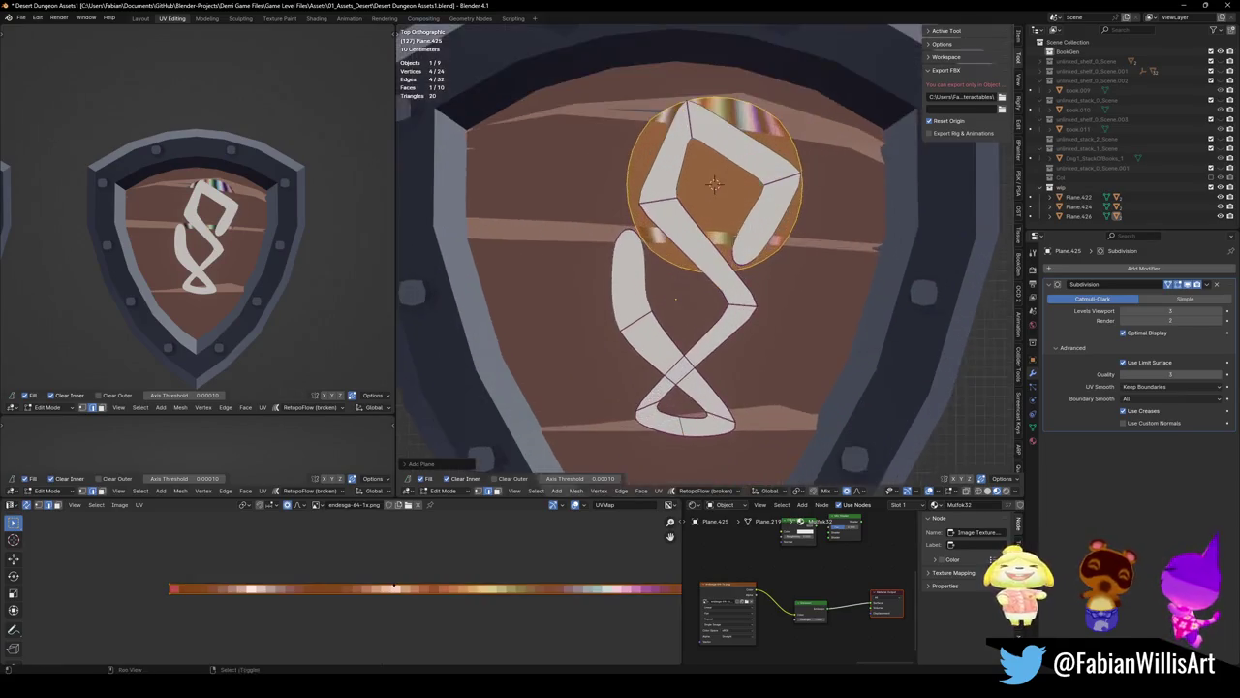
pyautogui.press('s')
pyautogui.click(732, 264)
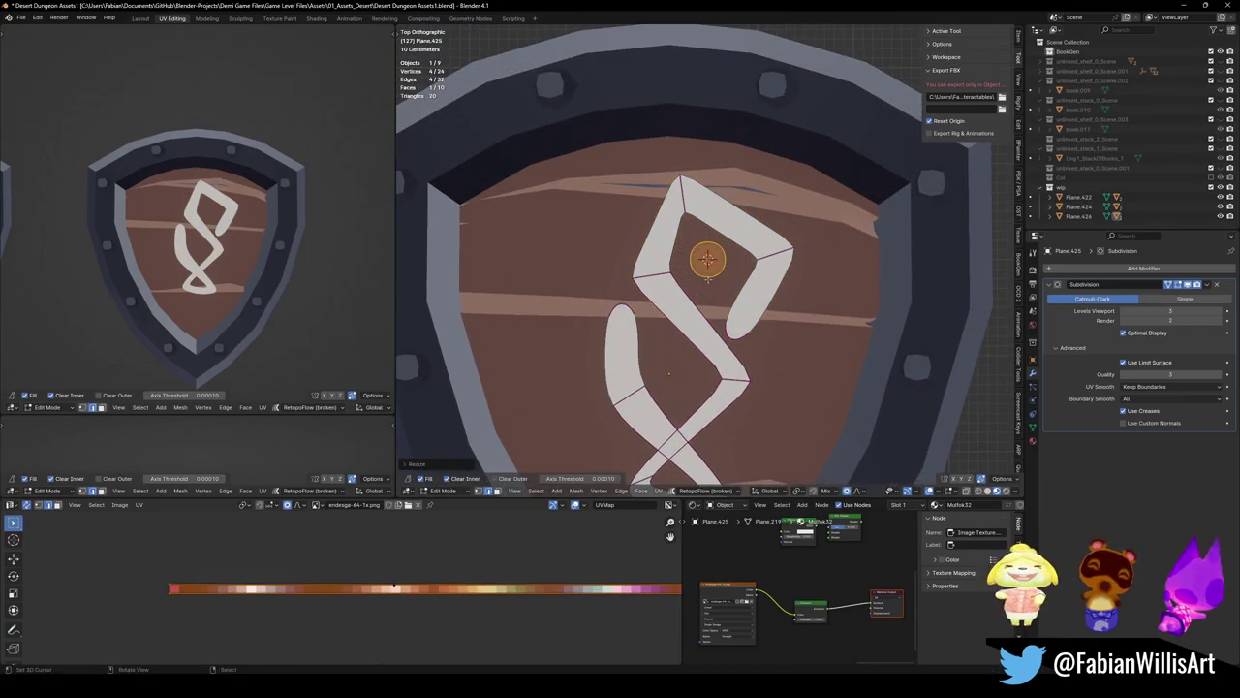
pyautogui.moveTo(729, 271); pyautogui.dragTo(727, 286, button='middle')
pyautogui.click(705, 258)
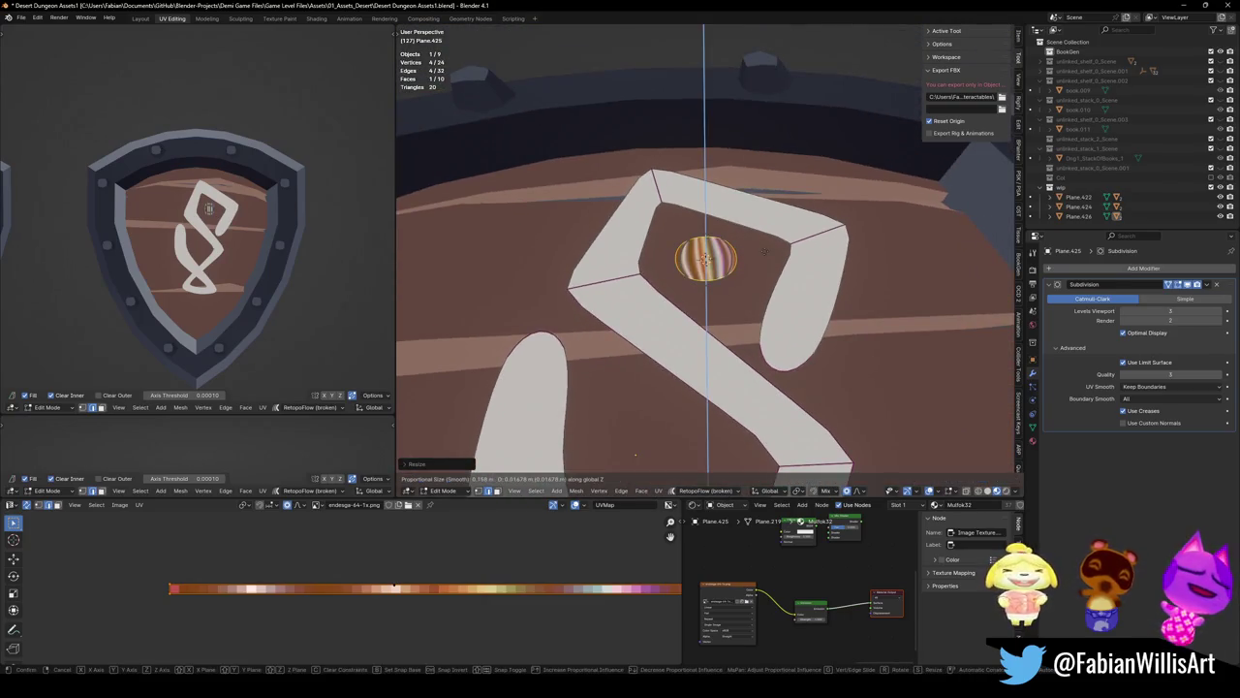
# Snap the dot's UVs to a single point and slide them onto a pale palette colour
pyautogui.hotkey('shift', 's')
pyautogui.click(411, 562)
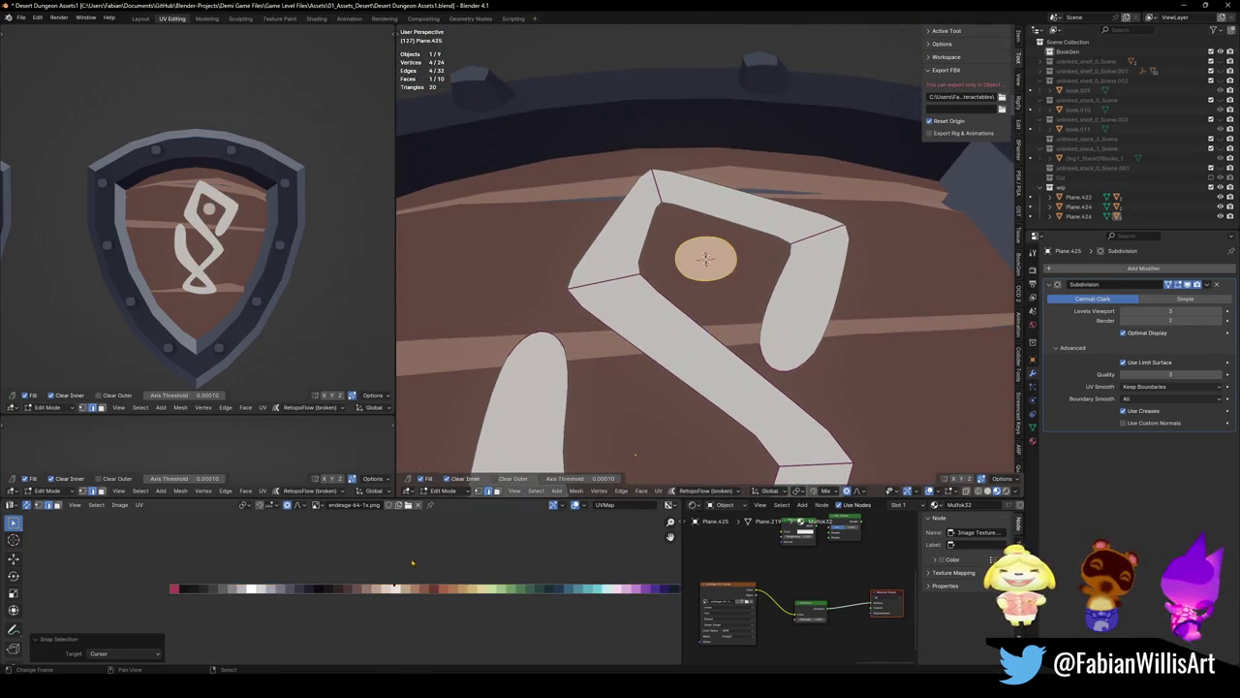
pyautogui.press('g')
pyautogui.click(398, 588)
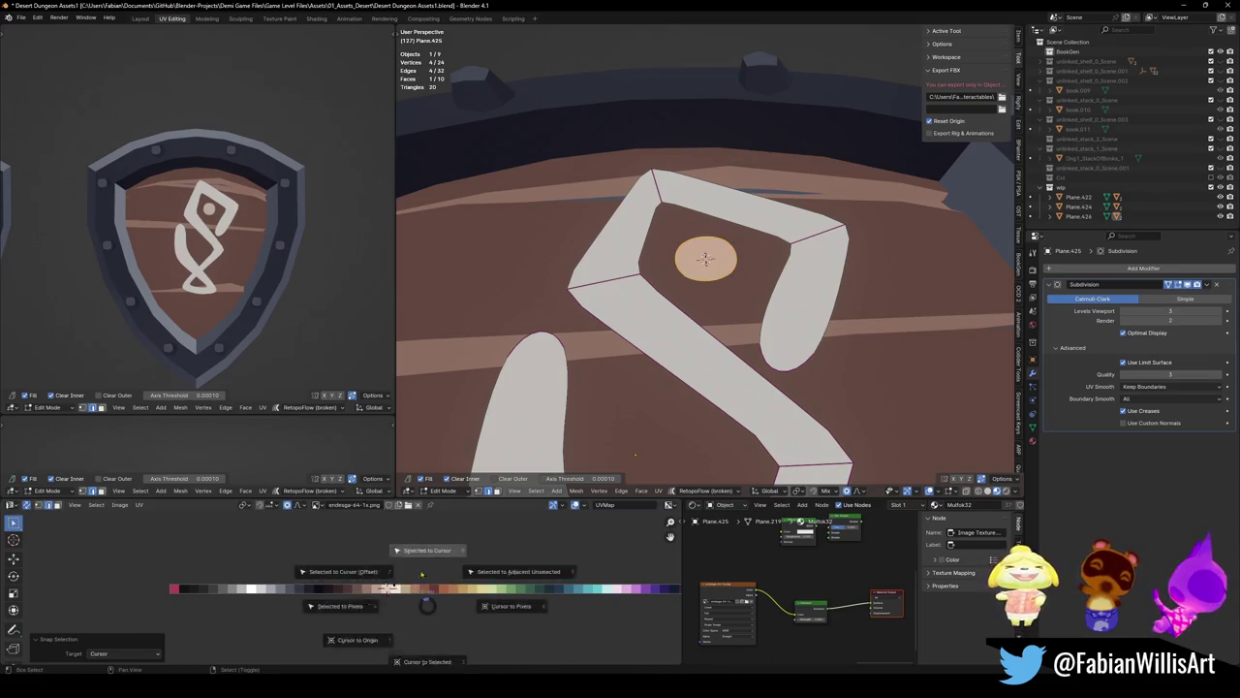
pyautogui.press('g')
pyautogui.press('x')
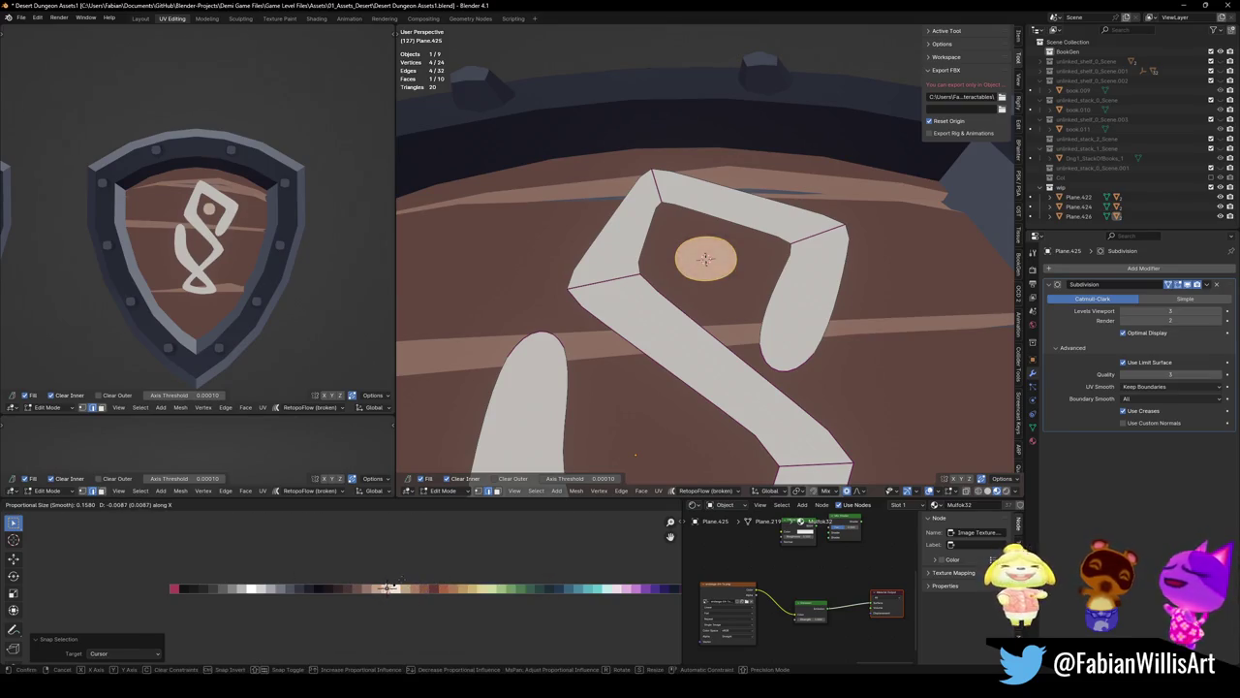
pyautogui.click(388, 588)
# Resize the dot, then return to top view recentred on the glyph
pyautogui.scroll(3, 204, 233)
pyautogui.keyDown('shift'); pyautogui.moveTo(756, 261); pyautogui.dragTo(761, 286, button='middle'); pyautogui.keyUp('shift')
pyautogui.press('s')
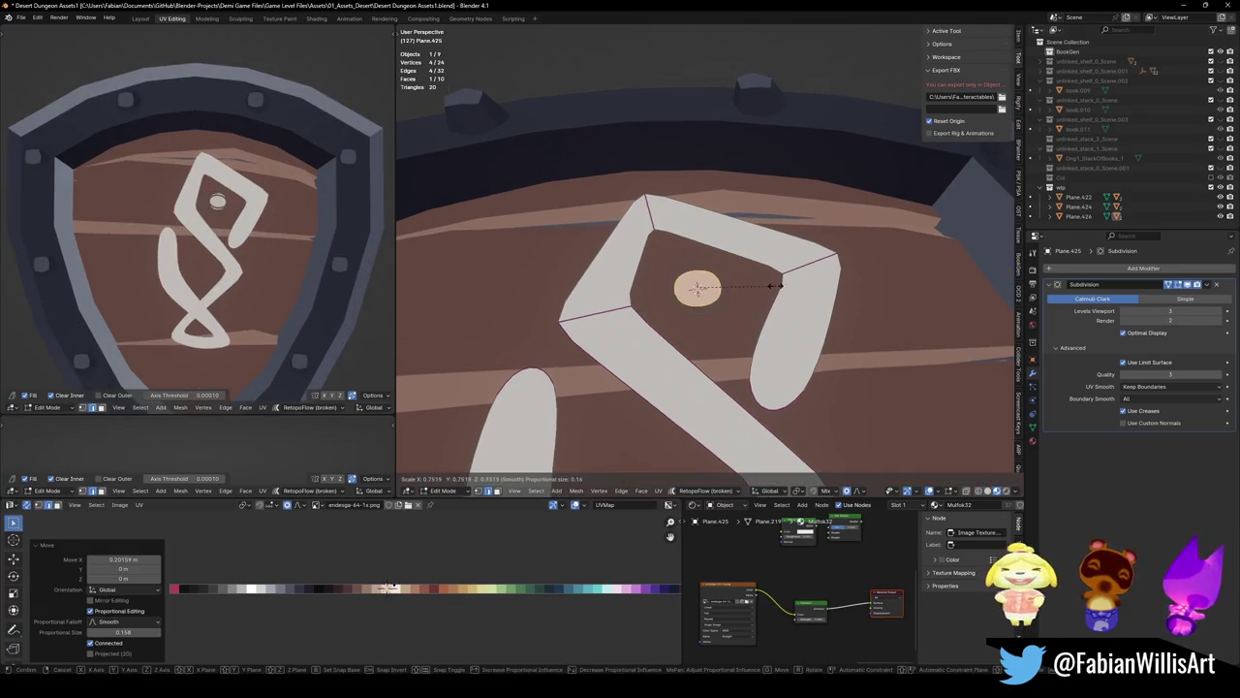
pyautogui.click(764, 286)
pyautogui.press('KP_7')
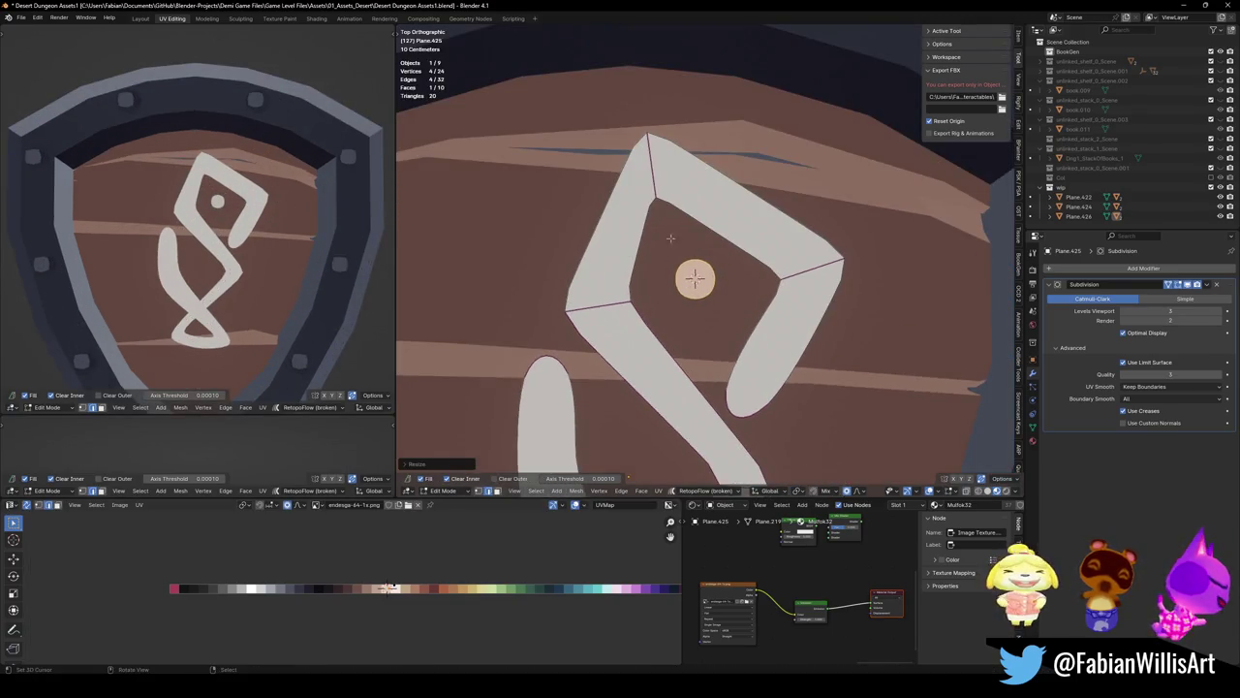
pyautogui.scroll(-3, 305, 262)
pyautogui.scroll(3, 304, 262)
pyautogui.moveTo(665, 456)
pyautogui.keyDown('shift'); pyautogui.mouseDown(button='middle')
pyautogui.moveTo(656, 300)
pyautogui.moveTo(668, 216)
pyautogui.mouseUp(button='middle'); pyautogui.keyUp('shift')
pyautogui.scroll(-4, 656, 385)
pyautogui.scroll(4, 655, 386)
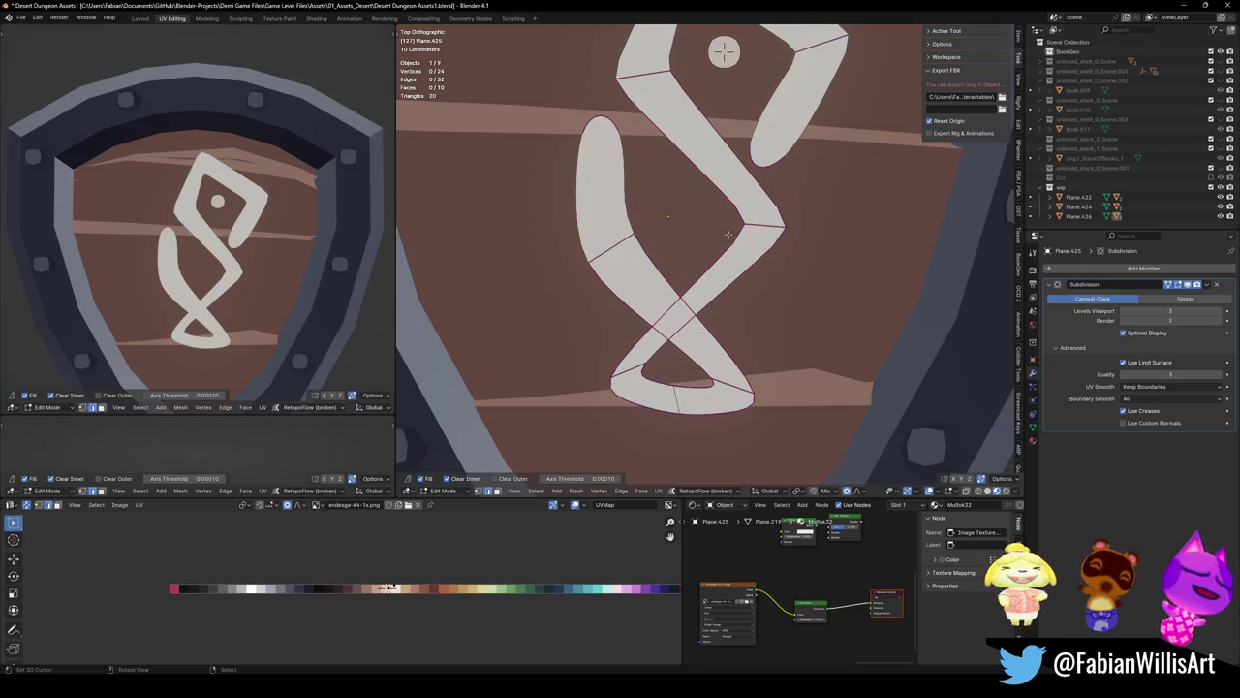
# Crease the left stroke's edge at 0.400 and reposition the top of that stroke
pyautogui.keyDown('shift'); pyautogui.moveTo(729, 234); pyautogui.dragTo(609, 218, button='middle'); pyautogui.keyUp('shift')
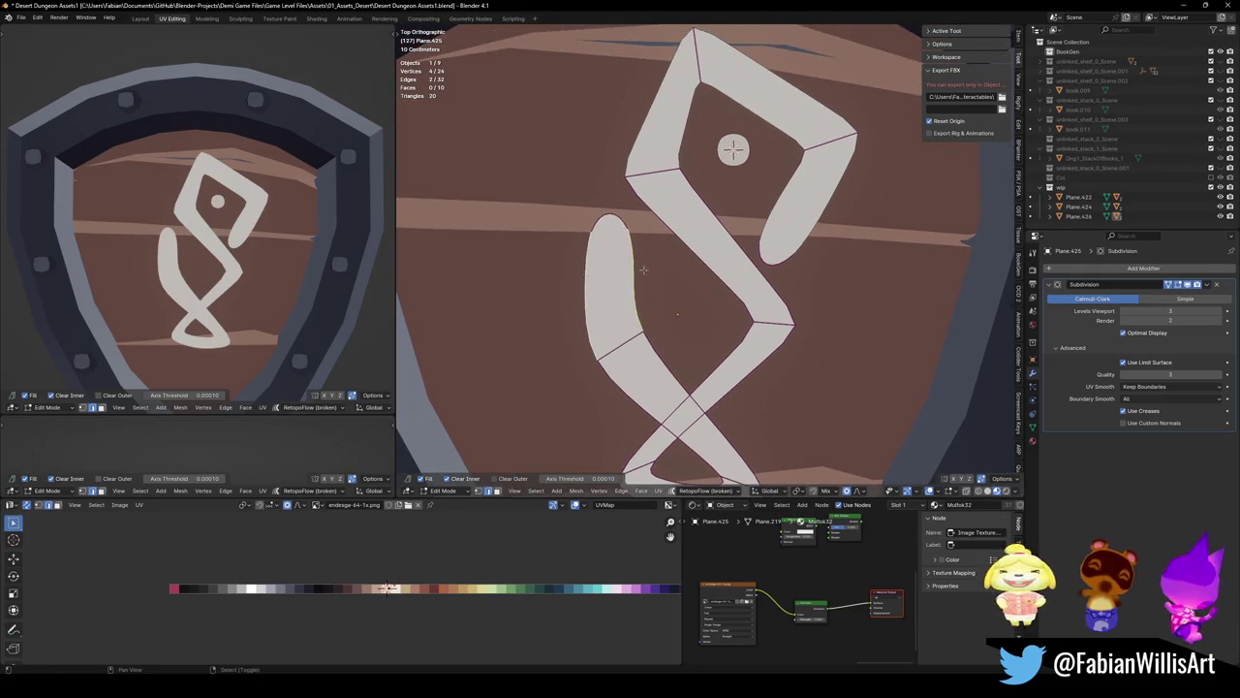
pyautogui.hotkey('shift', 'e')
pyautogui.click(668, 257)
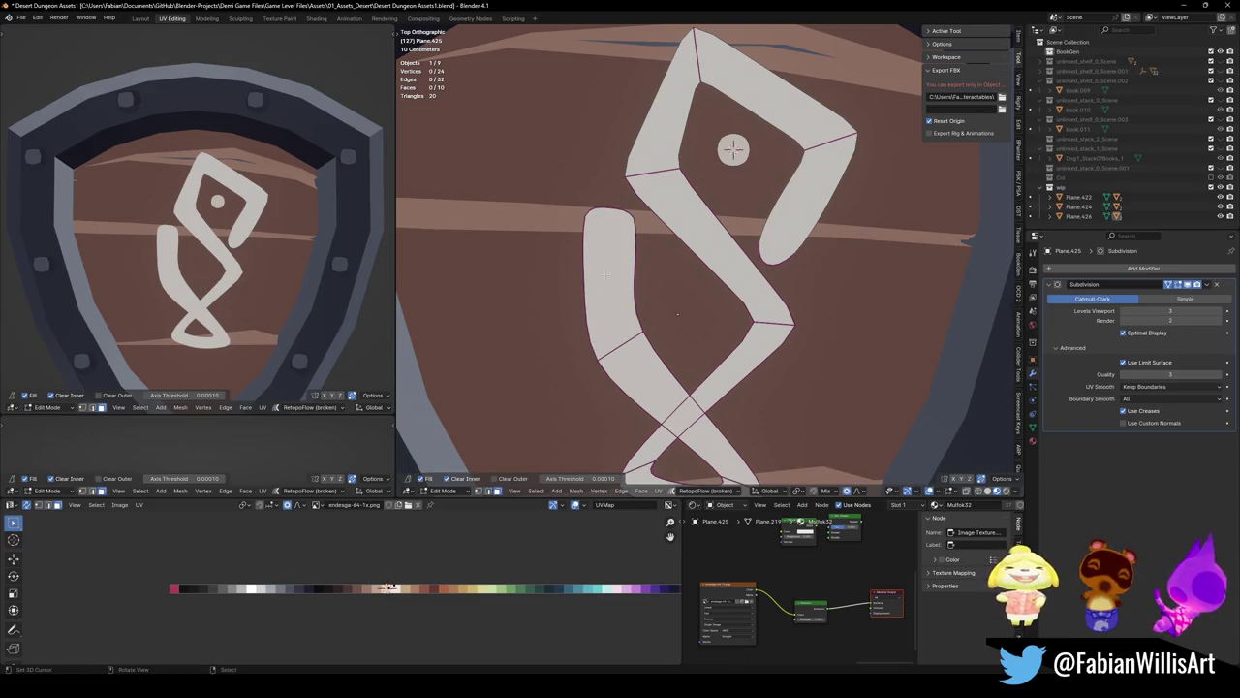
pyautogui.press('g')
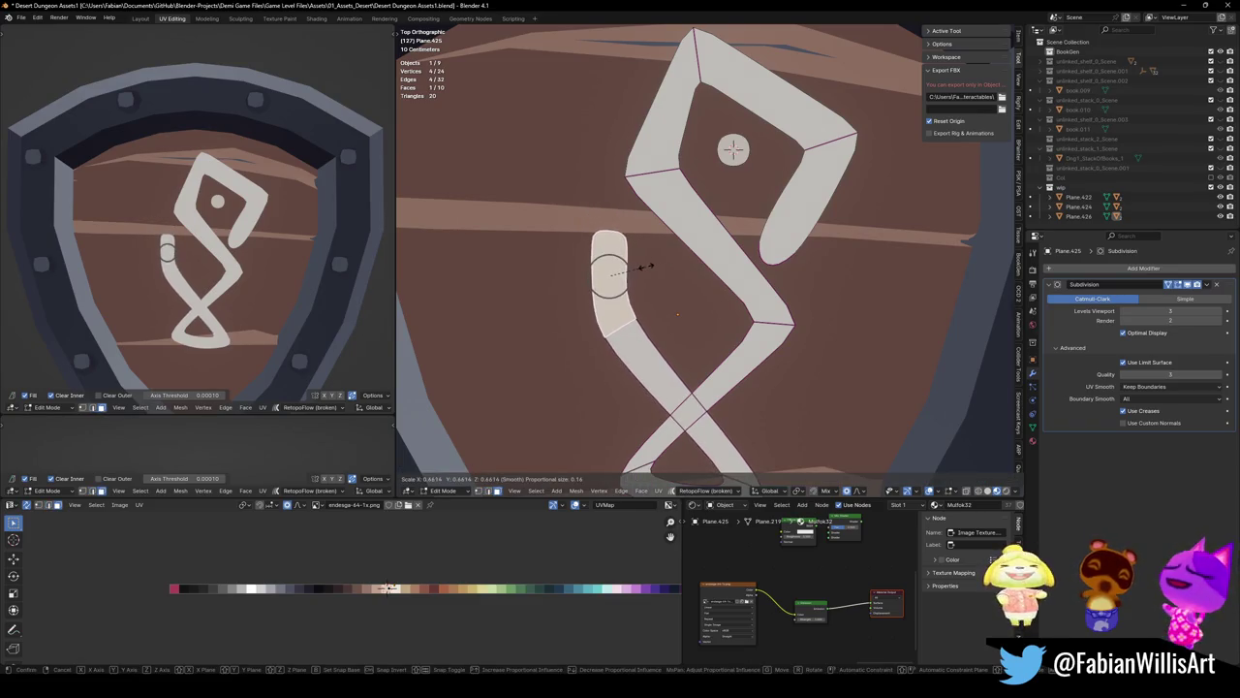
pyautogui.click(677, 308)
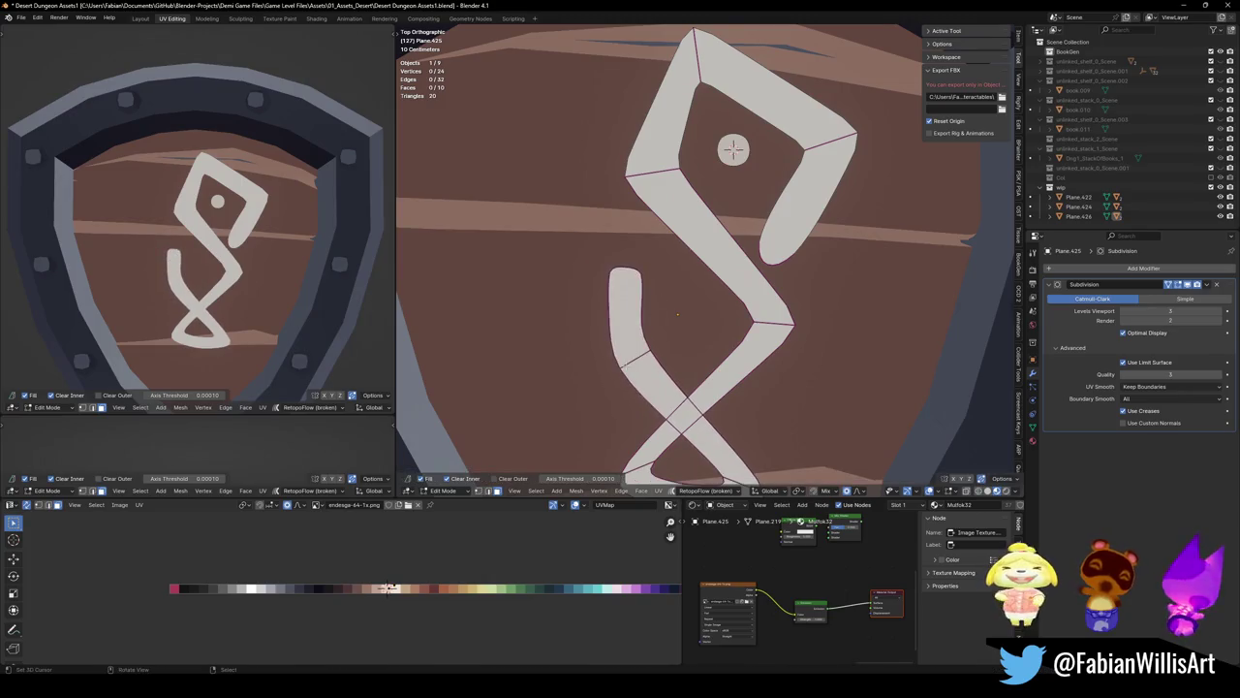
pyautogui.scroll(-2, 687, 297)
pyautogui.hotkey('alt', 'a')
pyautogui.moveTo(659, 289); pyautogui.dragTo(661, 262)
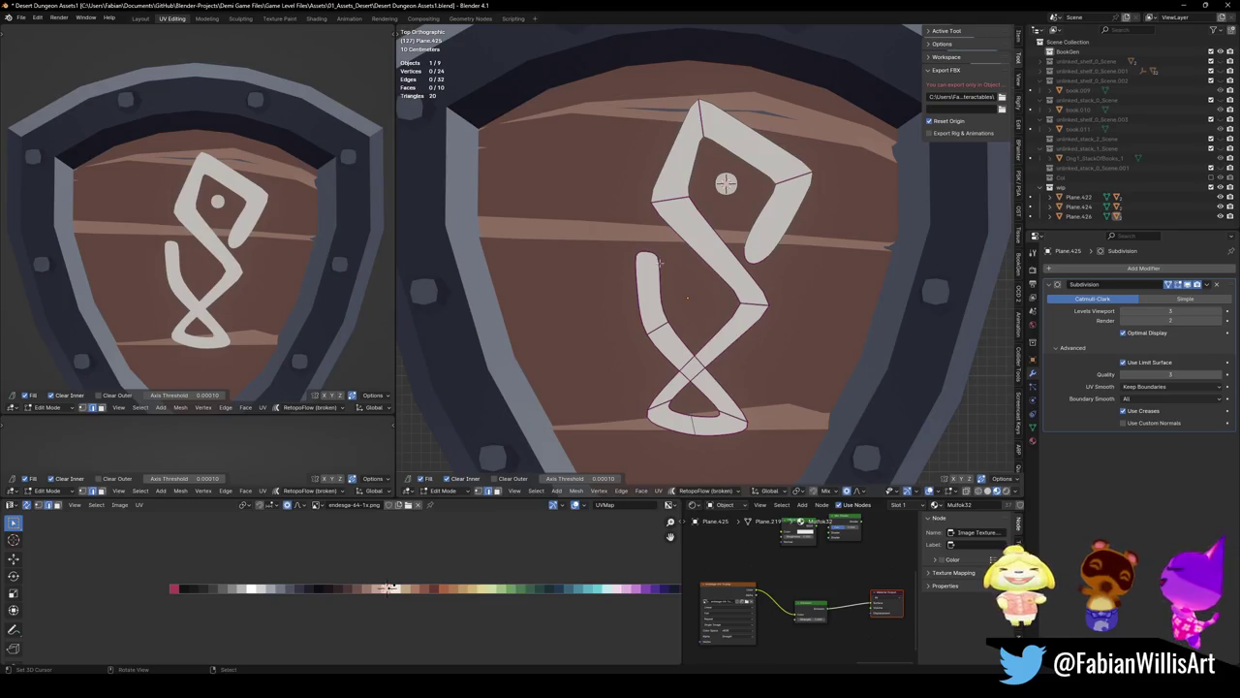
# Crease the upper-right stroke's edges and pull its tip shorter and higher with soft falloff
pyautogui.keyDown('shift'); pyautogui.click(772, 307); pyautogui.keyUp('shift')
pyautogui.click(758, 218)
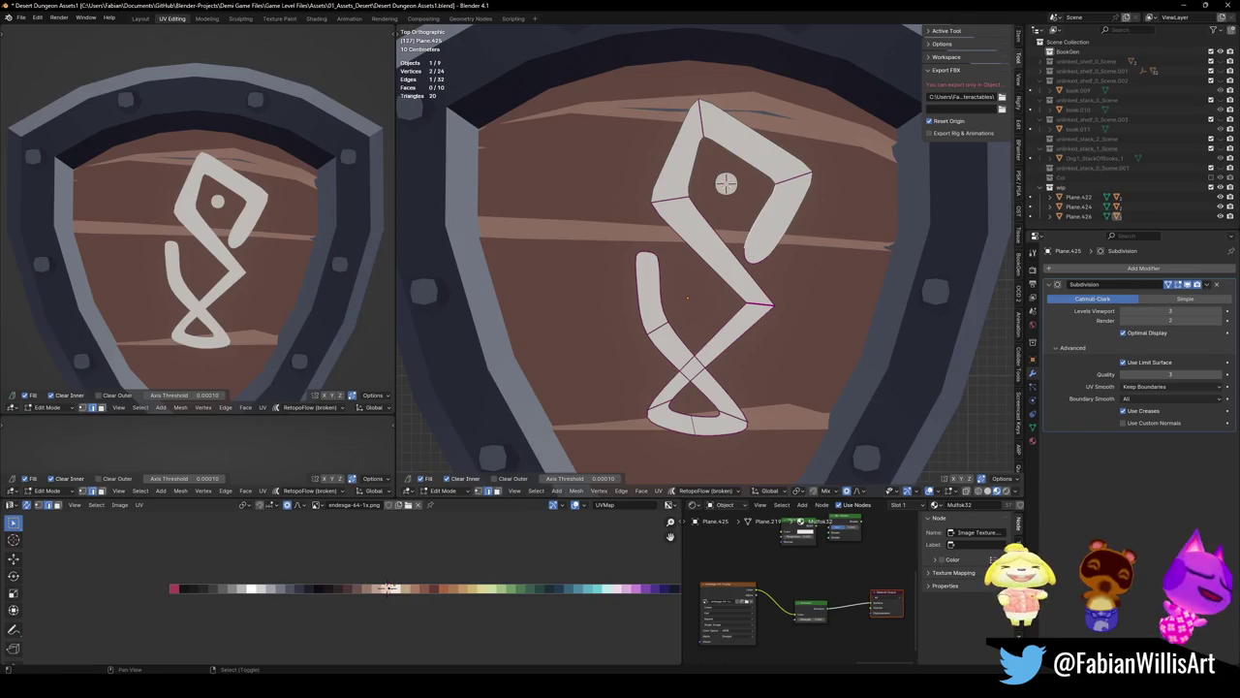
pyautogui.keyDown('shift'); pyautogui.click(791, 220); pyautogui.keyUp('shift')
pyautogui.hotkey('shift', 'e')
pyautogui.click(796, 238)
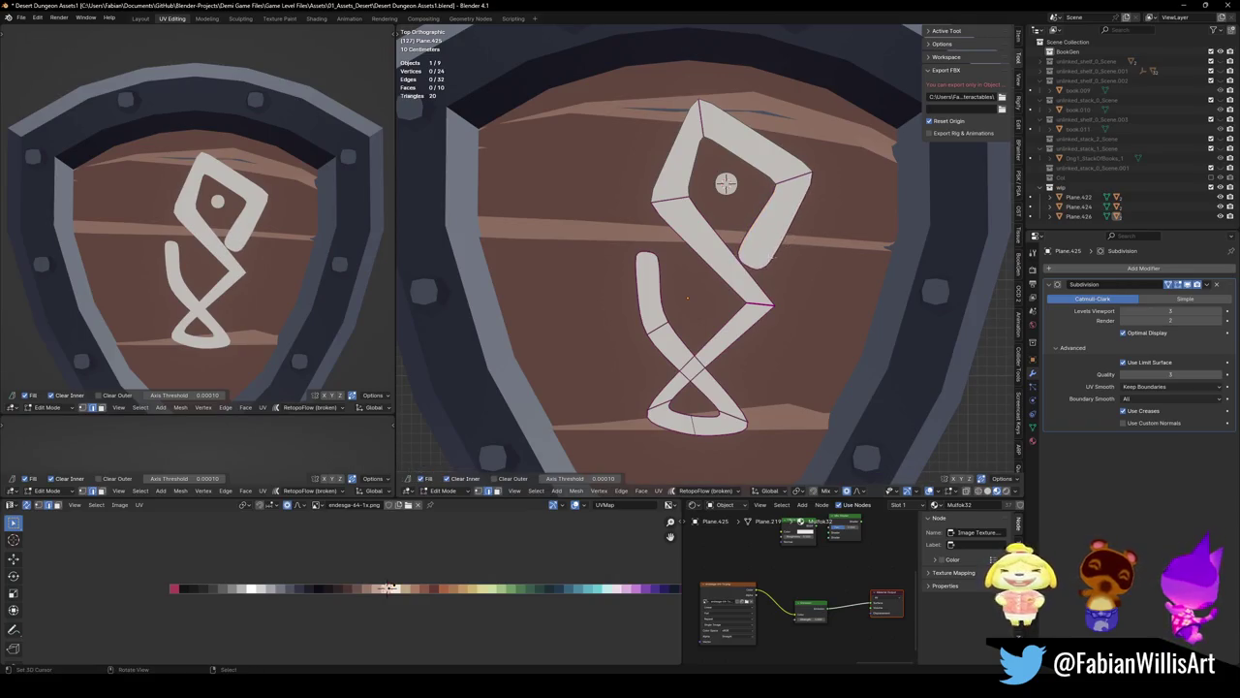
pyautogui.press('g')
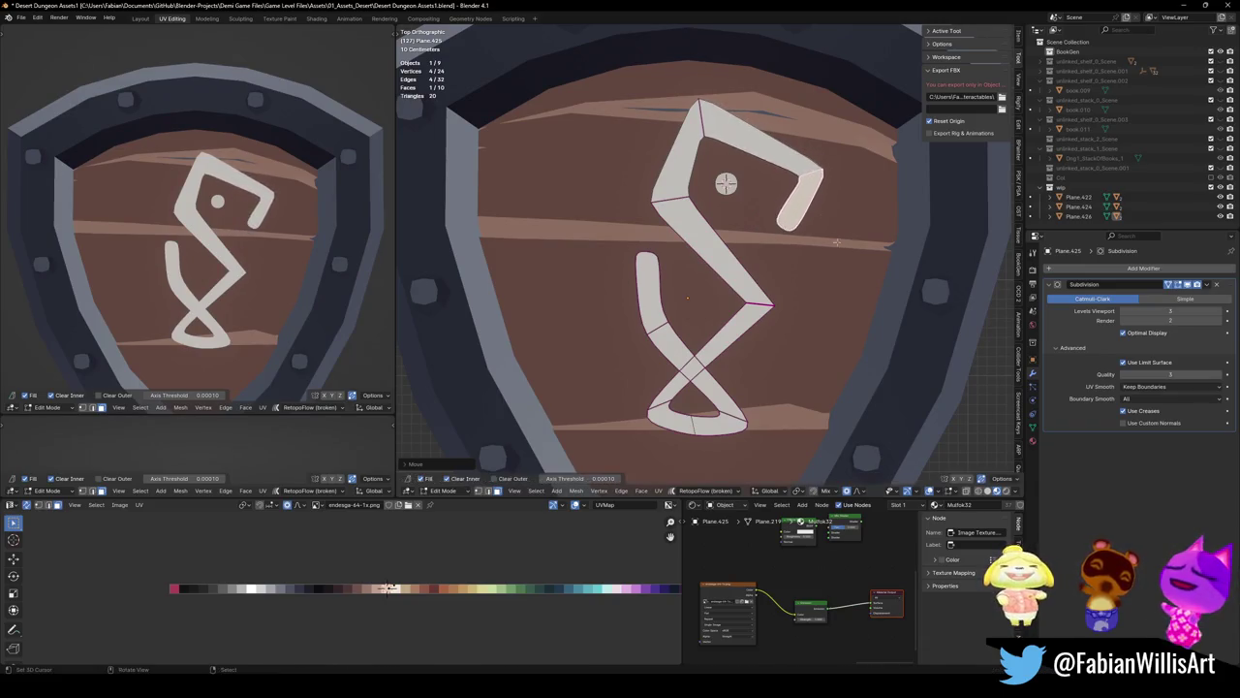
pyautogui.click(230, 254)
pyautogui.moveTo(230, 254); pyautogui.dragTo(230, 254, button='middle')
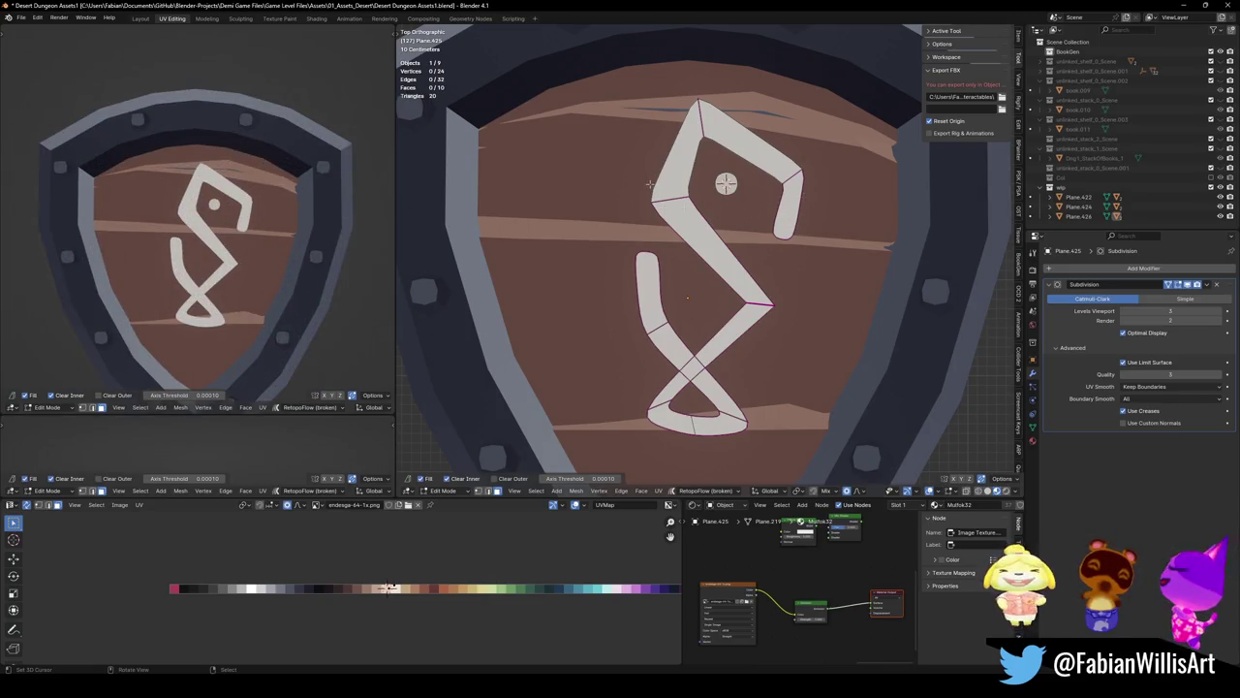
# Crease the bottom loop's edges to full strength 1, then readjust the crease
pyautogui.press('2')
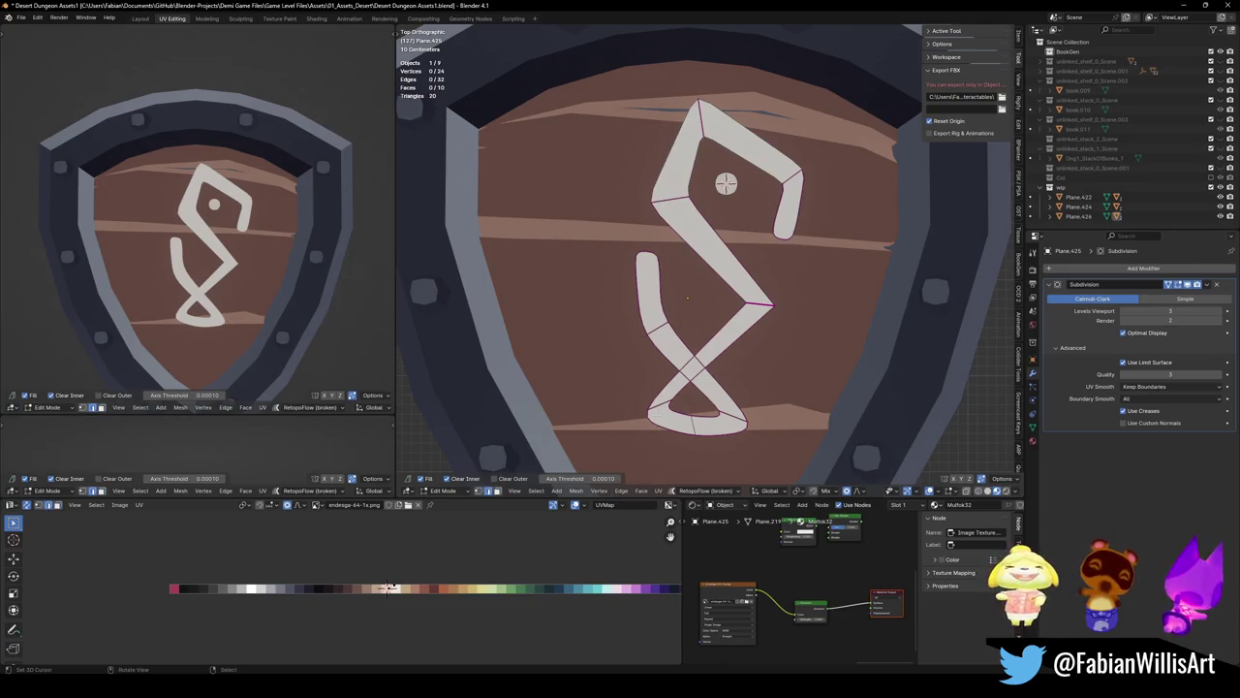
pyautogui.hotkey('shift', 'e')
pyautogui.write('1')
pyautogui.press('Return')
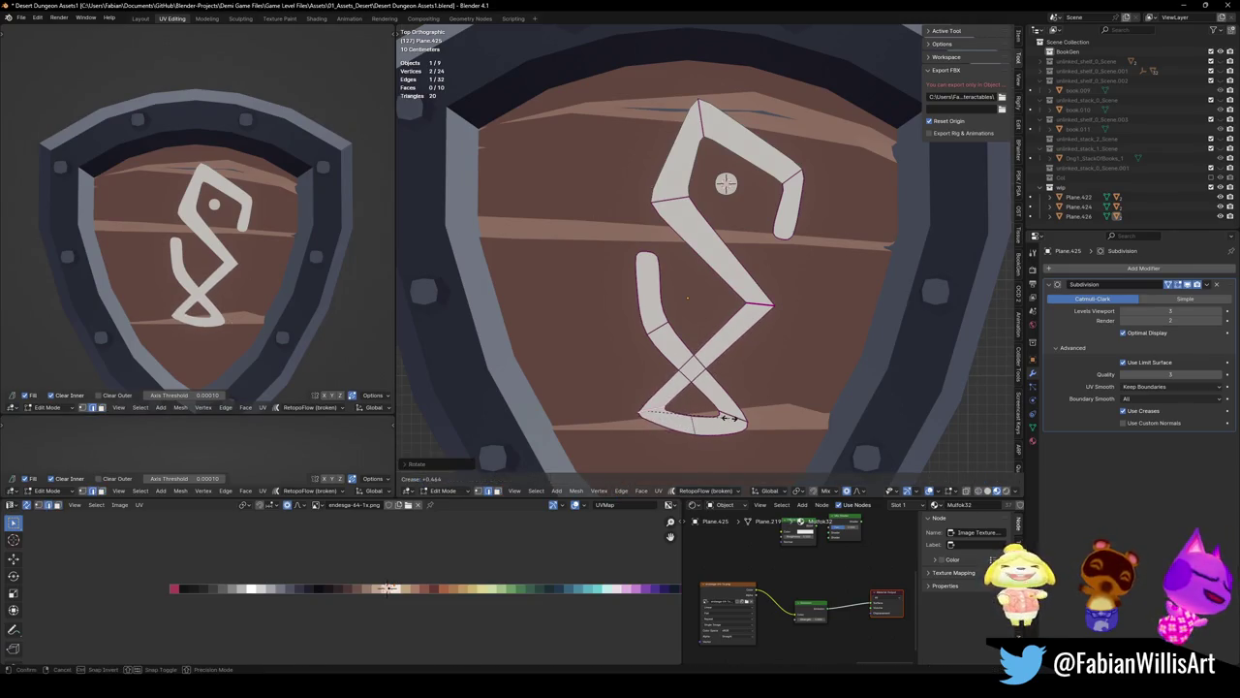
pyautogui.hotkey('shift', 'e')
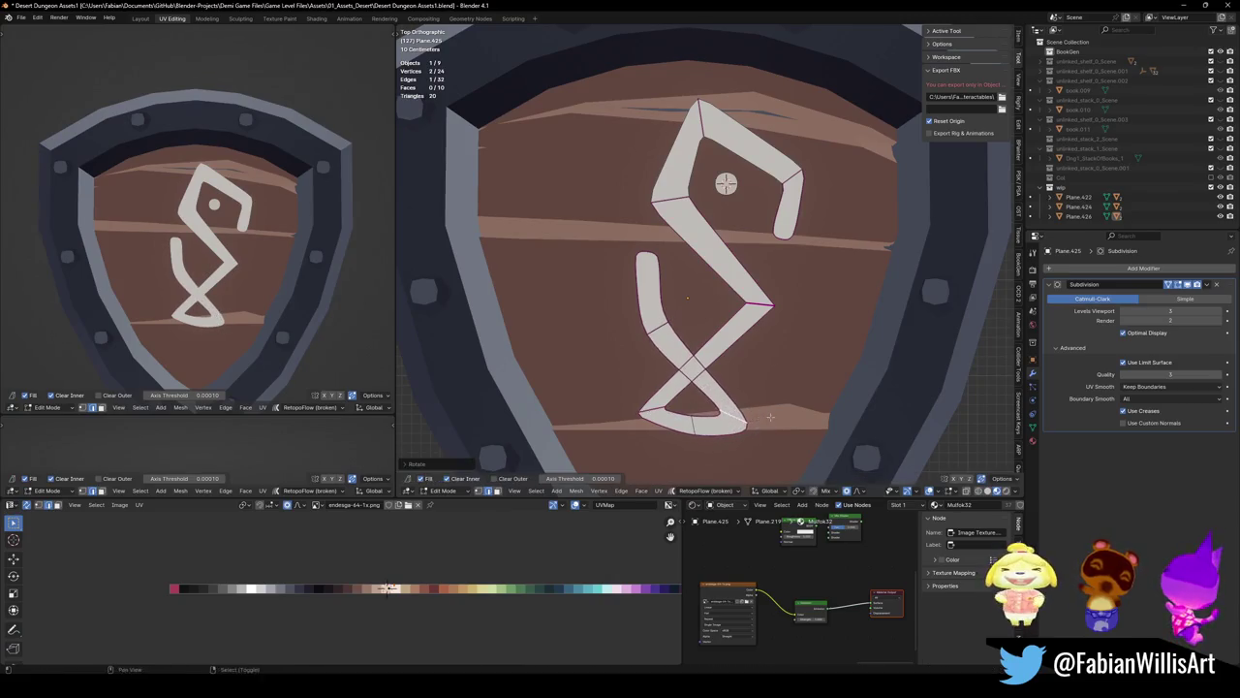
pyautogui.click(783, 415)
# Rotate the bottom loop slightly and widen it by moving its bottom vertex and corners outward
pyautogui.press('r')
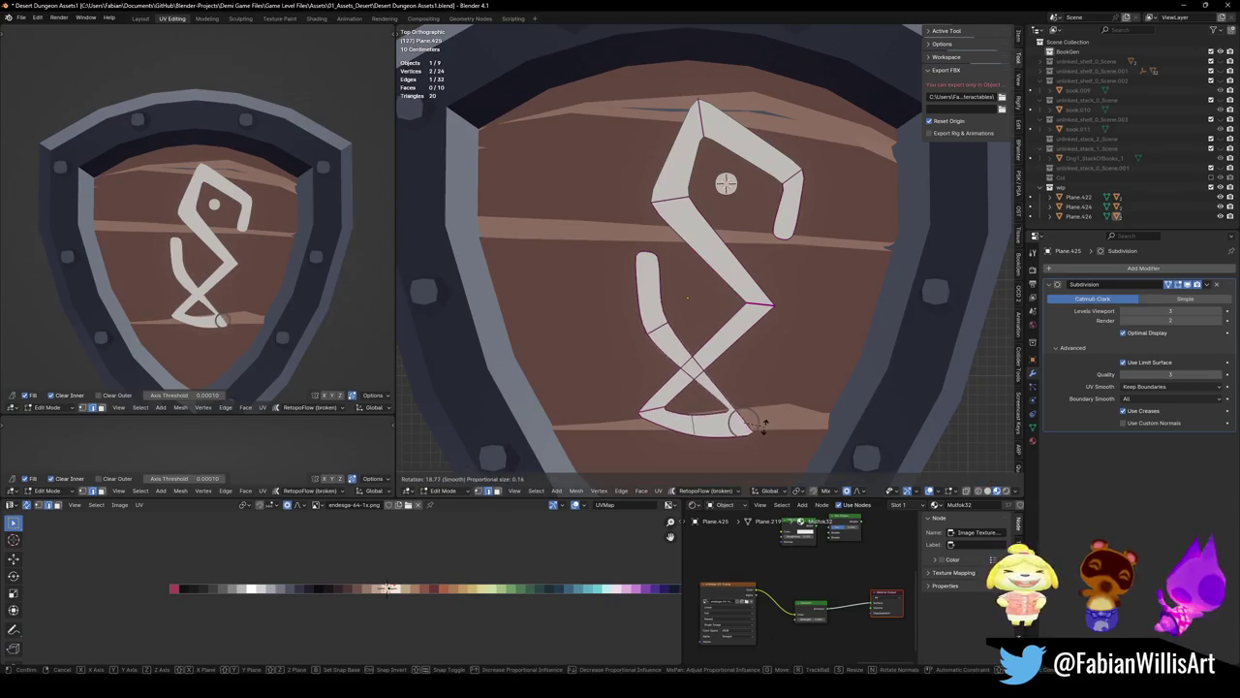
pyautogui.click(766, 417)
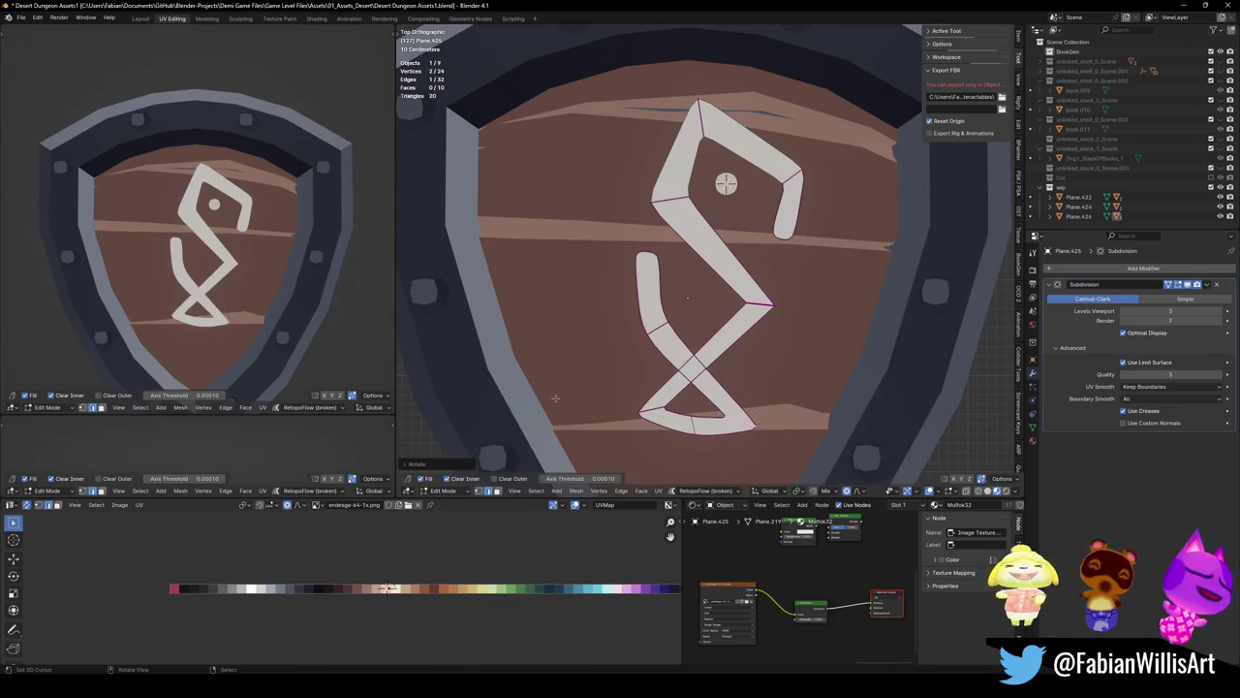
pyautogui.click(693, 435)
pyautogui.moveTo(693, 435); pyautogui.dragTo(693, 440)
pyautogui.click(639, 414)
pyautogui.press('g')
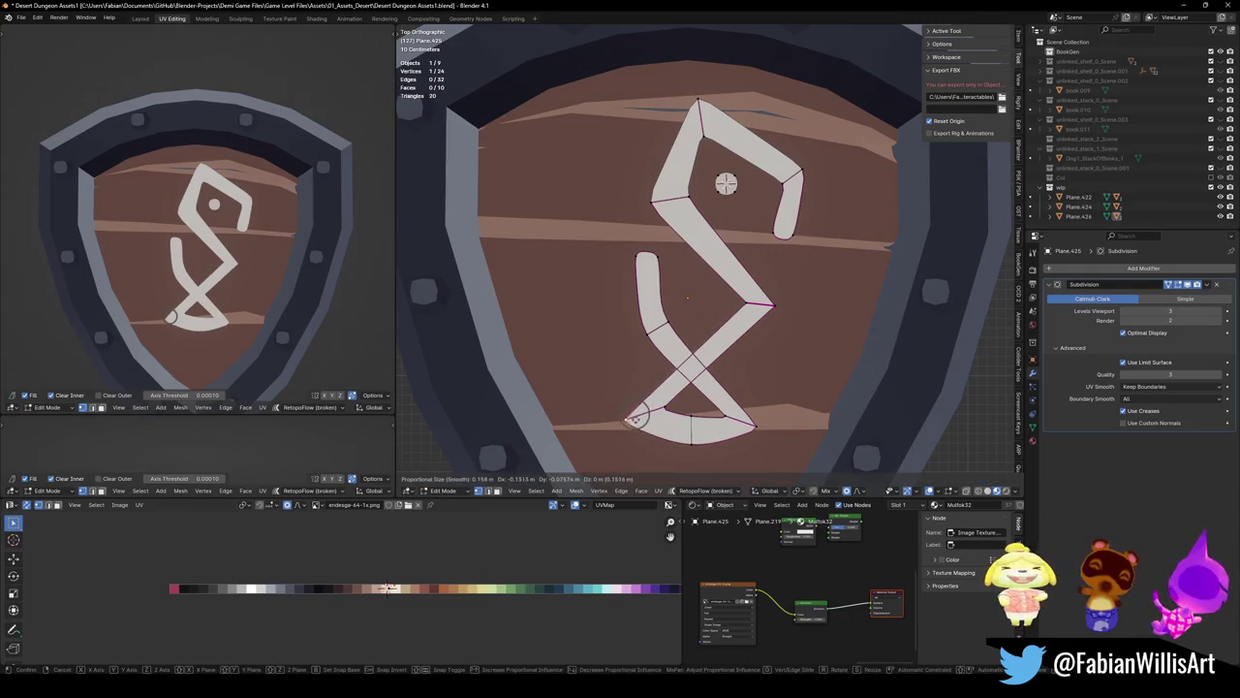
pyautogui.click(767, 422)
pyautogui.click(756, 423)
pyautogui.press('g')
pyautogui.click(763, 426)
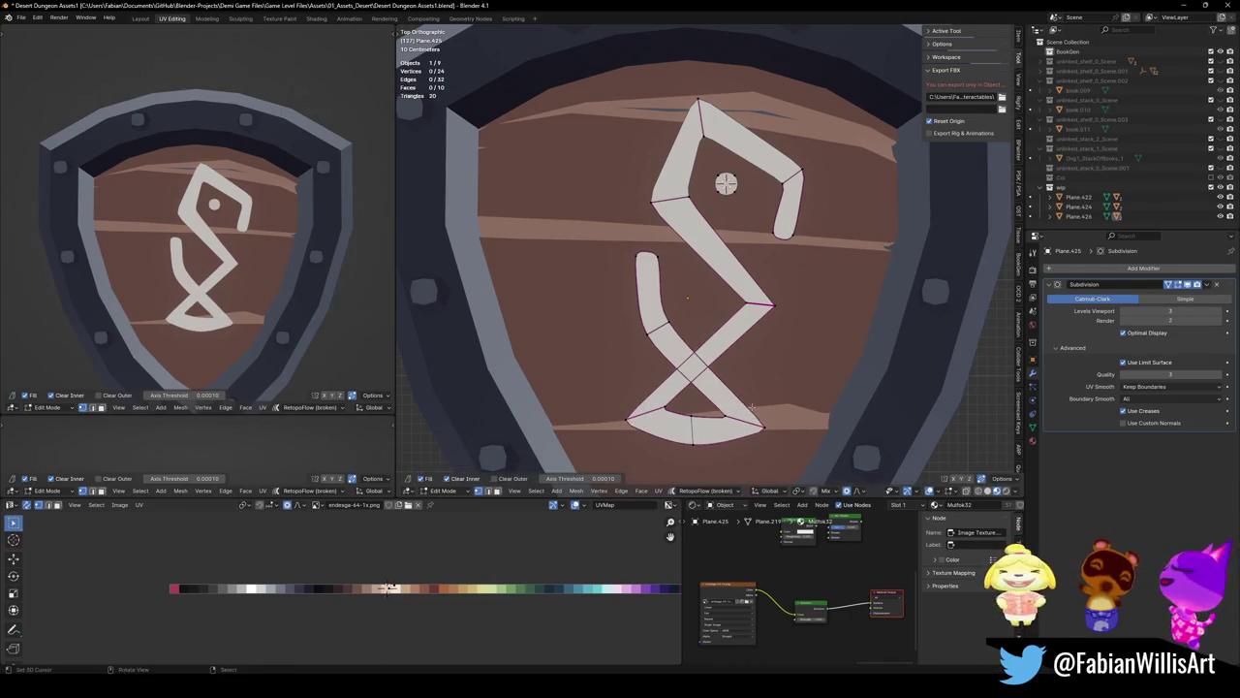
# Raise the left stroke's top and stretch the upper-right stroke's tip downward into a taper
pyautogui.click(646, 254)
pyautogui.press('g')
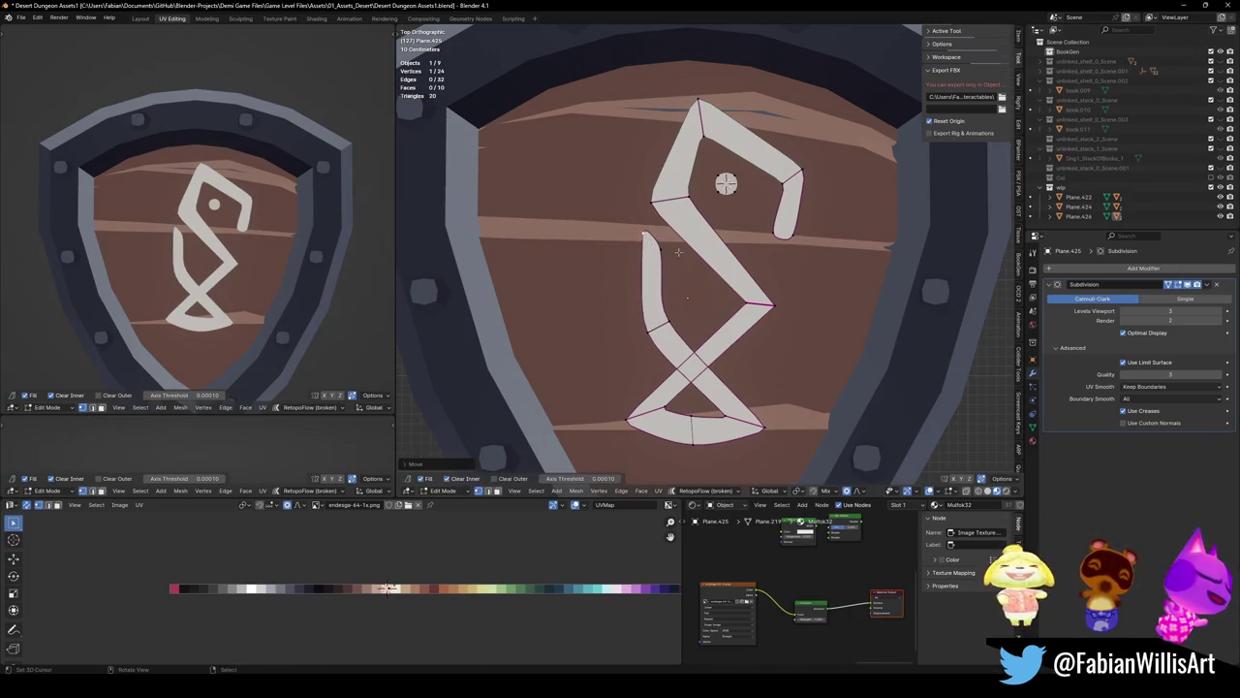
pyautogui.click(663, 238)
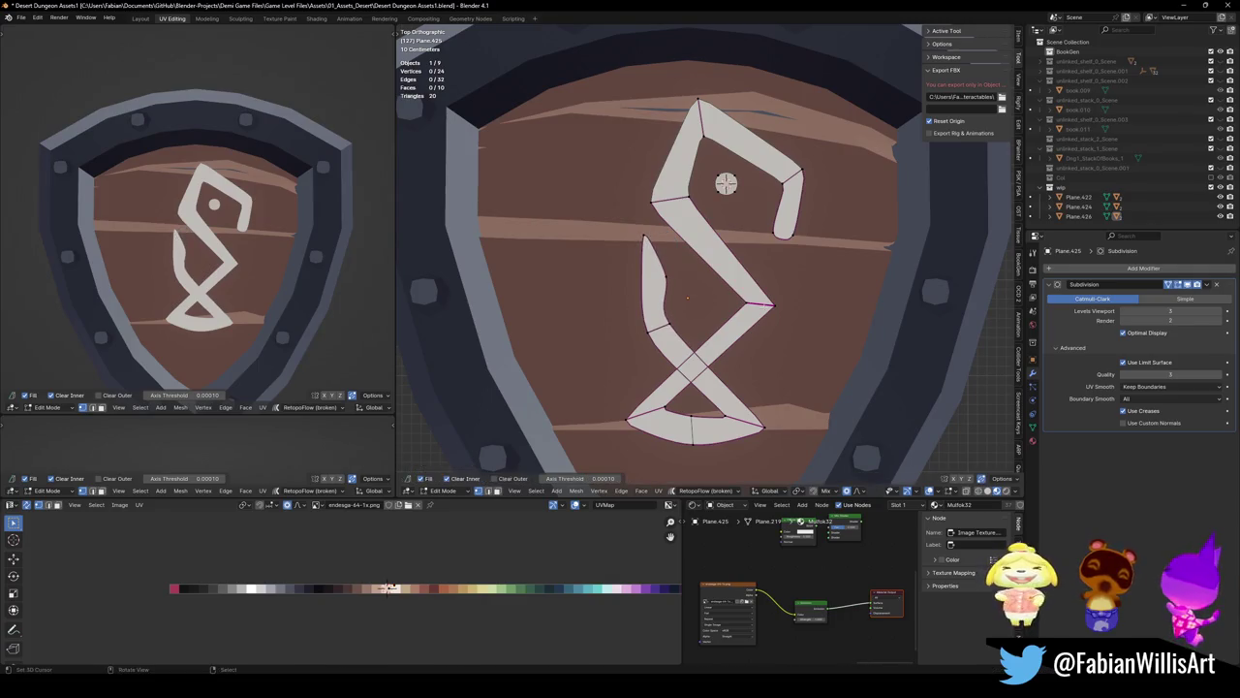
pyautogui.click(783, 233)
pyautogui.press('g')
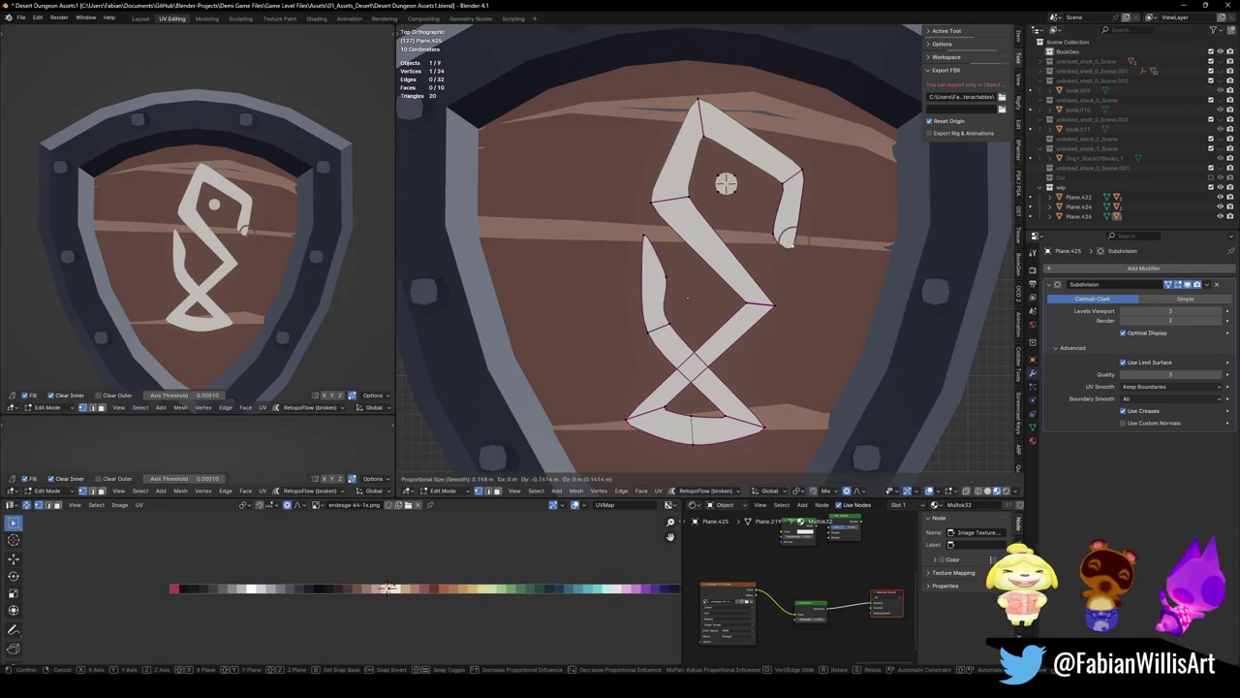
pyautogui.click(784, 236)
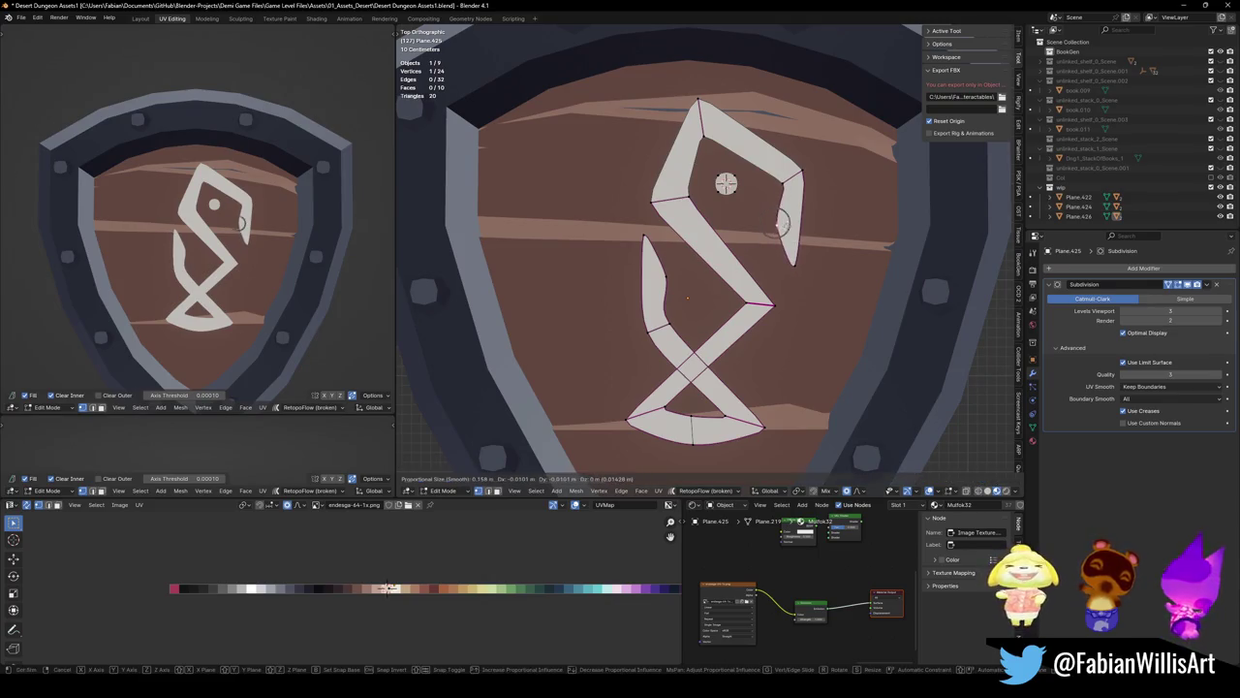
pyautogui.press('g')
pyautogui.click(797, 194)
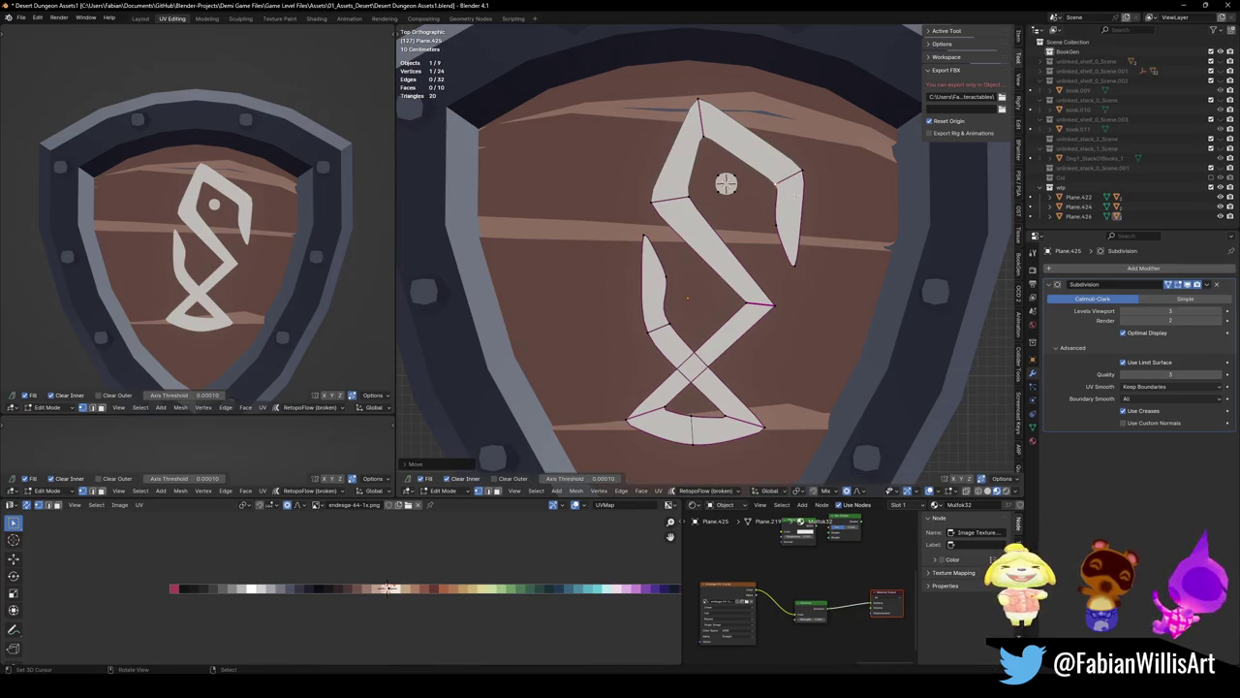
# Adjust the bottom-right vertex and crease the edge between it and a neighbouring vertex
pyautogui.press('g')
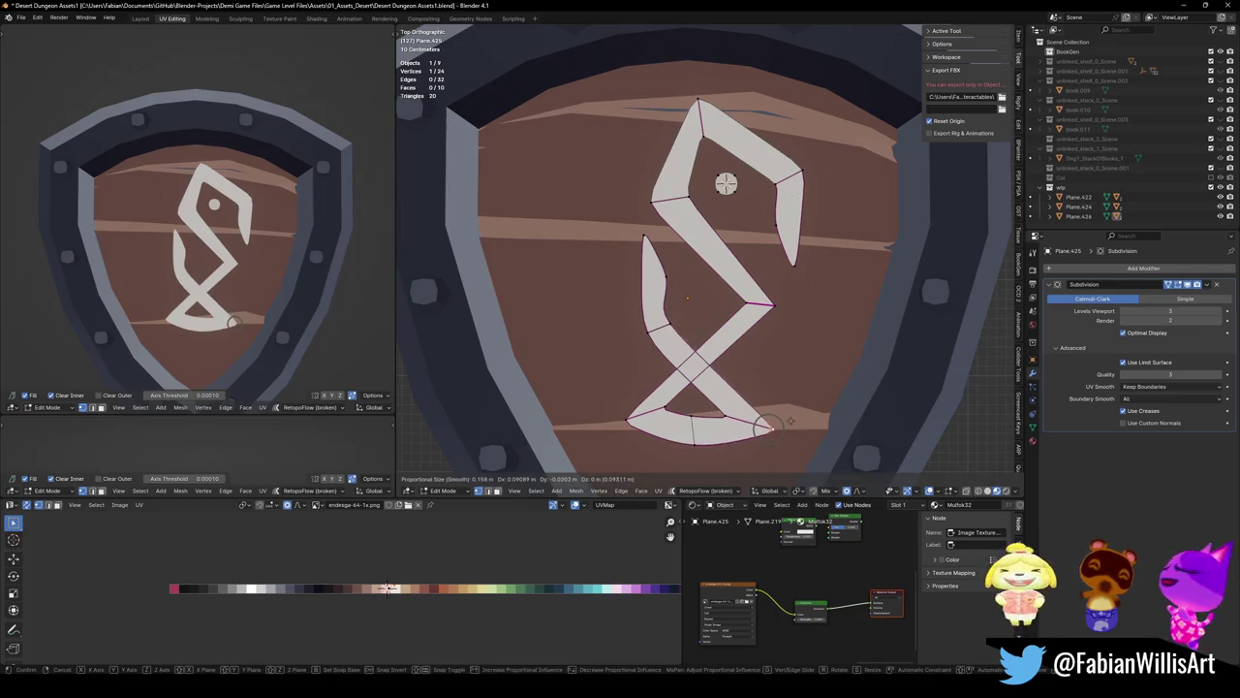
pyautogui.click(759, 423)
pyautogui.keyDown('shift'); pyautogui.click(713, 408); pyautogui.keyUp('shift')
pyautogui.hotkey('shift', 'e')
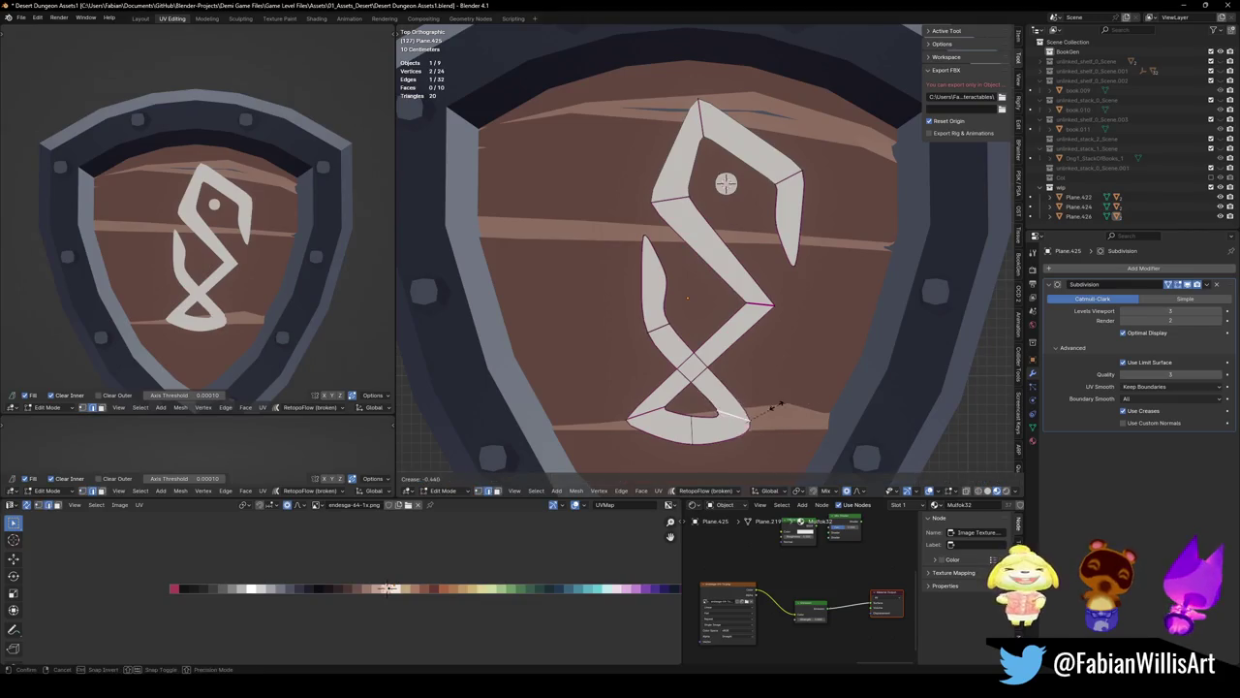
pyautogui.click(762, 408)
pyautogui.press('a')
pyautogui.press('r')
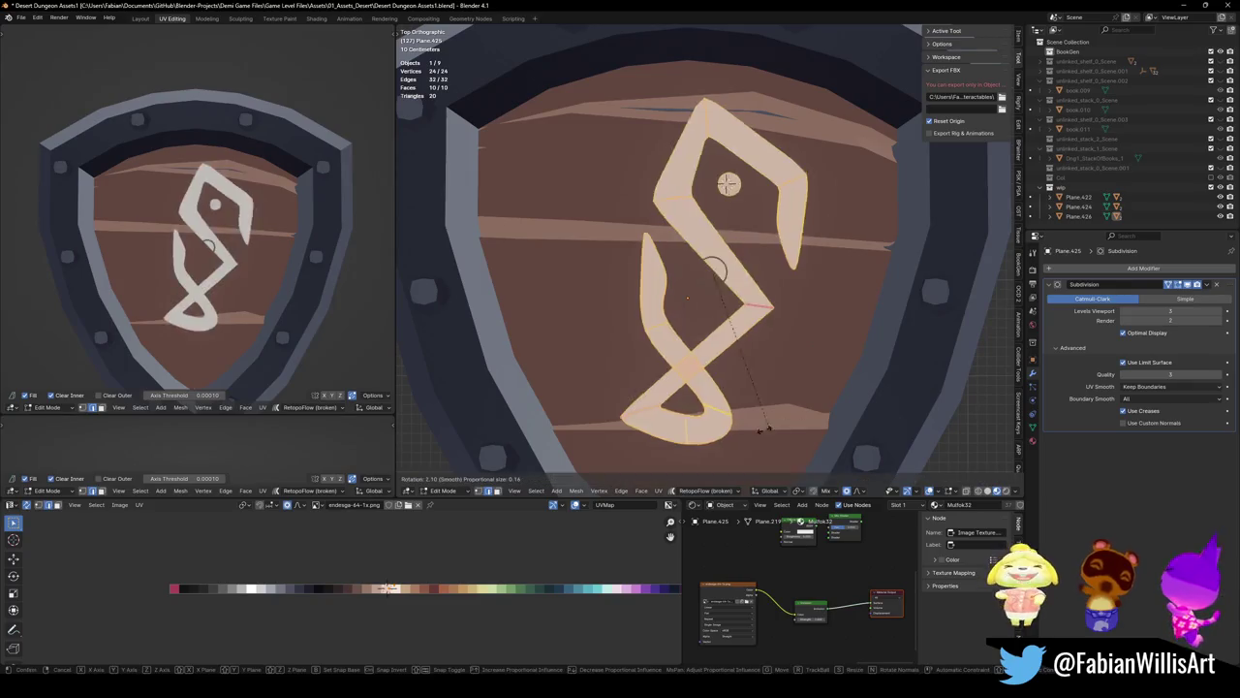
# Turn the whole rune about 90° and reposition it on the shield
pyautogui.click(804, 224)
pyautogui.press('g')
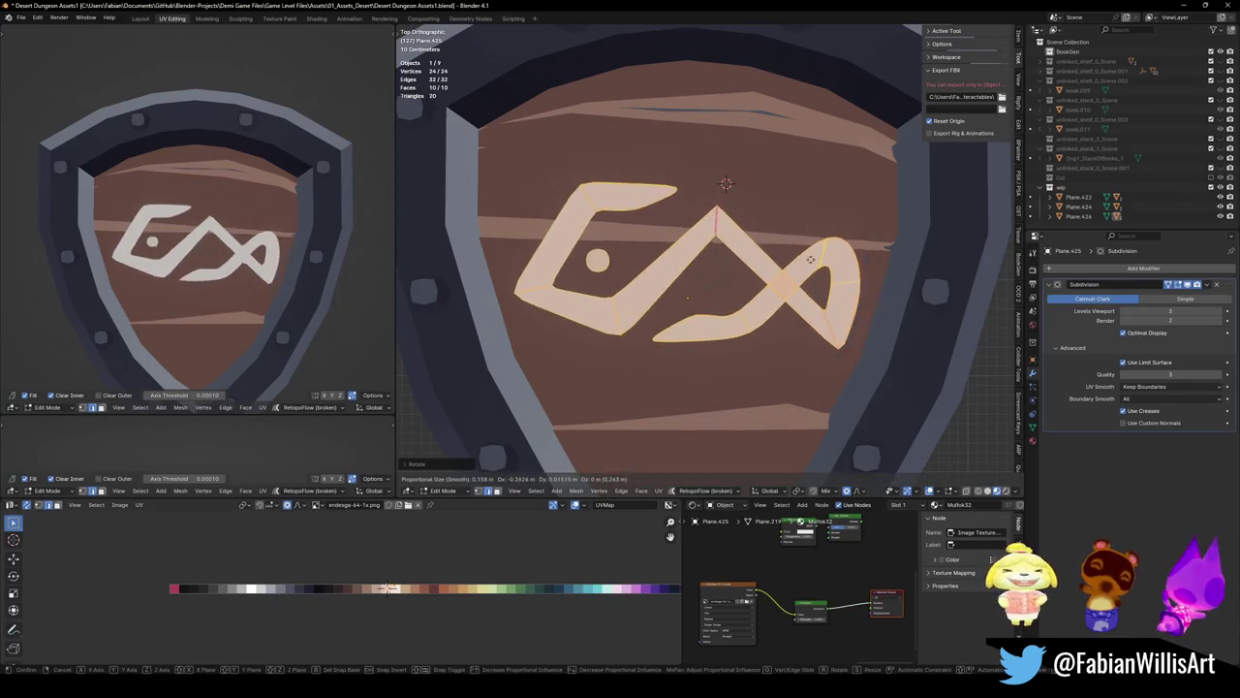
pyautogui.click(813, 267)
pyautogui.scroll(-4, 276, 300)
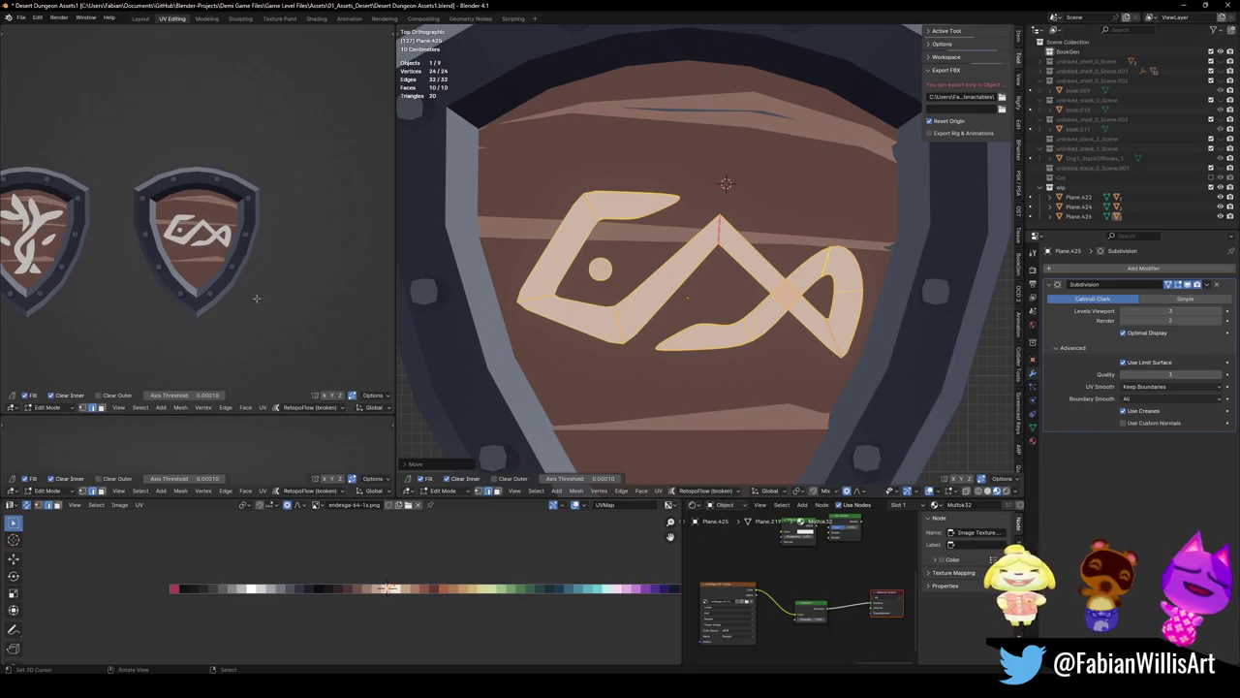
pyautogui.scroll(4, 257, 298)
# Reshape the rune's right-end vertex and lower curve with soft proportional falloff
pyautogui.hotkey('alt', 'a')
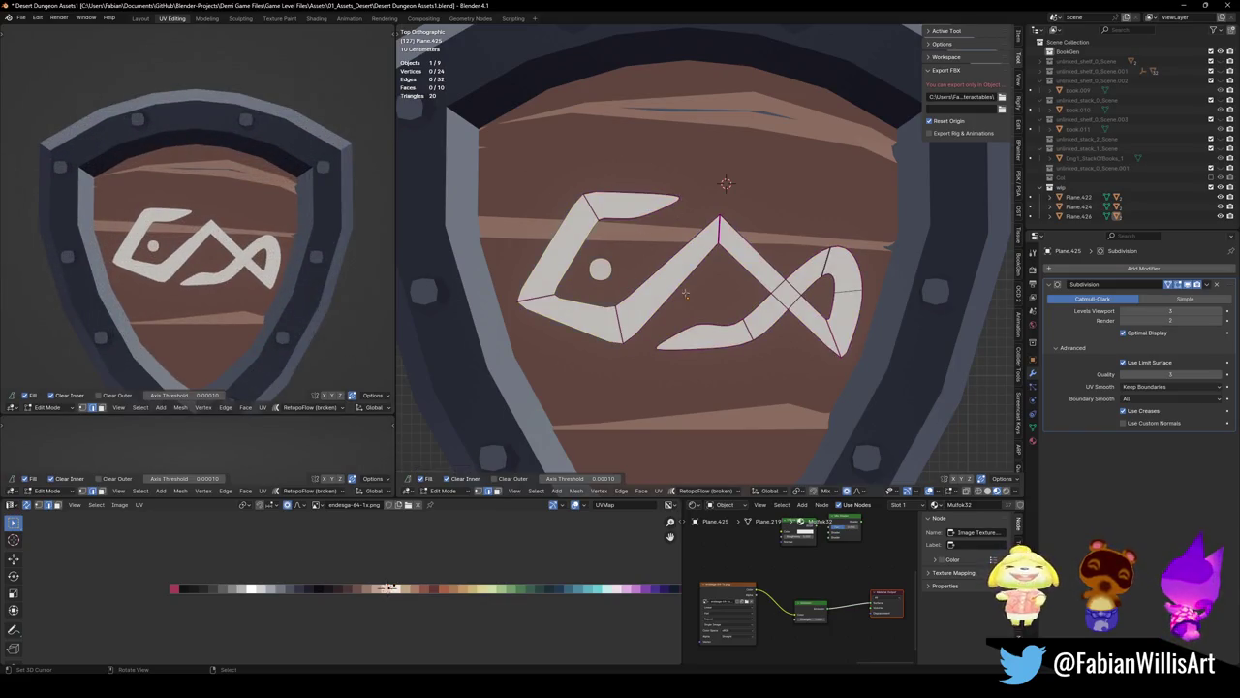
pyautogui.click(692, 320)
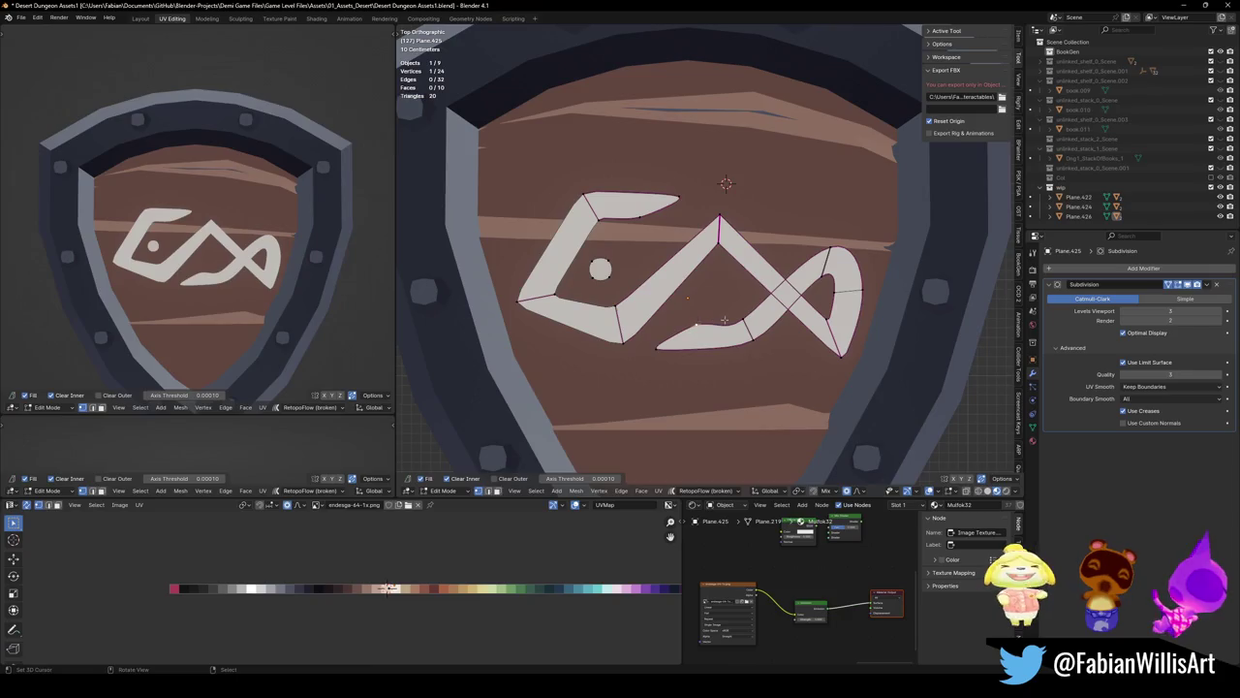
pyautogui.press('g')
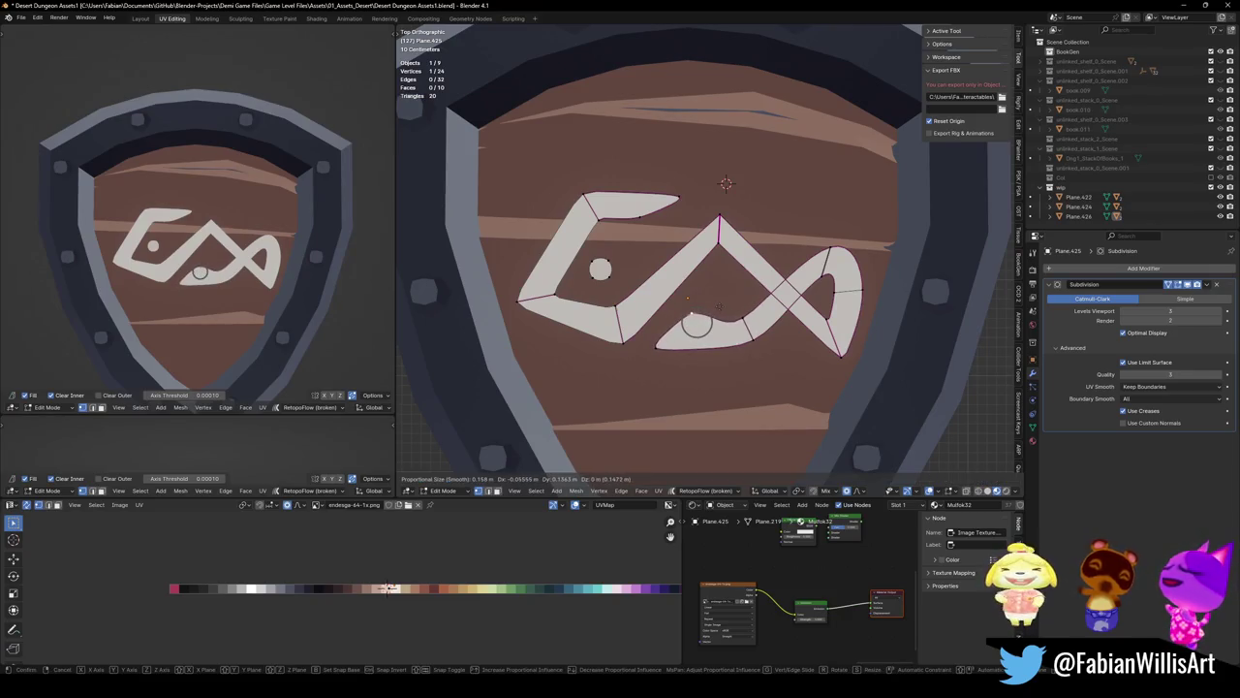
pyautogui.press('Return')
pyautogui.click(743, 315)
pyautogui.press('g')
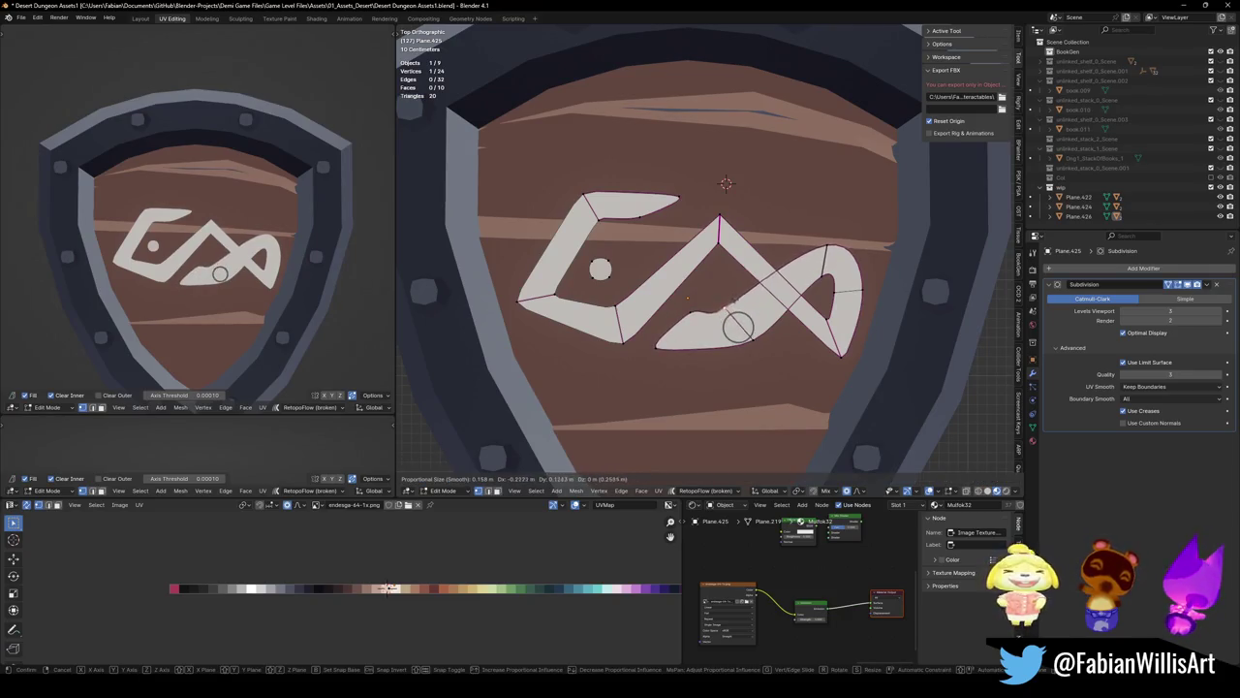
pyautogui.click(733, 309)
# Crease the right loop's edges, first sharper and then readjusted softer
pyautogui.press('2')
pyautogui.hotkey('shift', 'e')
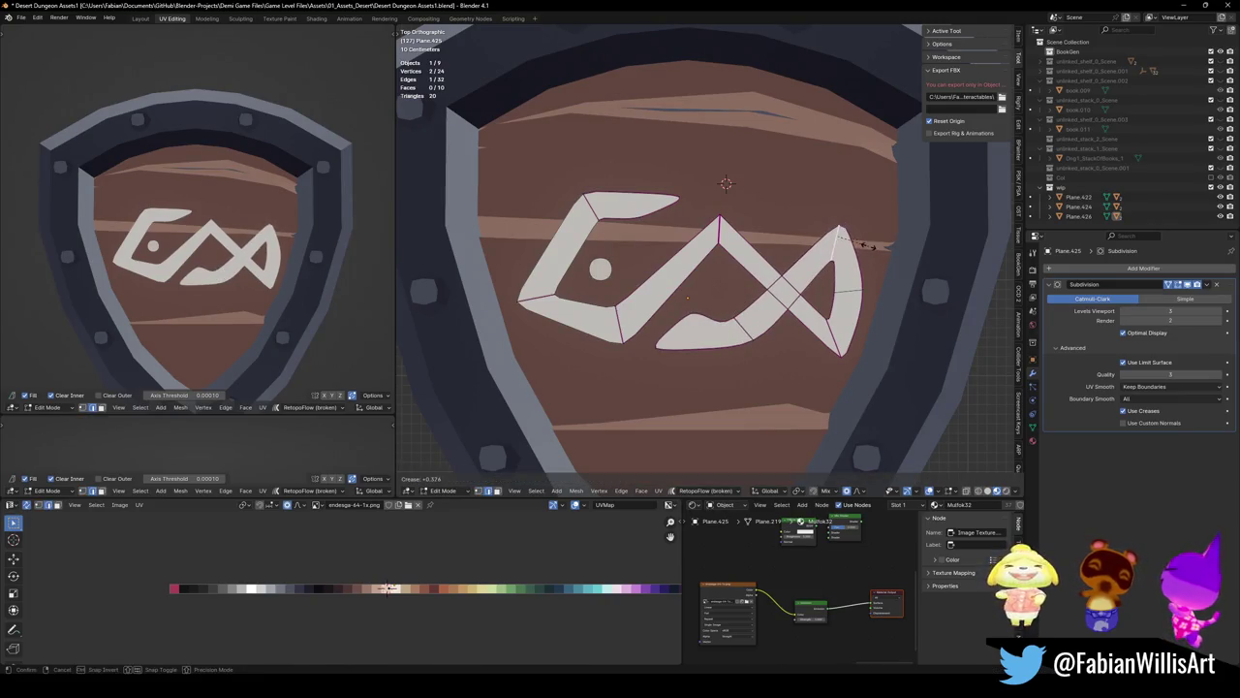
pyautogui.click(867, 244)
pyautogui.hotkey('shift', 'e')
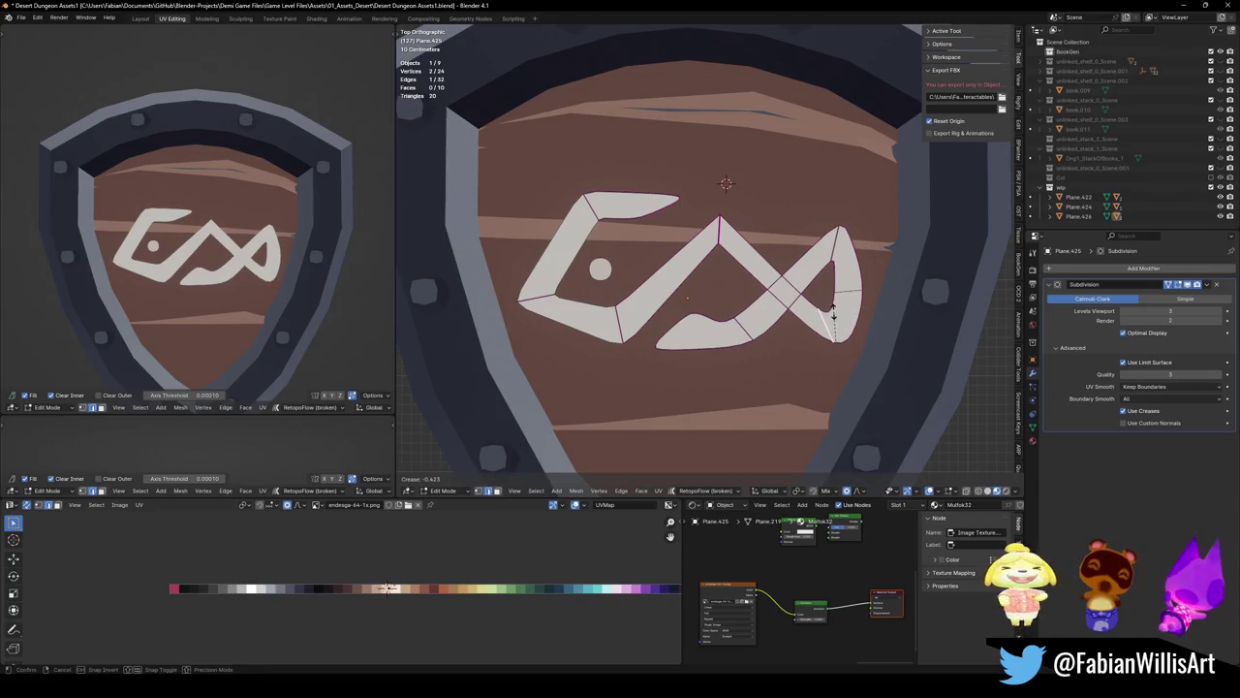
pyautogui.click(832, 312)
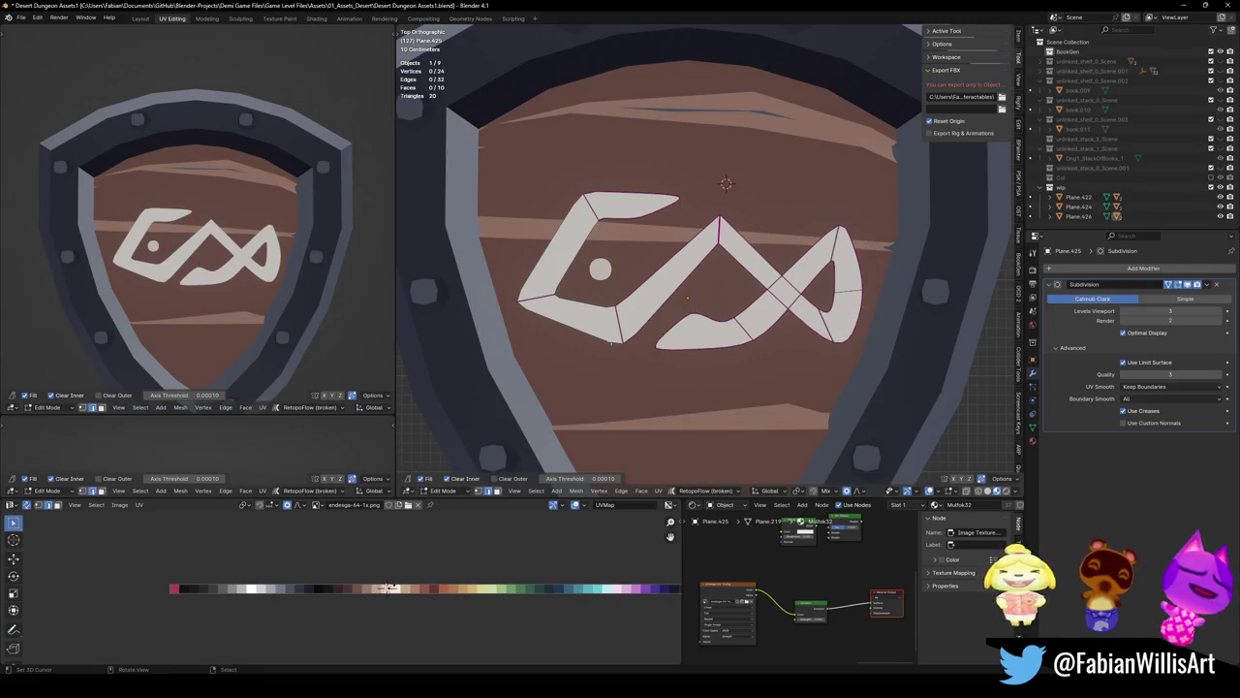
# Move the lower loop vertex with falloff and add a crease to one of its edges
pyautogui.press('g')
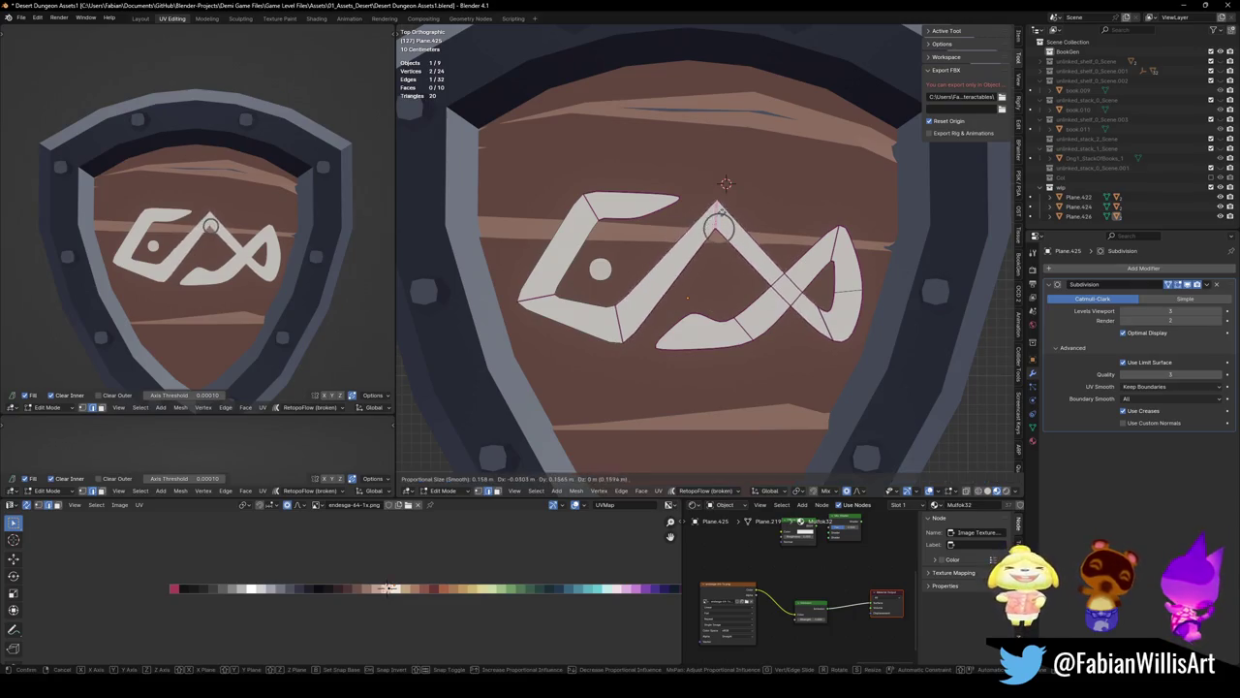
pyautogui.press('Return')
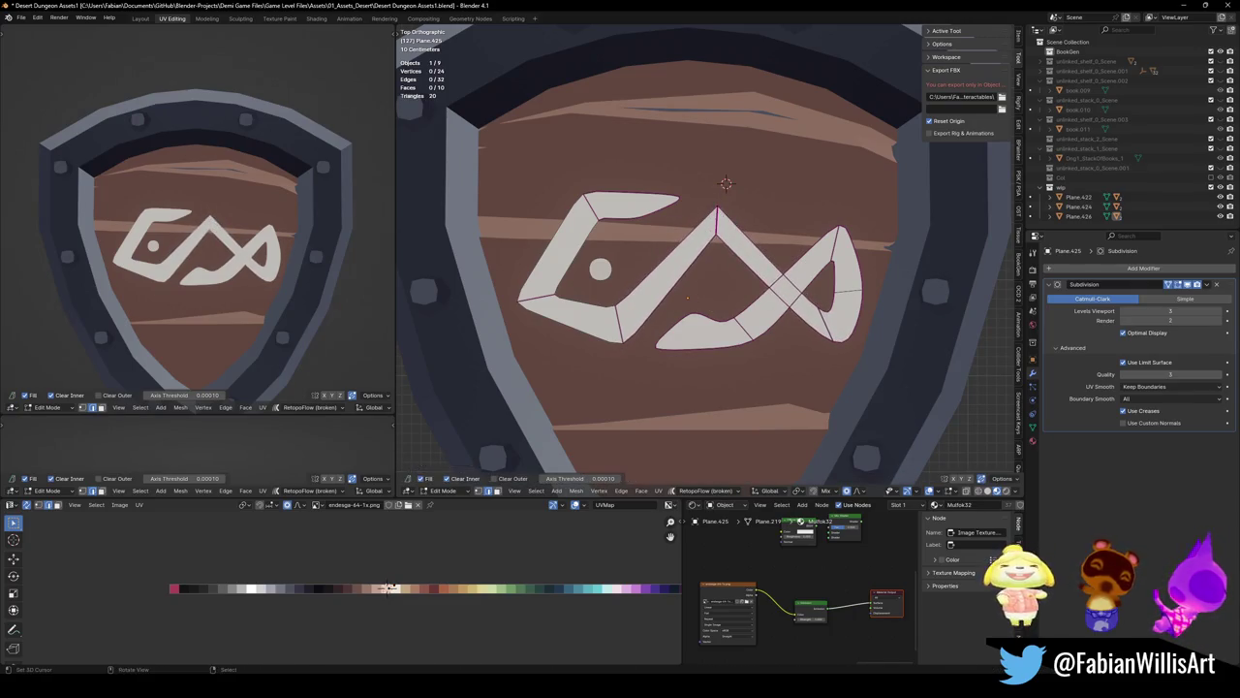
pyautogui.press('g')
pyautogui.press('Escape')
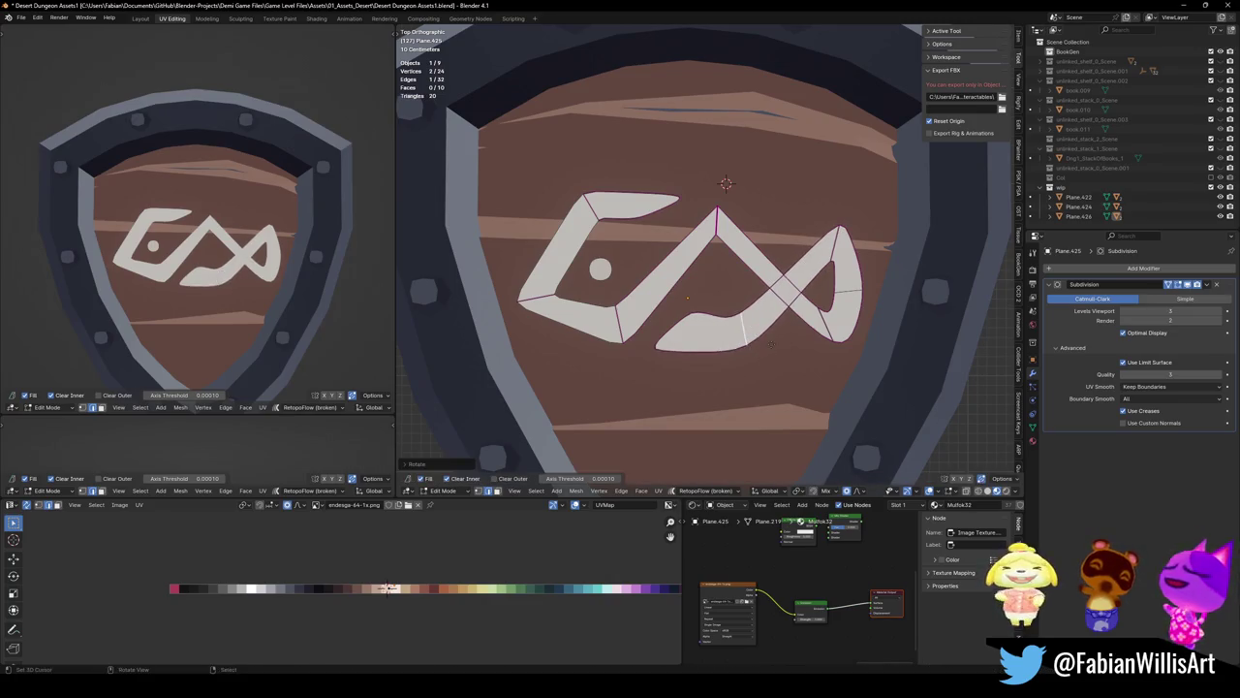
pyautogui.press('g')
pyautogui.press('Return')
pyautogui.hotkey('shift', 'e')
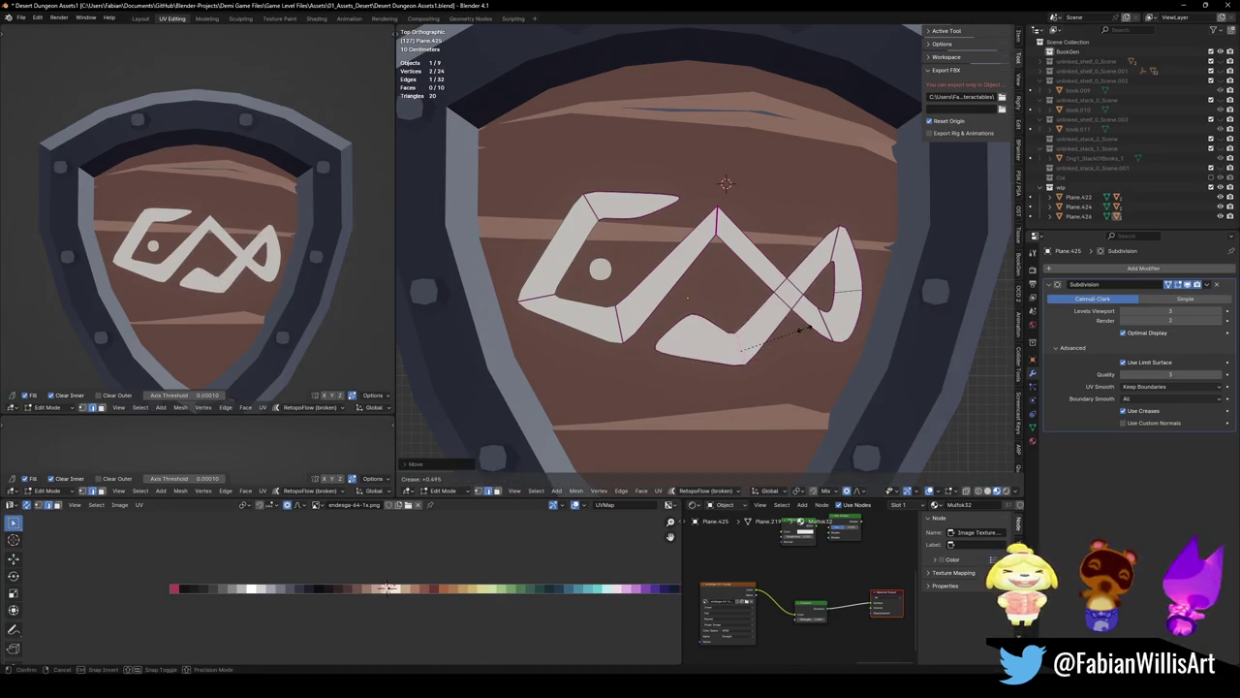
pyautogui.press('Return')
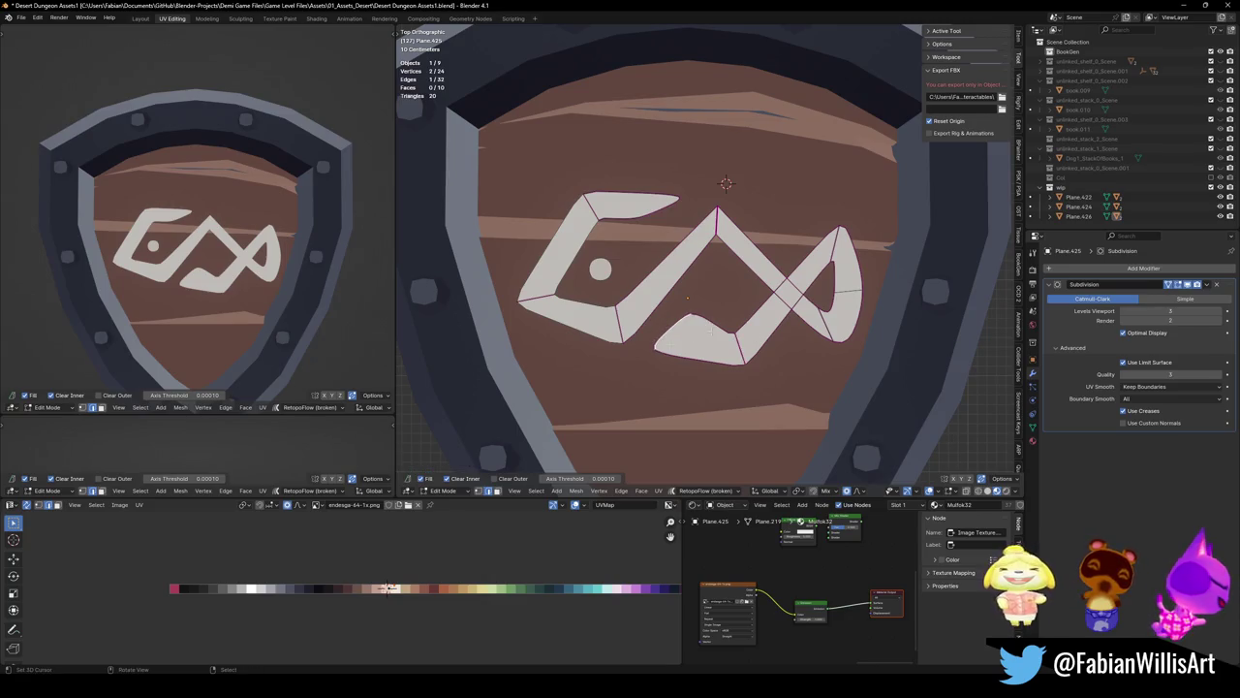
# Crease the edges of the rune's lower small shape
pyautogui.keyDown('shift'); pyautogui.click(720, 295); pyautogui.keyUp('shift')
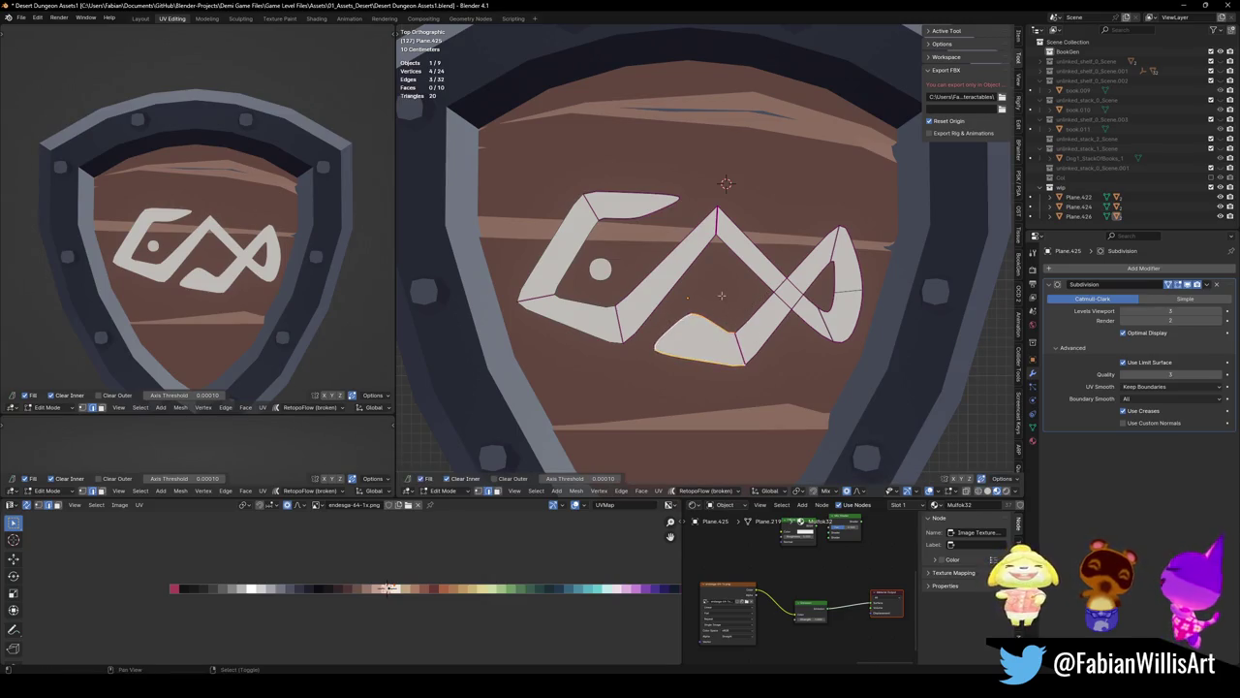
pyautogui.hotkey('shift', 'e')
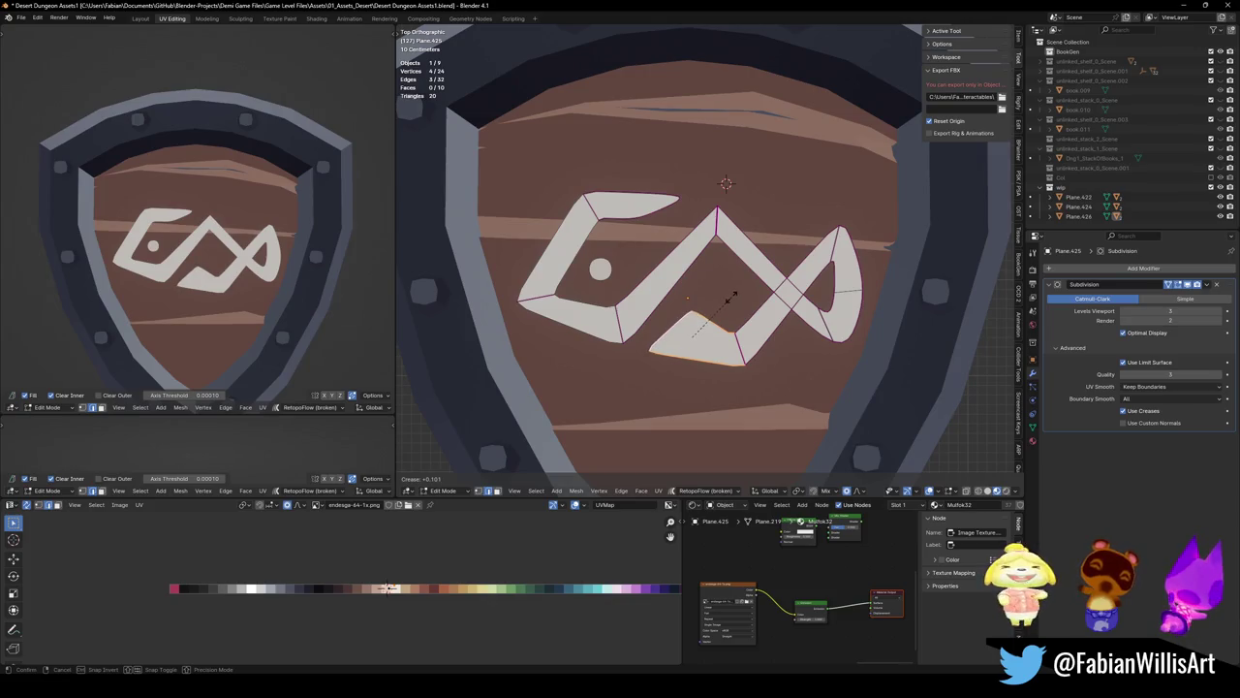
pyautogui.press('Return')
pyautogui.press('g')
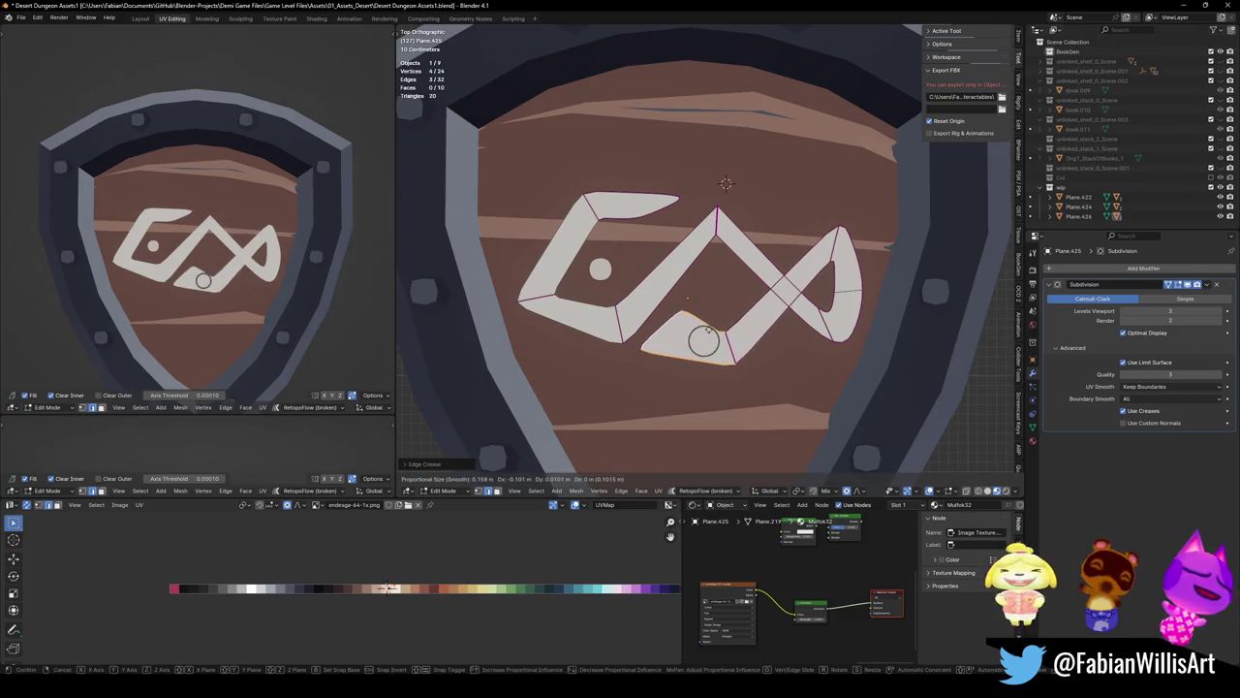
pyautogui.press('Escape')
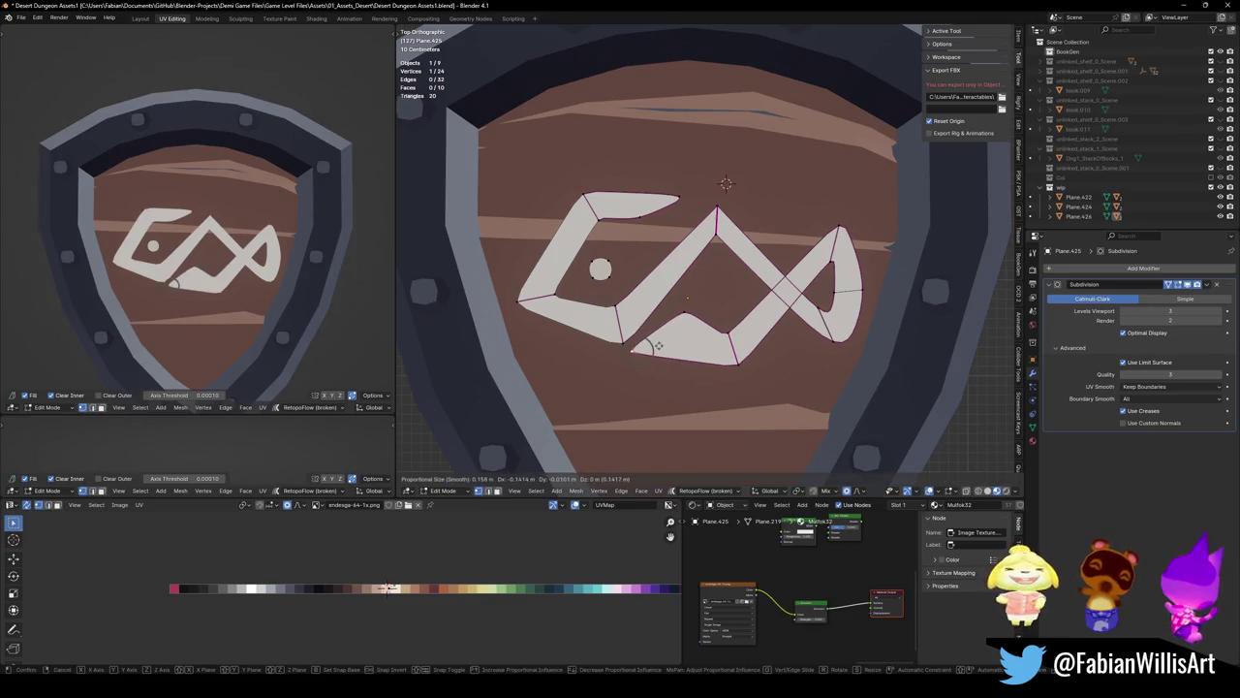
# Shift the lower part's top vertex left and down, and crease the vertical edge under the peak
pyautogui.press('g')
pyautogui.click(667, 321)
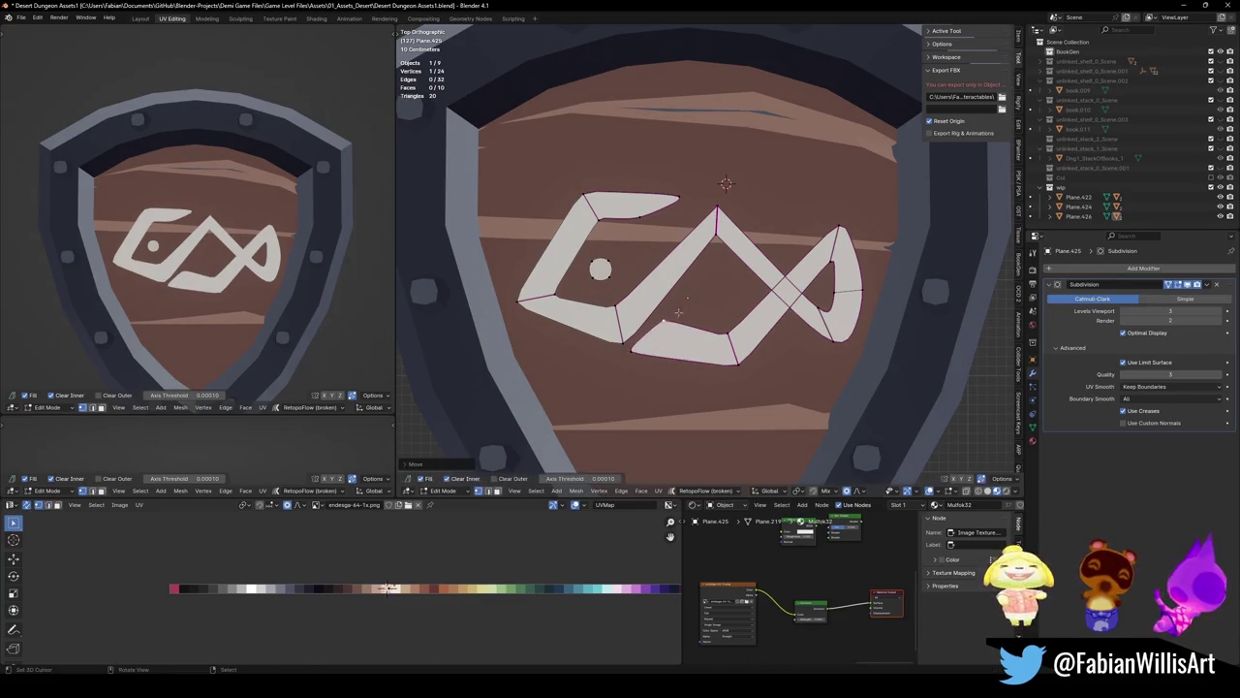
pyautogui.press('g')
pyautogui.press('Return')
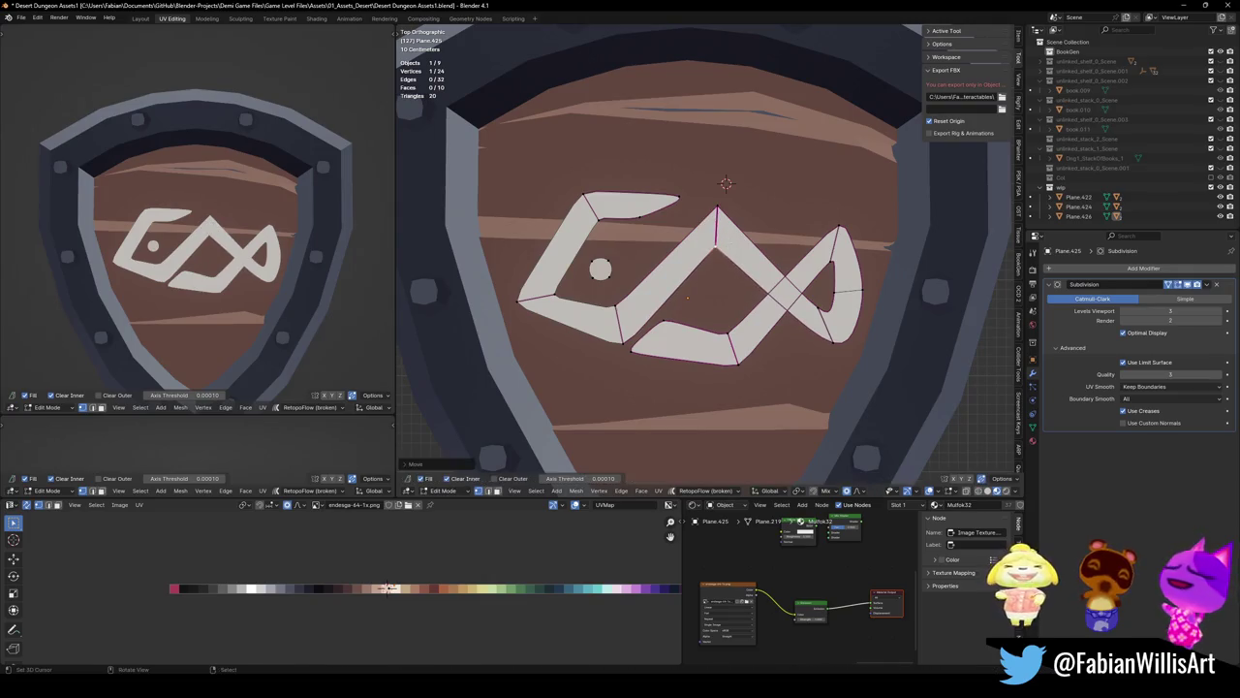
pyautogui.keyDown('shift'); pyautogui.click(718, 252); pyautogui.keyUp('shift')
pyautogui.hotkey('shift', 'e')
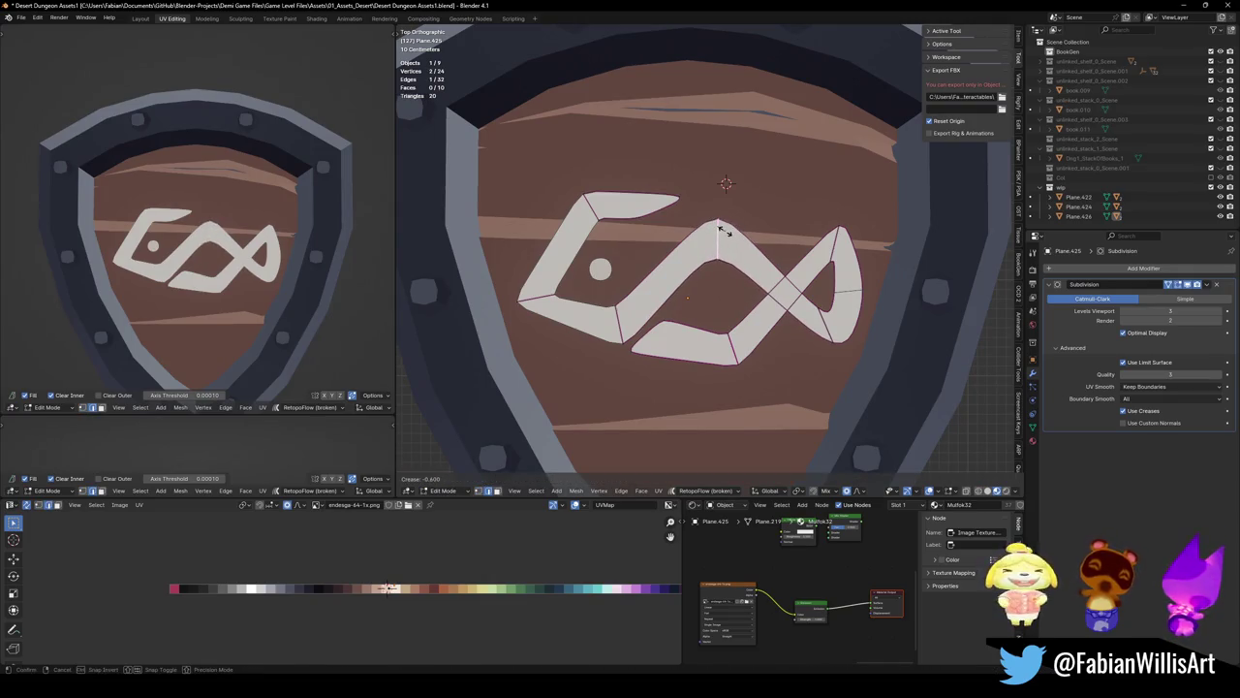
pyautogui.click(722, 230)
# Crease the top stroke's edges
pyautogui.keyDown('shift'); pyautogui.click(630, 215); pyautogui.keyUp('shift')
pyautogui.keyDown('shift'); pyautogui.click(640, 197); pyautogui.keyUp('shift')
pyautogui.hotkey('shift', 'e')
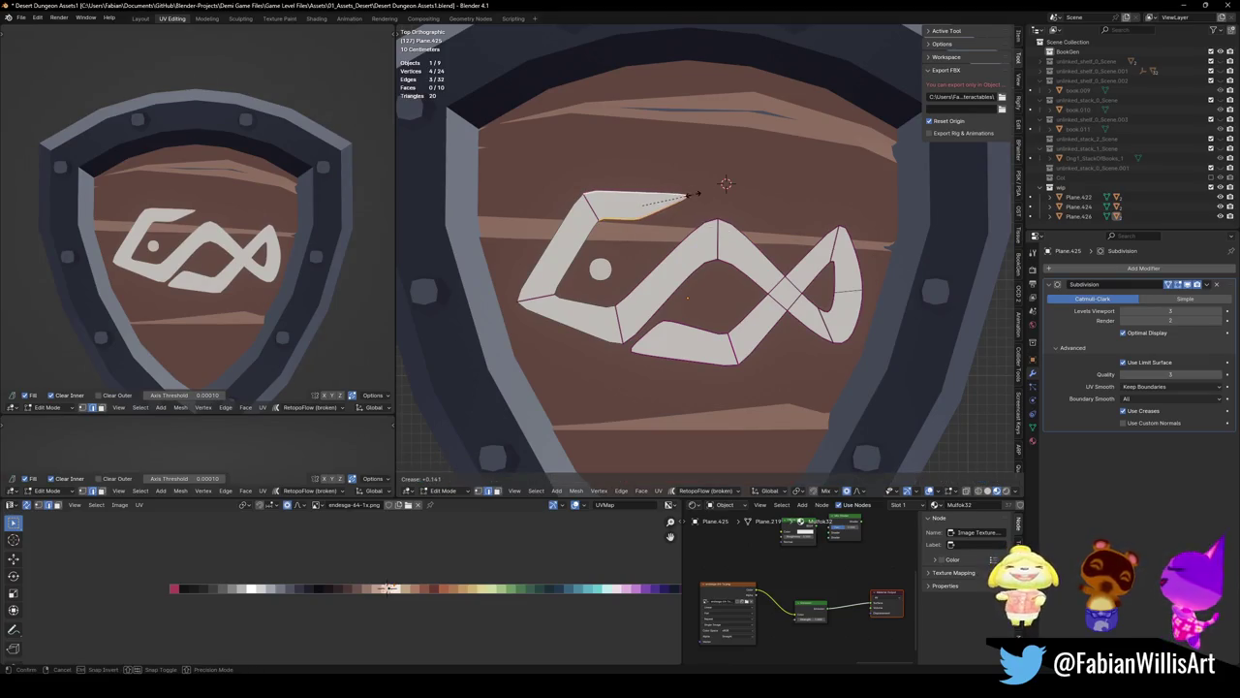
pyautogui.click(693, 194)
# Tilt a top stroke edge by rotating it with proportional falloff
pyautogui.click(644, 200)
pyautogui.press('g')
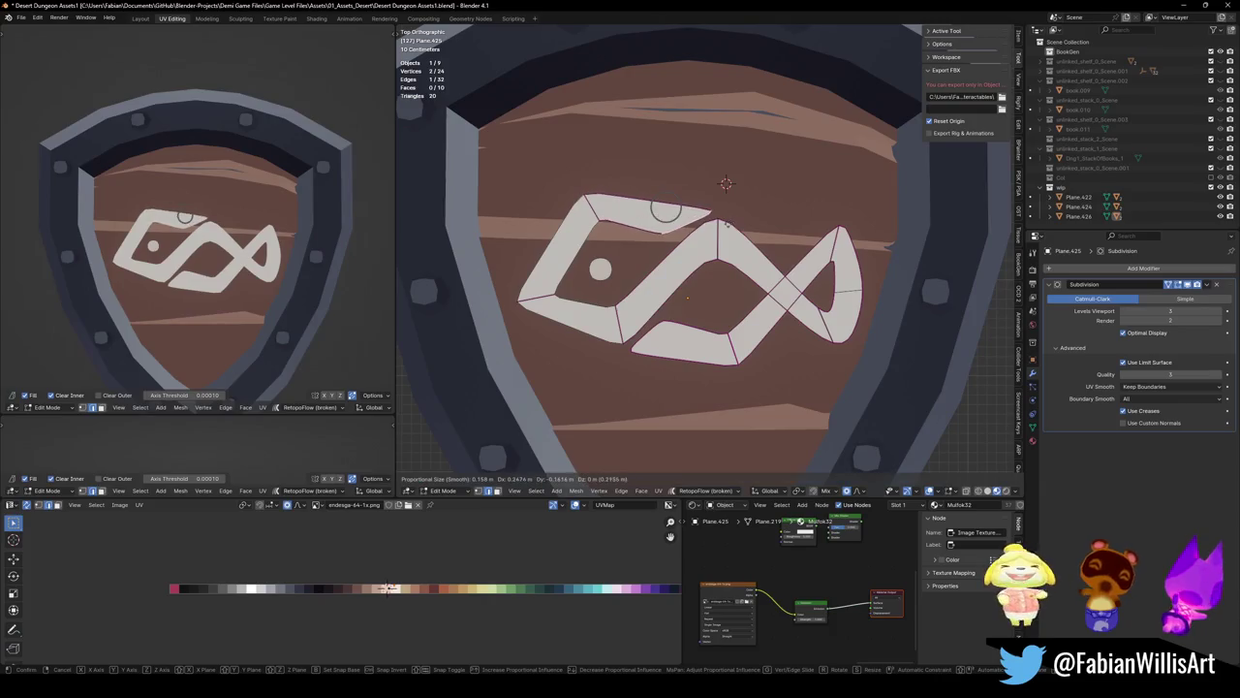
pyautogui.press('r')
pyautogui.click(754, 230)
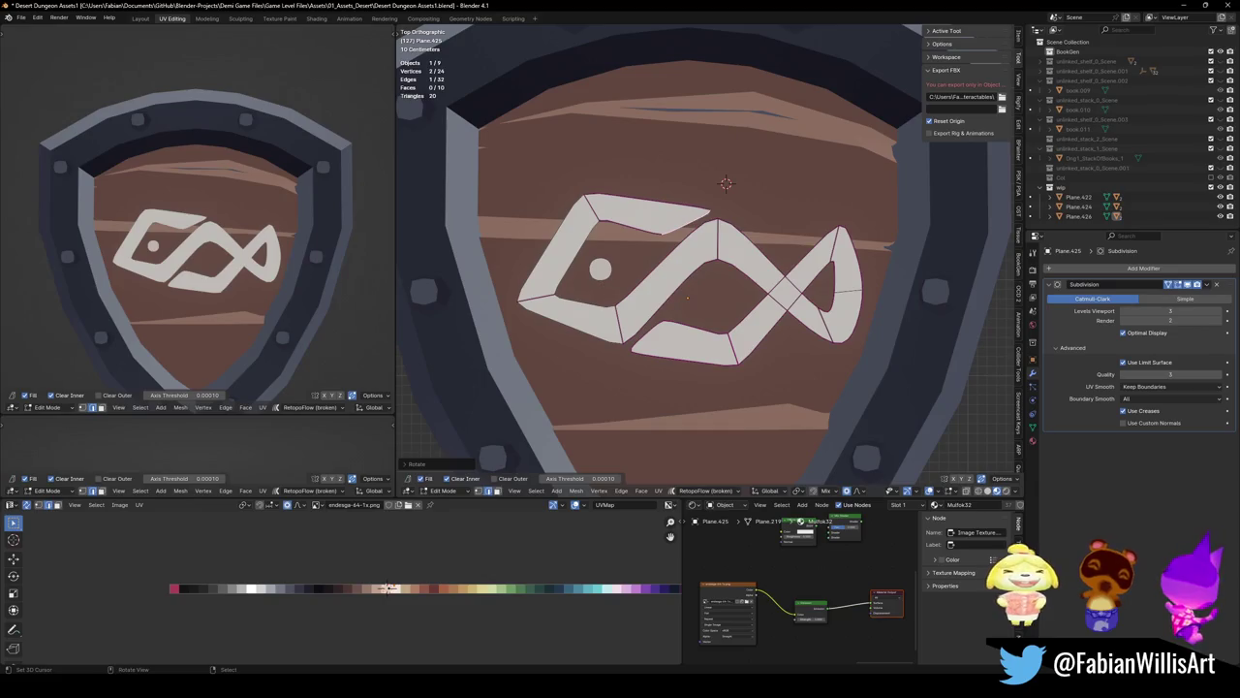
# Delete the rune's eye circle
pyautogui.click(599, 269)
pyautogui.rightClick(600, 269)
pyautogui.click(630, 291)
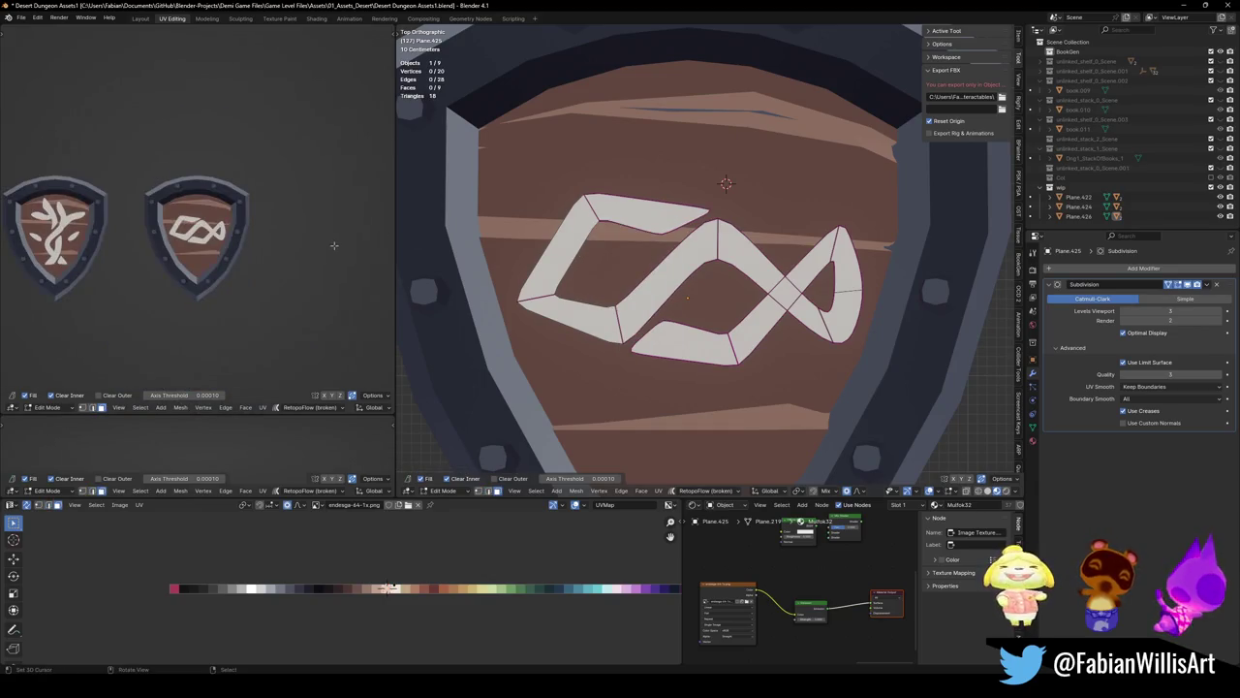
# Restore the deleted eye circle and sharpen the centre peak on the top rune piece
pyautogui.scroll(5, 333, 245)
pyautogui.hotkey('ctrl', 'z')
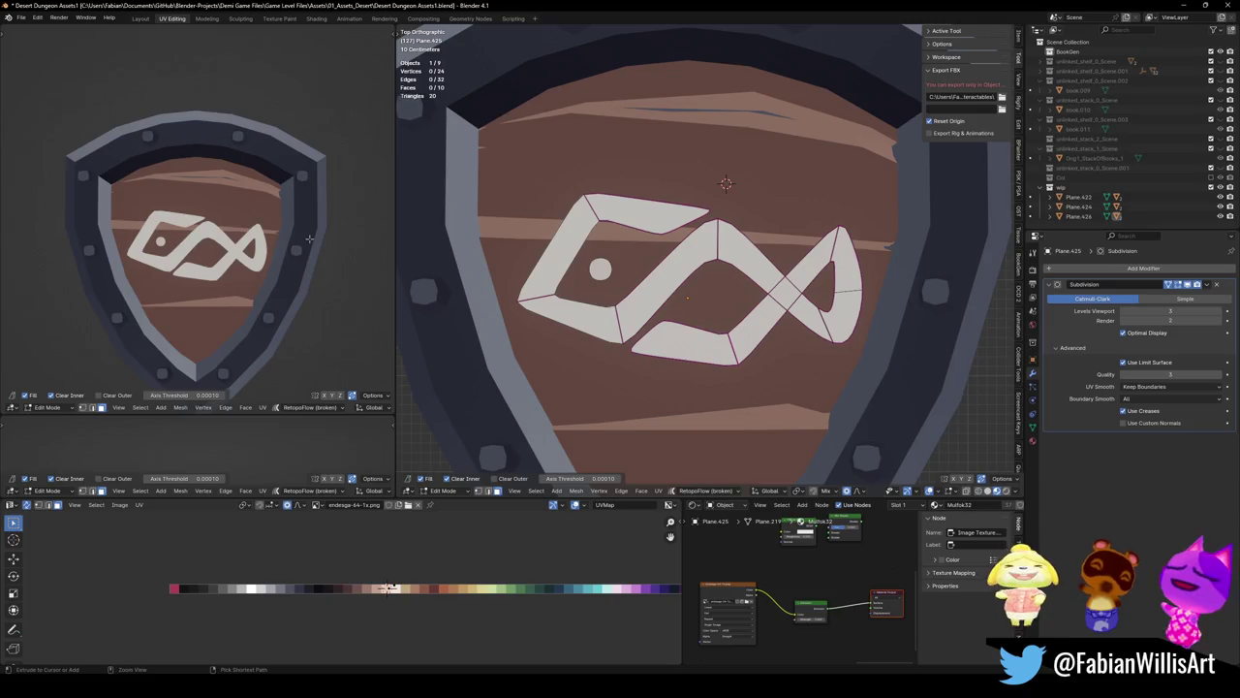
pyautogui.click(707, 208)
pyautogui.press('ctrl+KP_Add')
pyautogui.hotkey('ctrl', 'z')
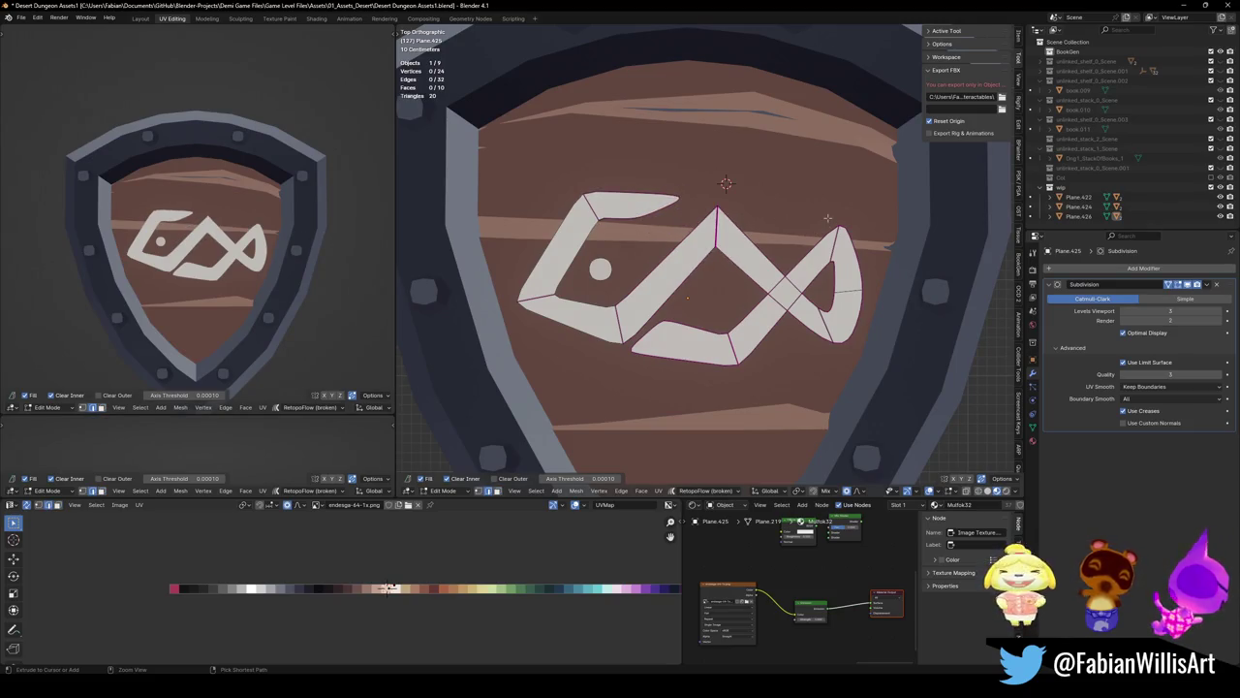
# Test-delete the connecting face and right diagonal face, undoing both
pyautogui.click(702, 276)
pyautogui.press('x')
pyautogui.click(706, 282)
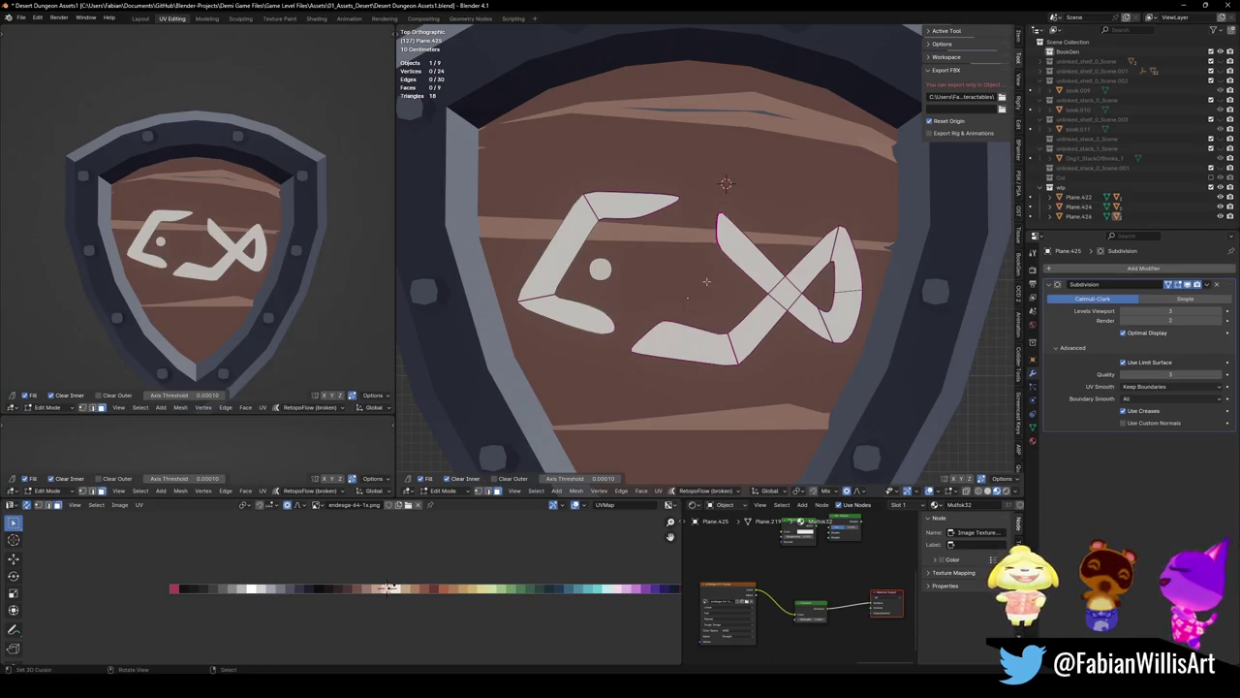
pyautogui.hotkey('ctrl', 'z')
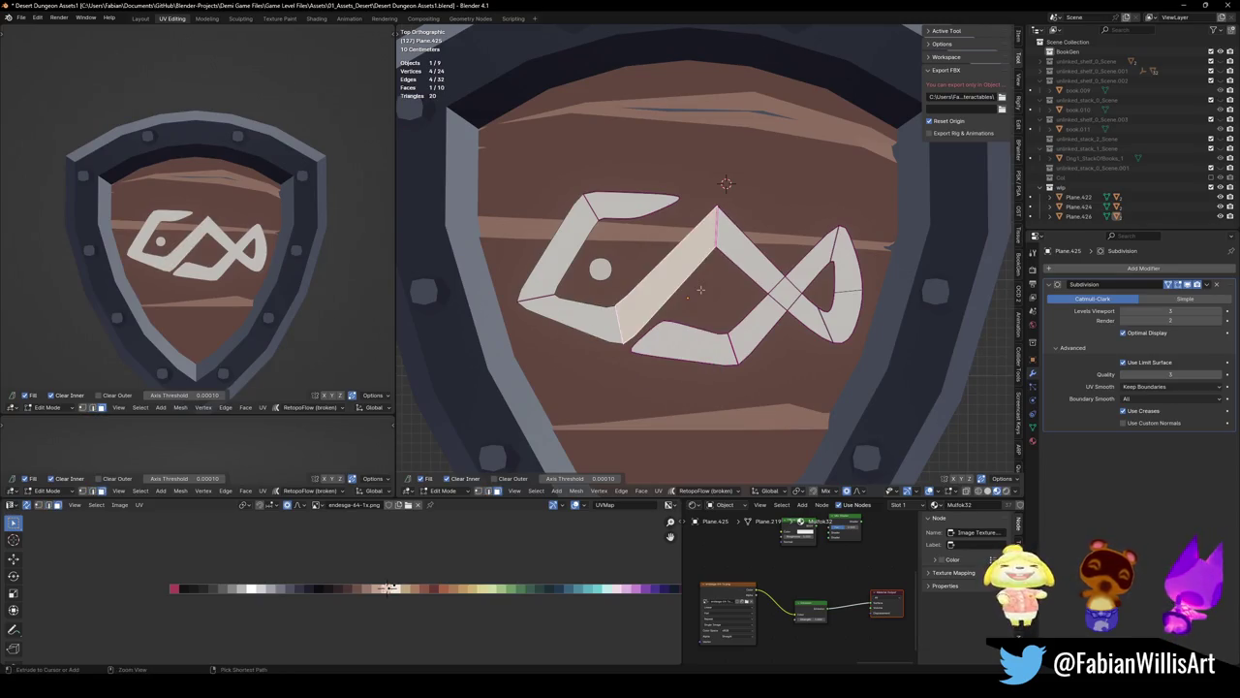
pyautogui.click(757, 263)
pyautogui.press('x')
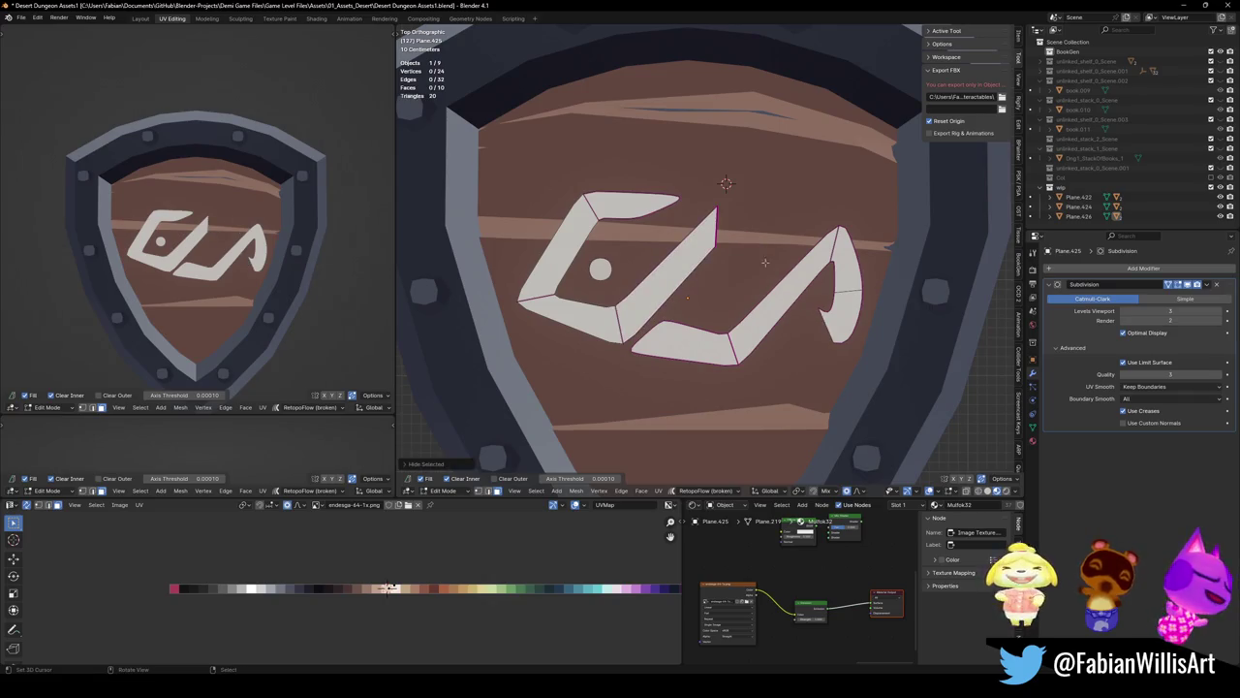
pyautogui.hotkey('ctrl', 'z')
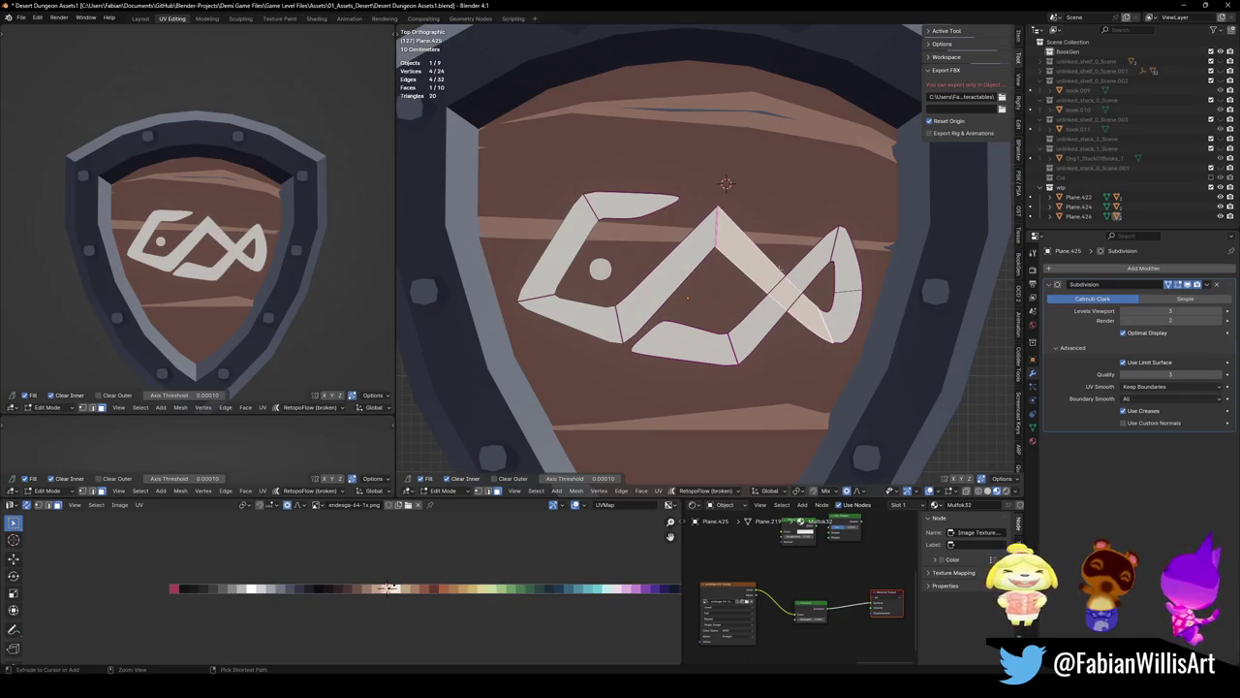
pyautogui.click(600, 269)
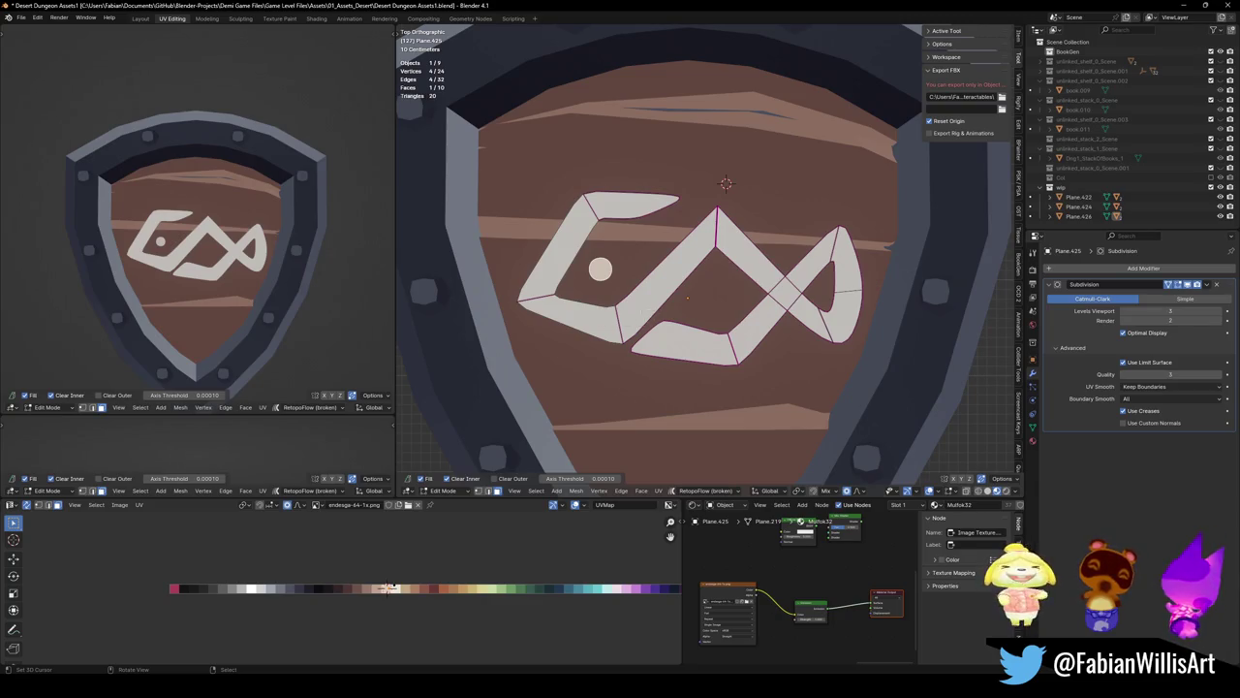
# Move and enlarge the eye circle with proportional editing, then save the file
pyautogui.press('1')
pyautogui.click(600, 269)
pyautogui.press('g')
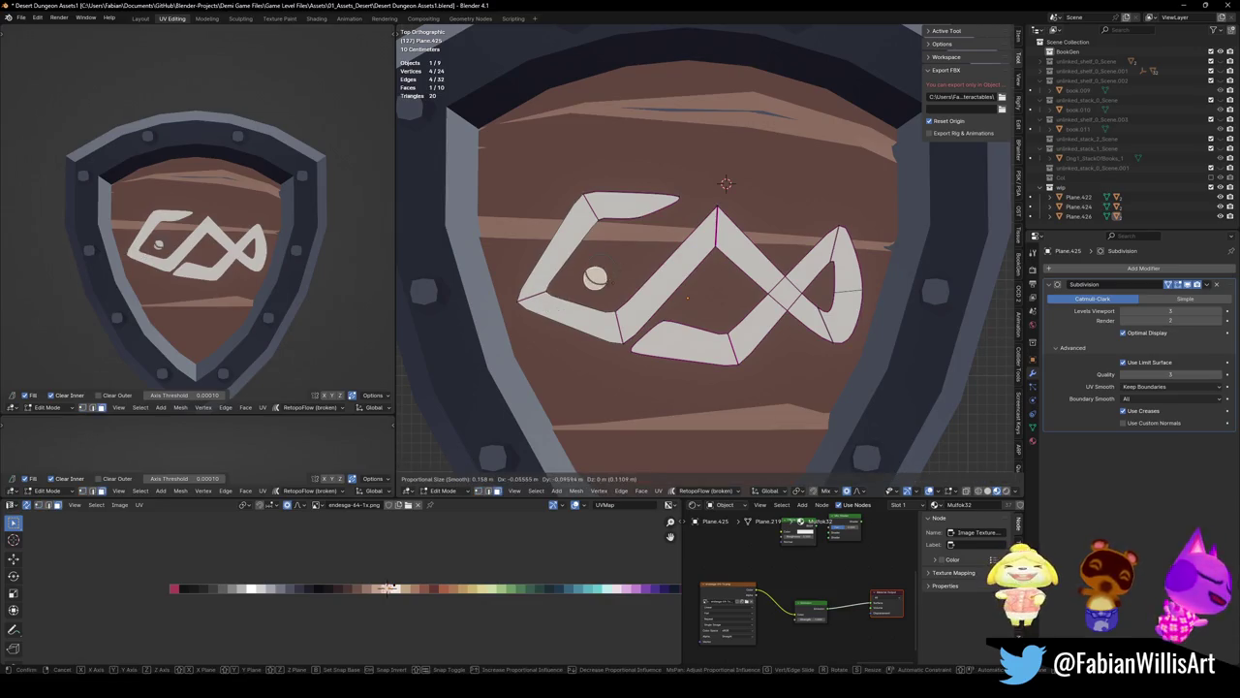
pyautogui.click(595, 278)
pyautogui.press('s')
pyautogui.scroll(-3, 655, 281)
pyautogui.scroll(3, 655, 281)
pyautogui.click(683, 322)
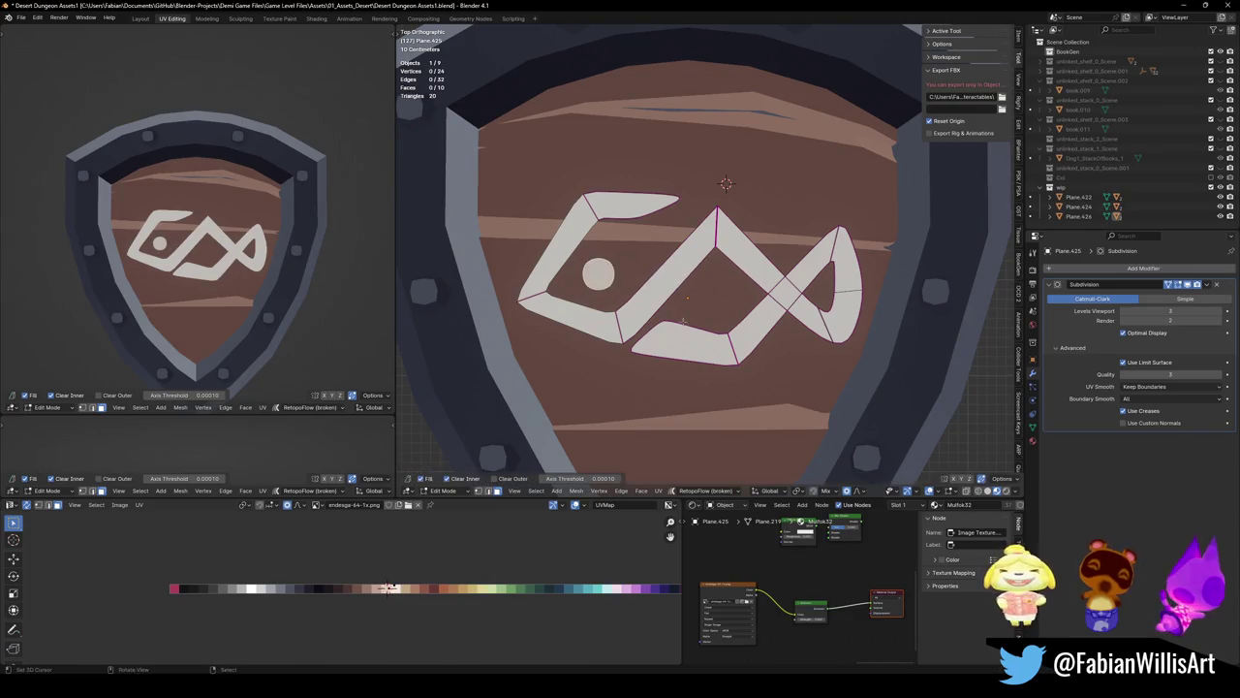
pyautogui.keyDown('shift'); pyautogui.click(637, 332); pyautogui.keyUp('shift')
pyautogui.hotkey('ctrl', 's')
# Slide an edge along the rune and nudge a vertex on the right loop
pyautogui.press('g')
pyautogui.press('g')
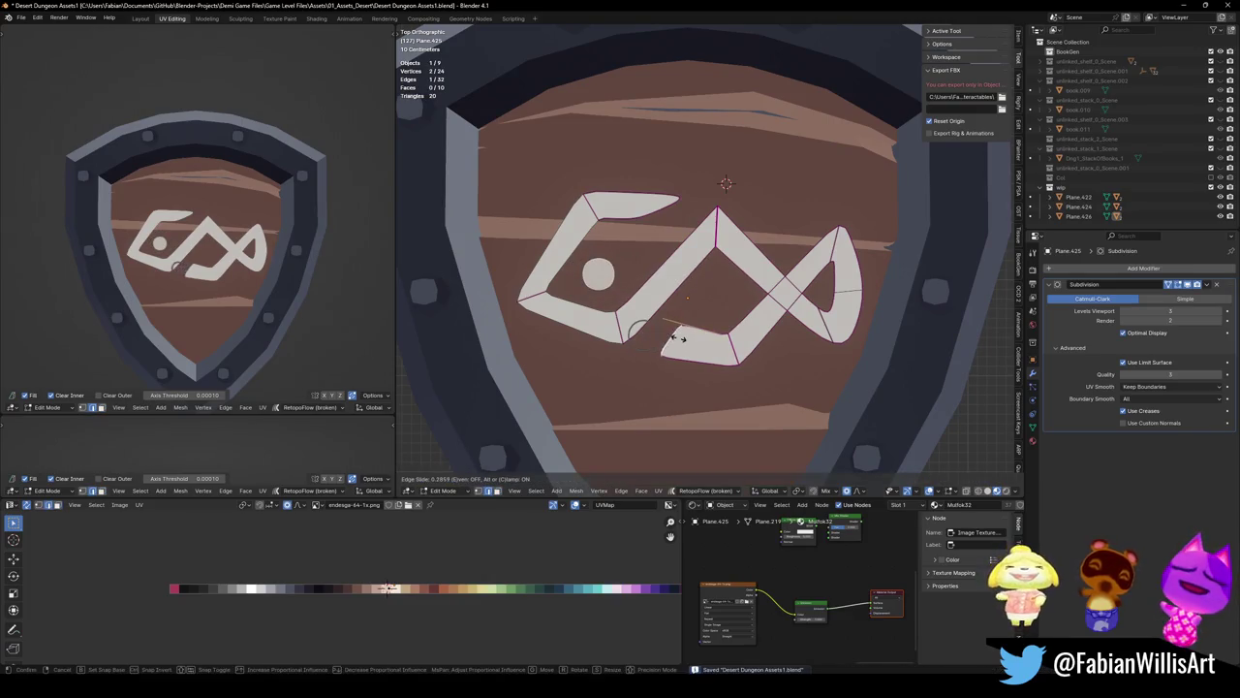
pyautogui.click(676, 333)
pyautogui.click(697, 333)
pyautogui.press('g')
pyautogui.click(699, 323)
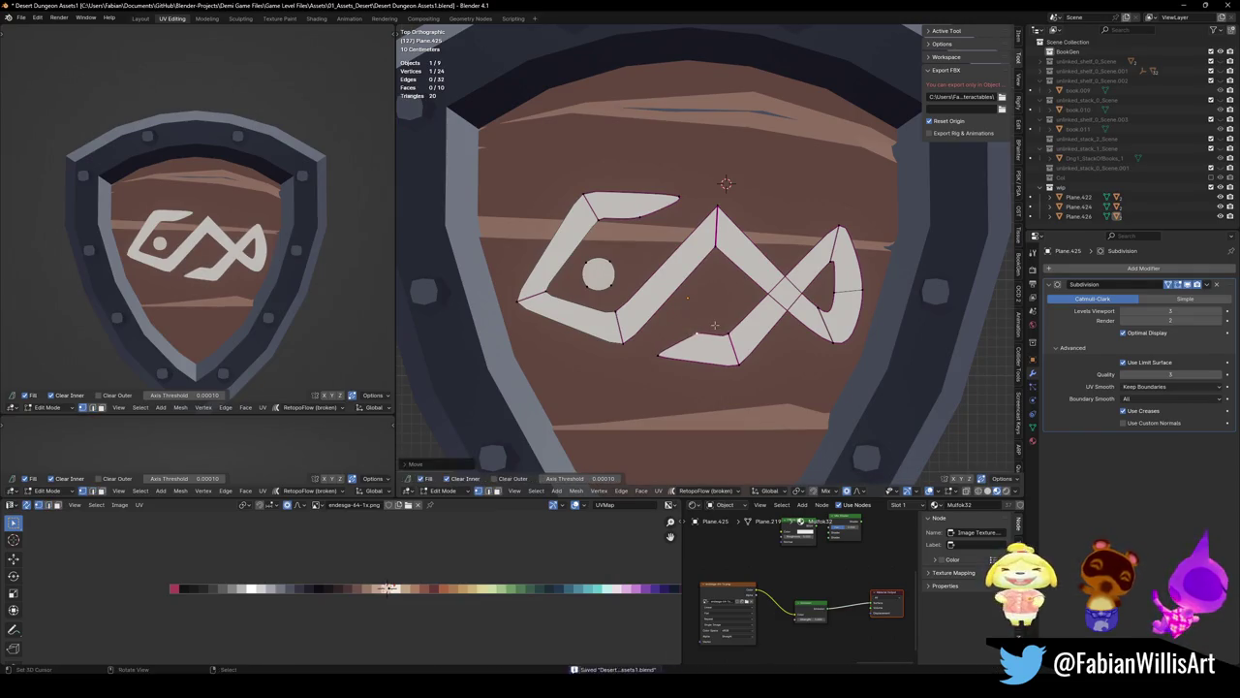
# Crease an edge of the rune's right loop
pyautogui.press('2')
pyautogui.click(835, 324)
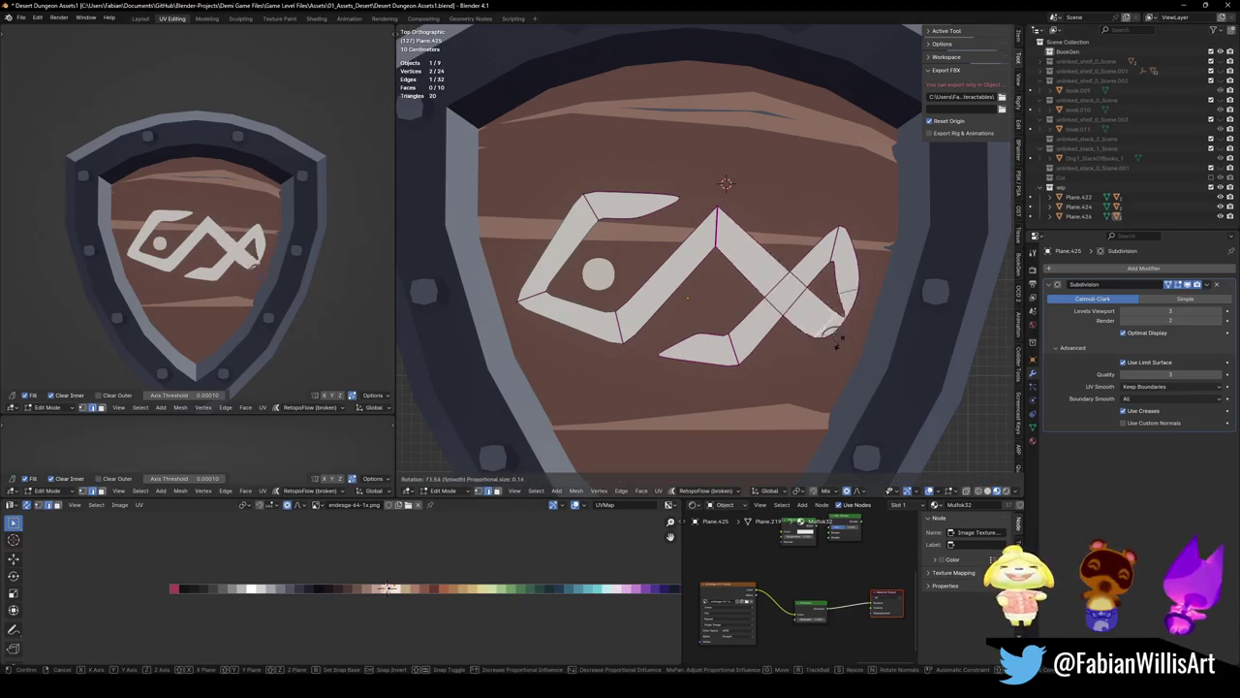
pyautogui.hotkey('shift', 'e')
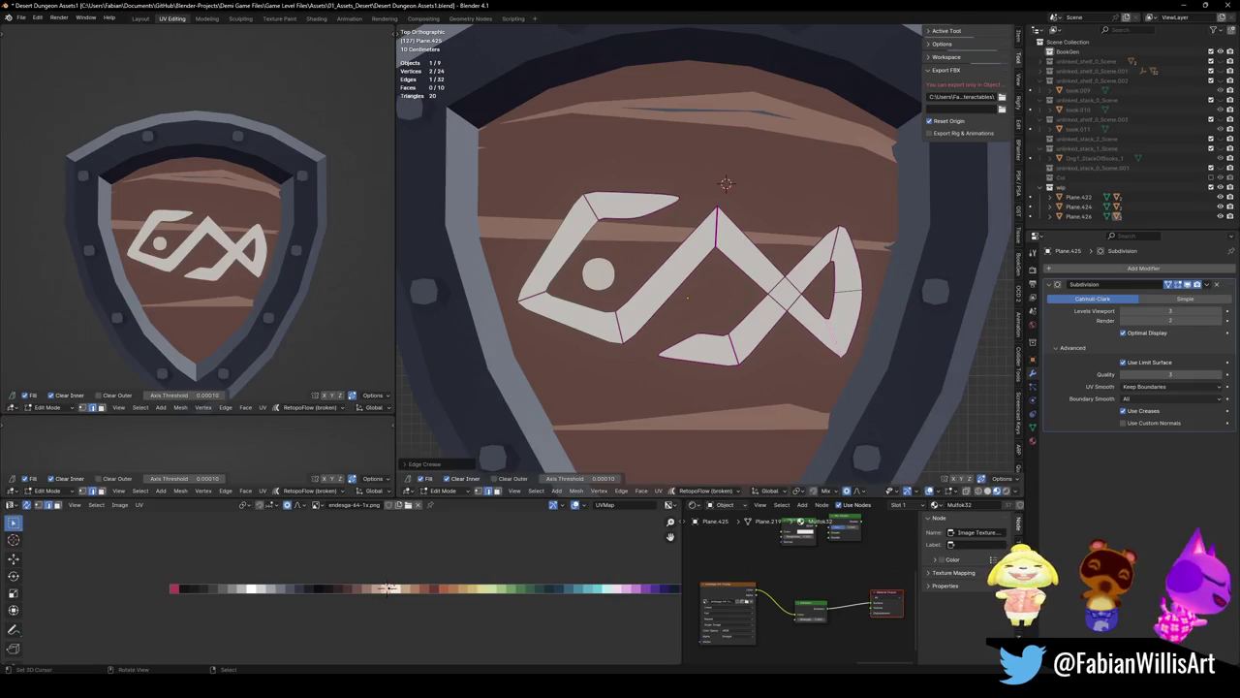
pyautogui.click(858, 240)
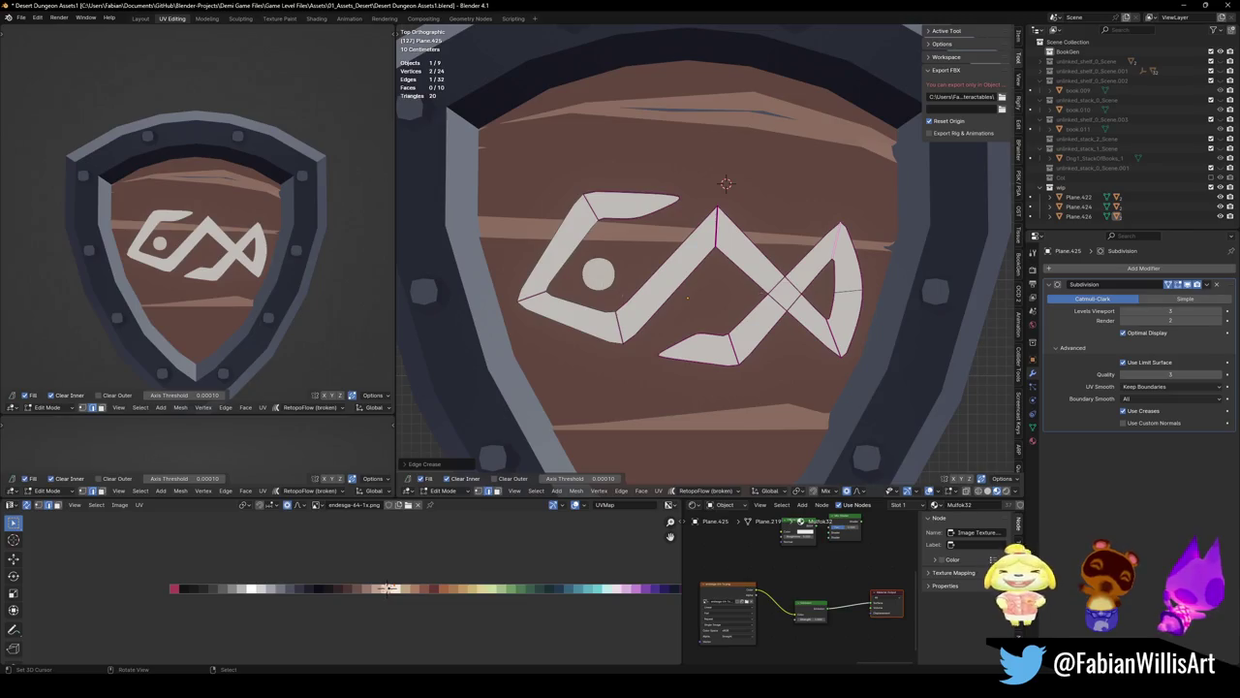
# Rotate the rune's lower part so its strokes cross in an X
pyautogui.scroll(-5, 688, 297)
pyautogui.press('a')
pyautogui.press('r')
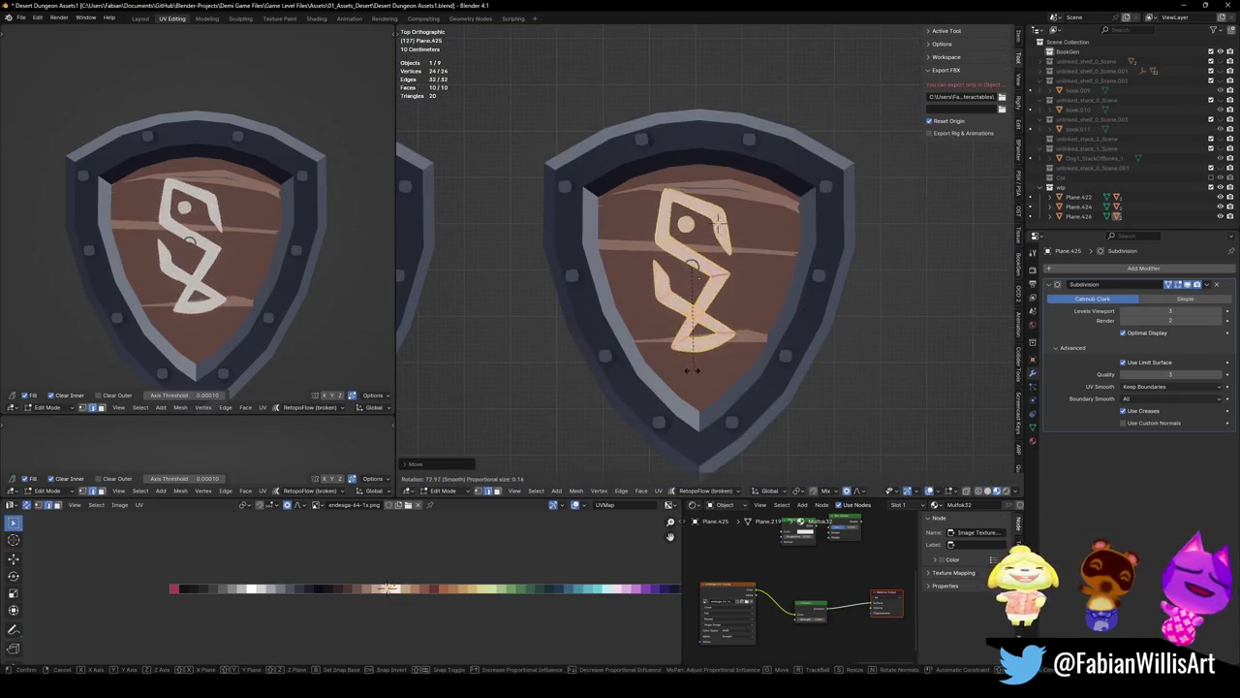
pyautogui.click(681, 376)
# Hide and reveal the rune's bottom faces to inspect them, leaving all visible
pyautogui.click(700, 353)
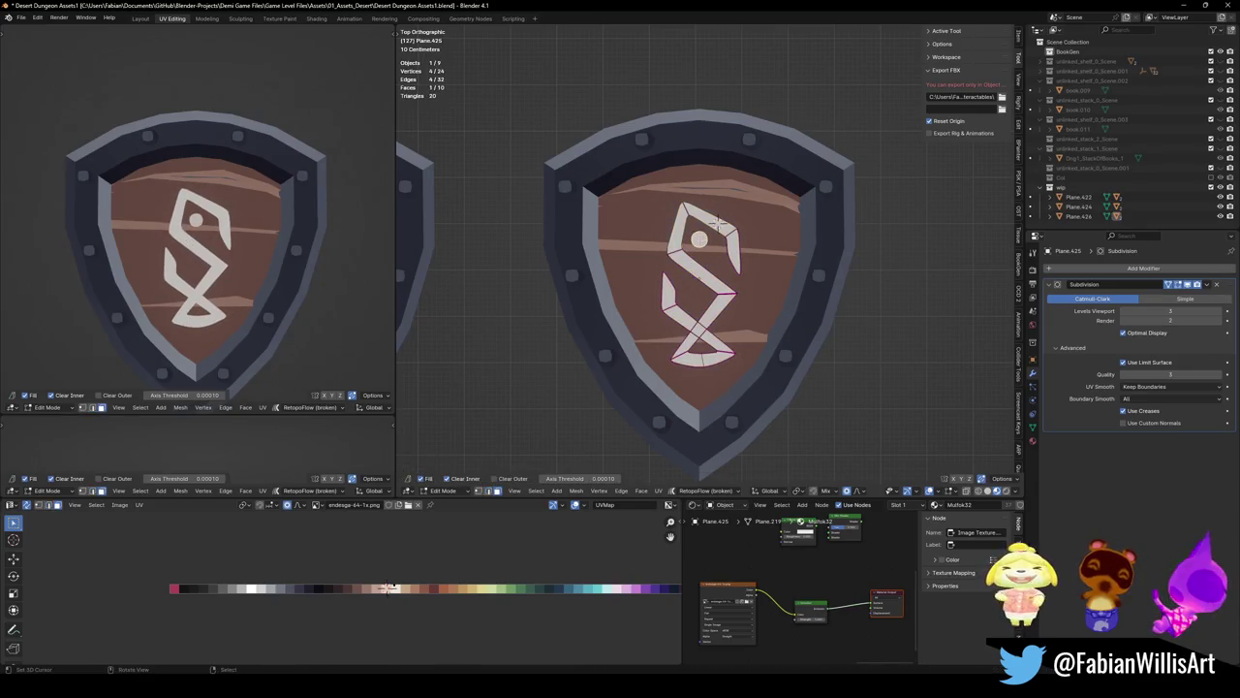
pyautogui.press('h')
pyautogui.scroll(-5, 323, 243)
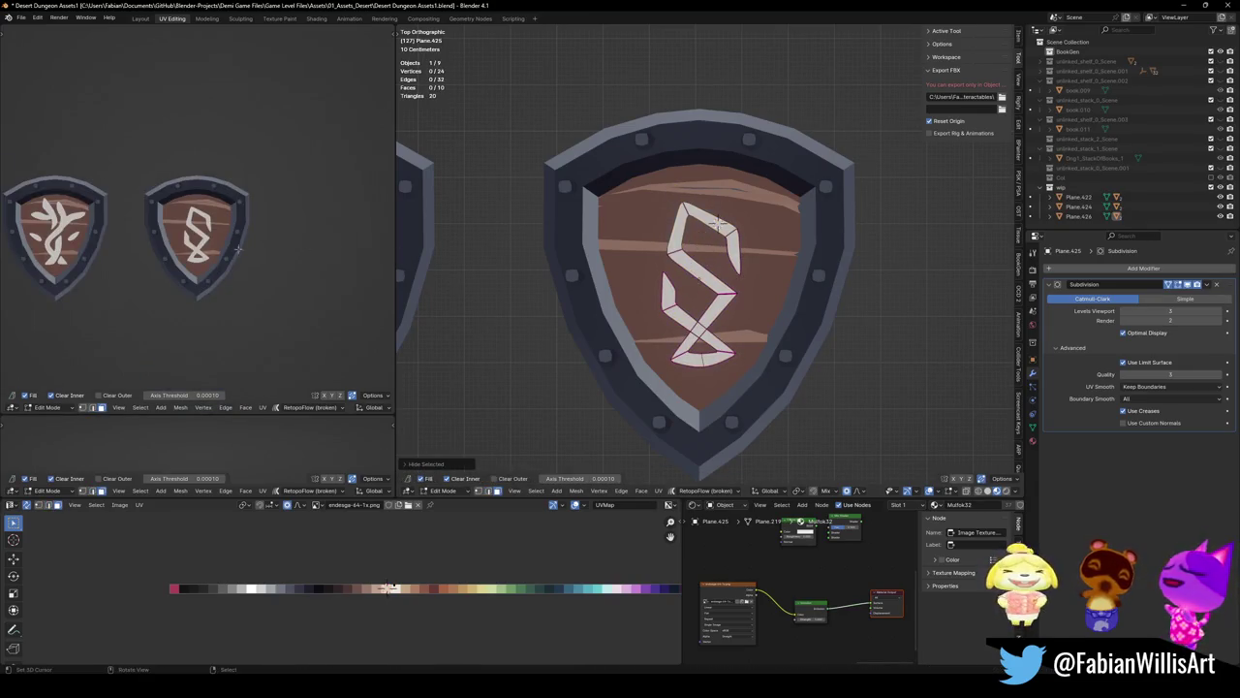
pyautogui.scroll(-3, 243, 245)
pyautogui.scroll(5, 224, 238)
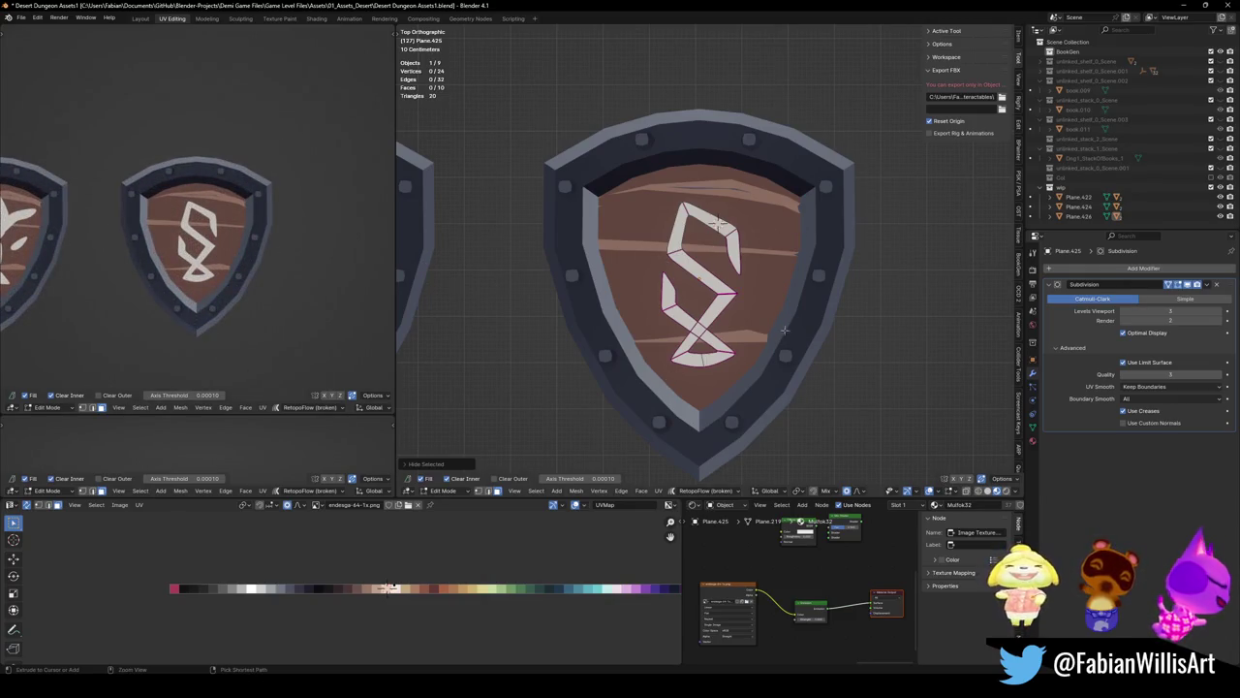
pyautogui.scroll(3, 756, 349)
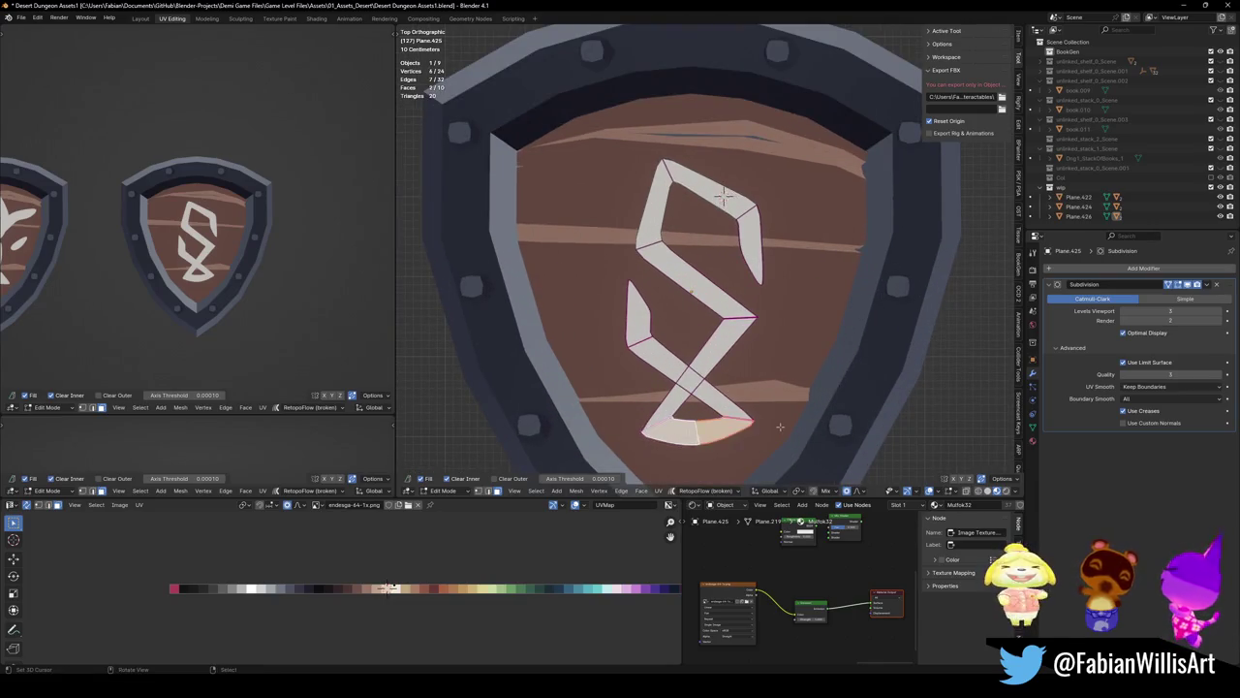
pyautogui.press('h')
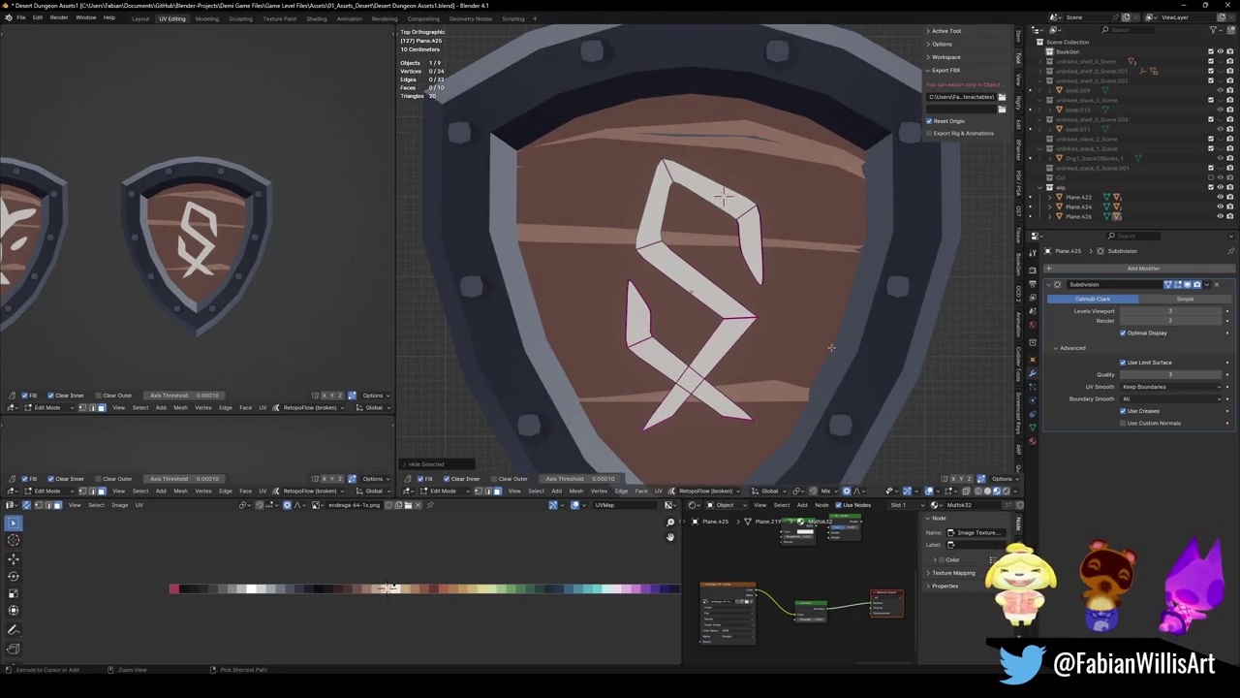
pyautogui.hotkey('alt', 'h')
pyautogui.click(724, 426)
pyautogui.press('h')
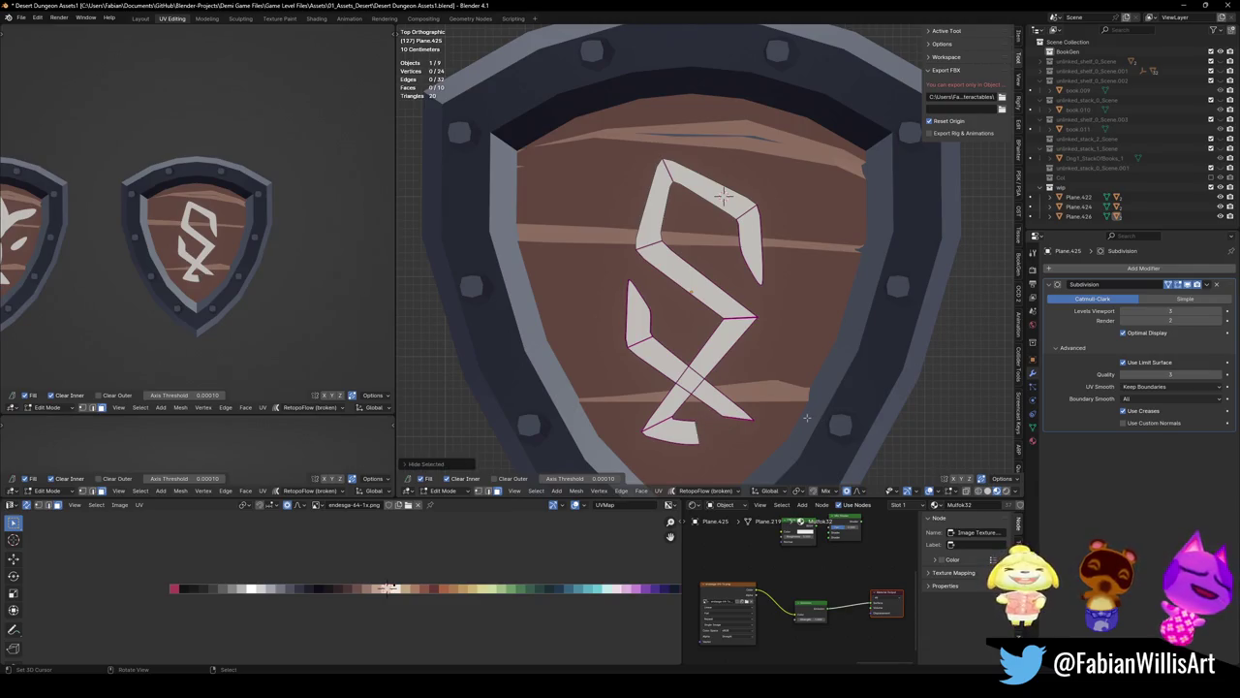
pyautogui.scroll(-5, 387, 252)
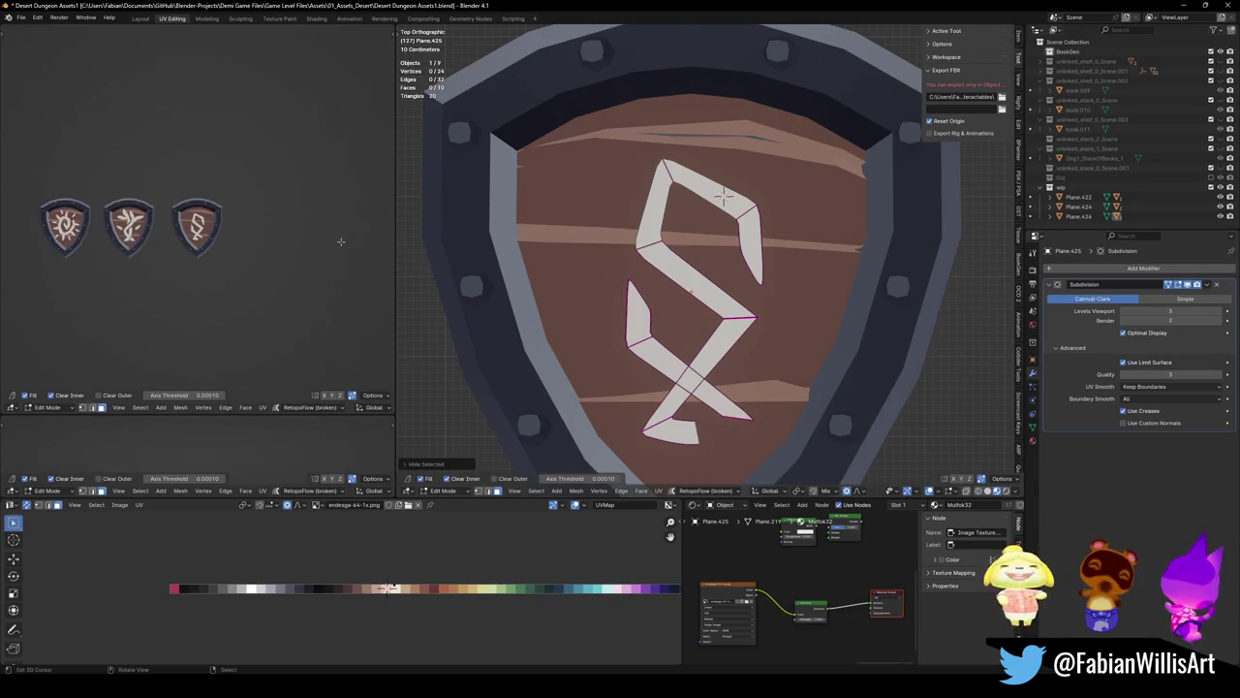
pyautogui.scroll(3, 340, 241)
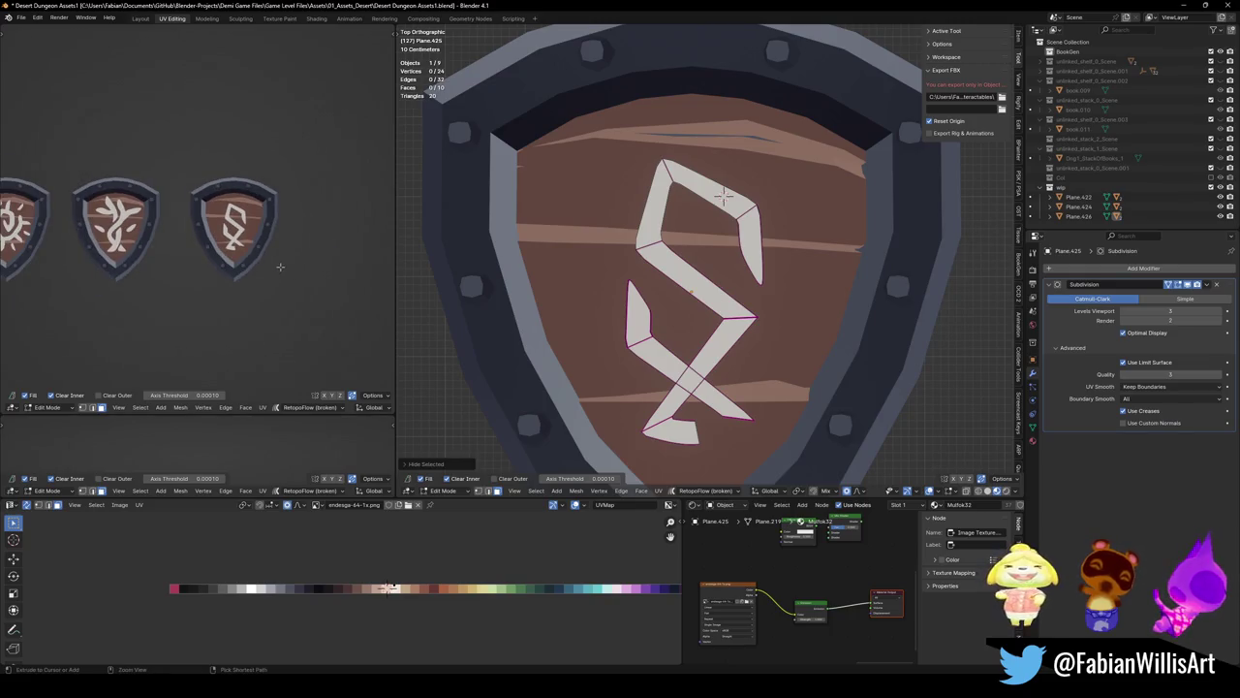
pyautogui.hotkey('ctrl', 'z')
# Leave Edit Mode and select the tree-rune emblem Plane.423
pyautogui.keyDown('shift'); pyautogui.moveTo(280, 267); pyautogui.dragTo(316, 276, button='middle'); pyautogui.keyUp('shift')
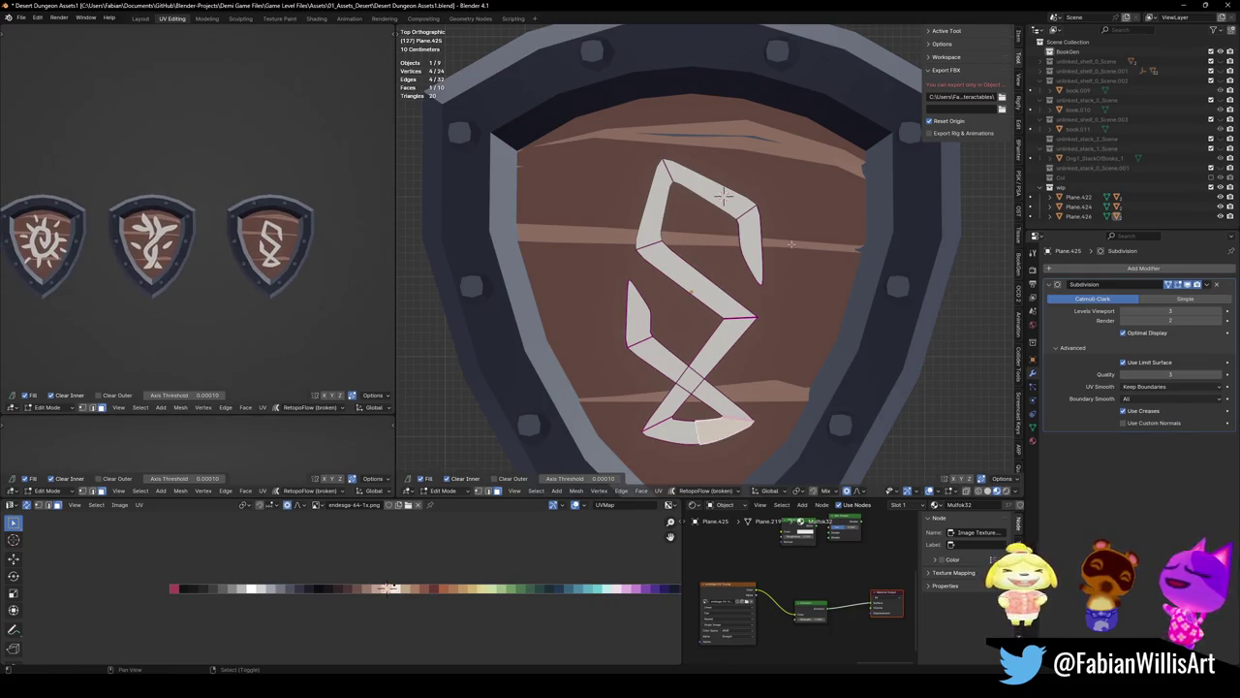
pyautogui.press('Tab')
pyautogui.scroll(-3, 735, 233)
pyautogui.scroll(-2, 678, 252)
pyautogui.click(808, 281)
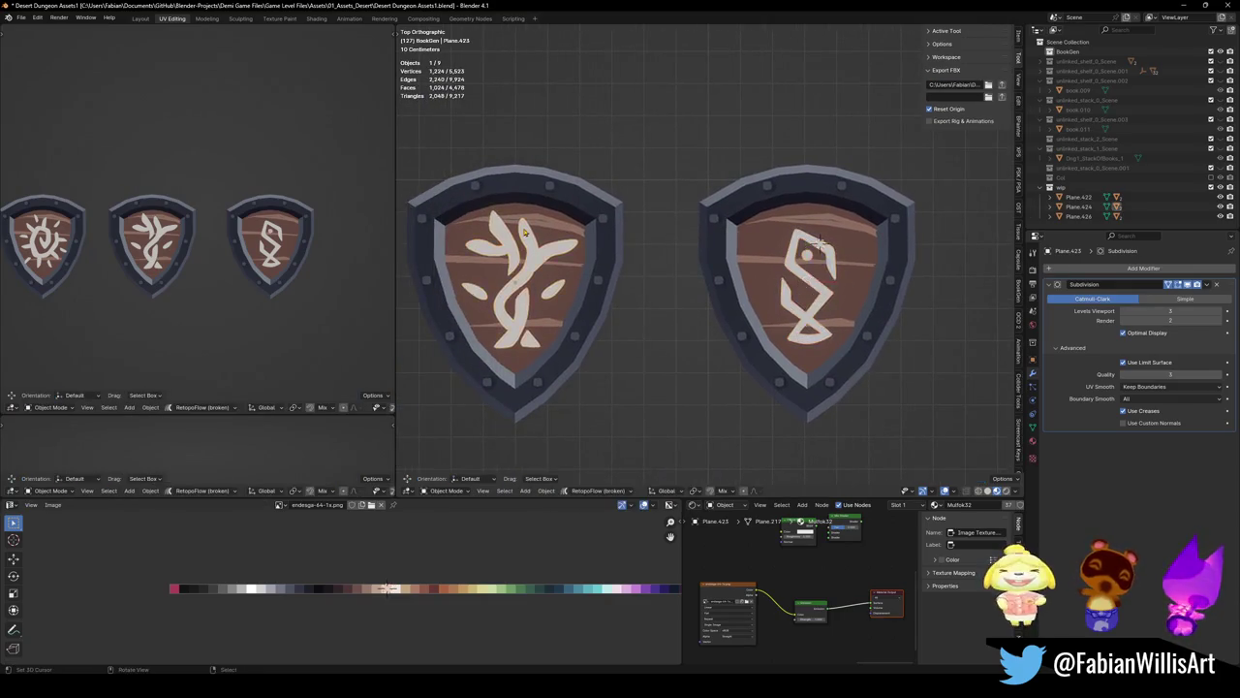
# Frame the tree-rune shield and crease a petal edge in Edit Mode
pyautogui.scroll(4, 507, 242)
pyautogui.press('KP_Decimal')
pyautogui.press('Tab')
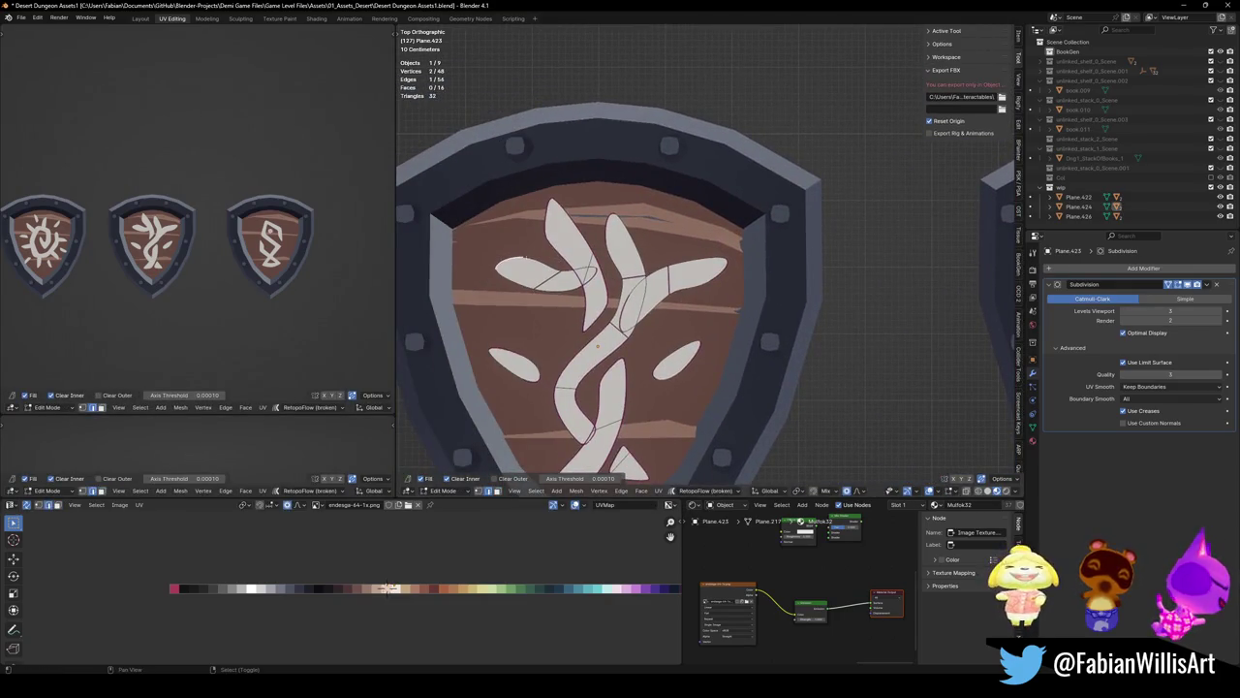
pyautogui.hotkey('shift', 'e')
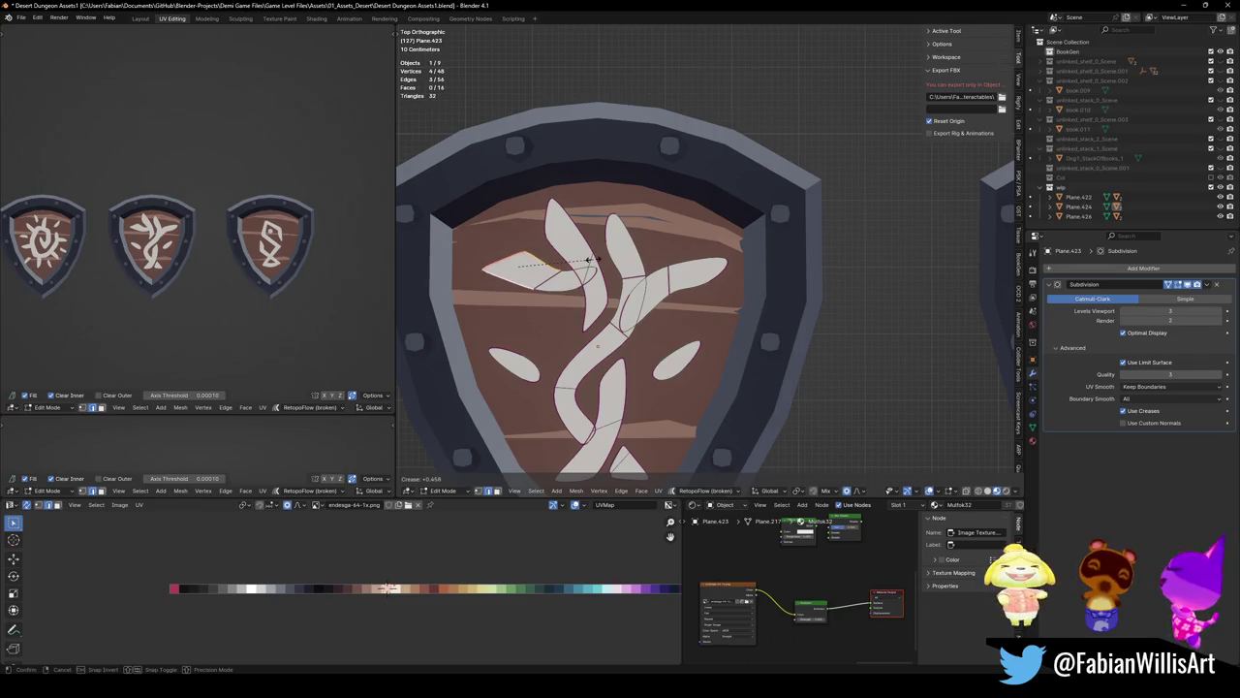
pyautogui.click(588, 260)
# Reposition a glyph vertex by sliding it, then moving it freely
pyautogui.scroll(1, 555, 291)
pyautogui.click(555, 290)
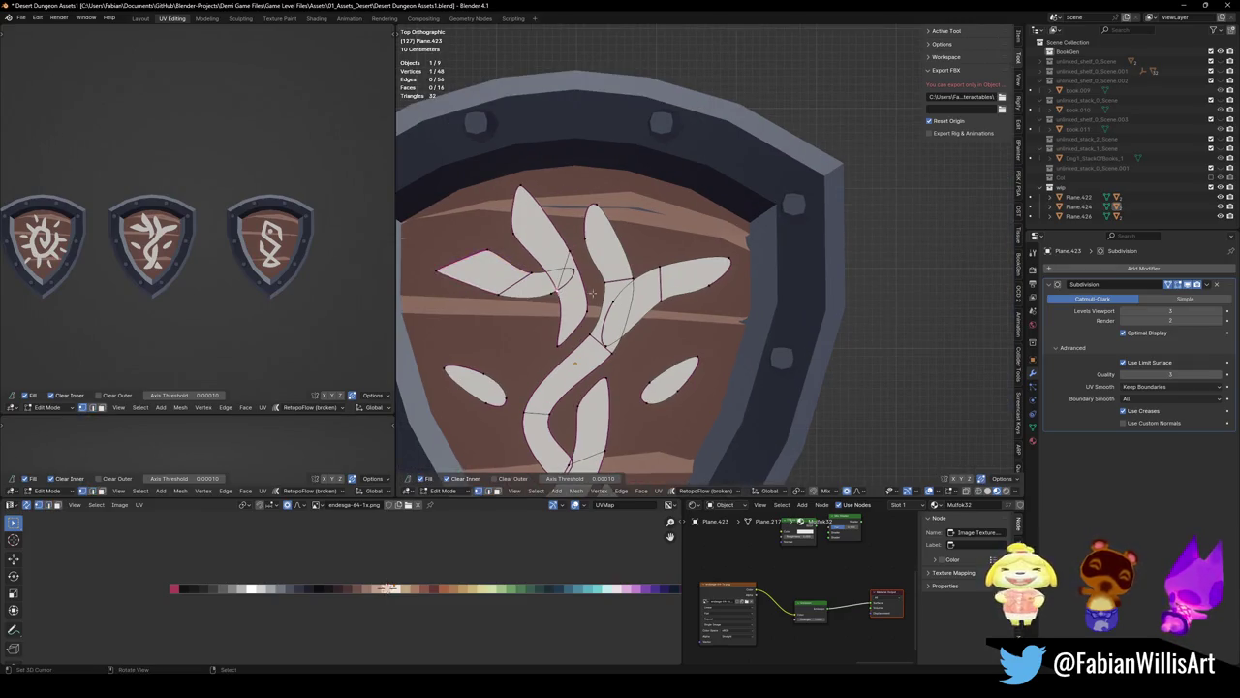
pyautogui.hotkey('shift', 'v')
pyautogui.press('g')
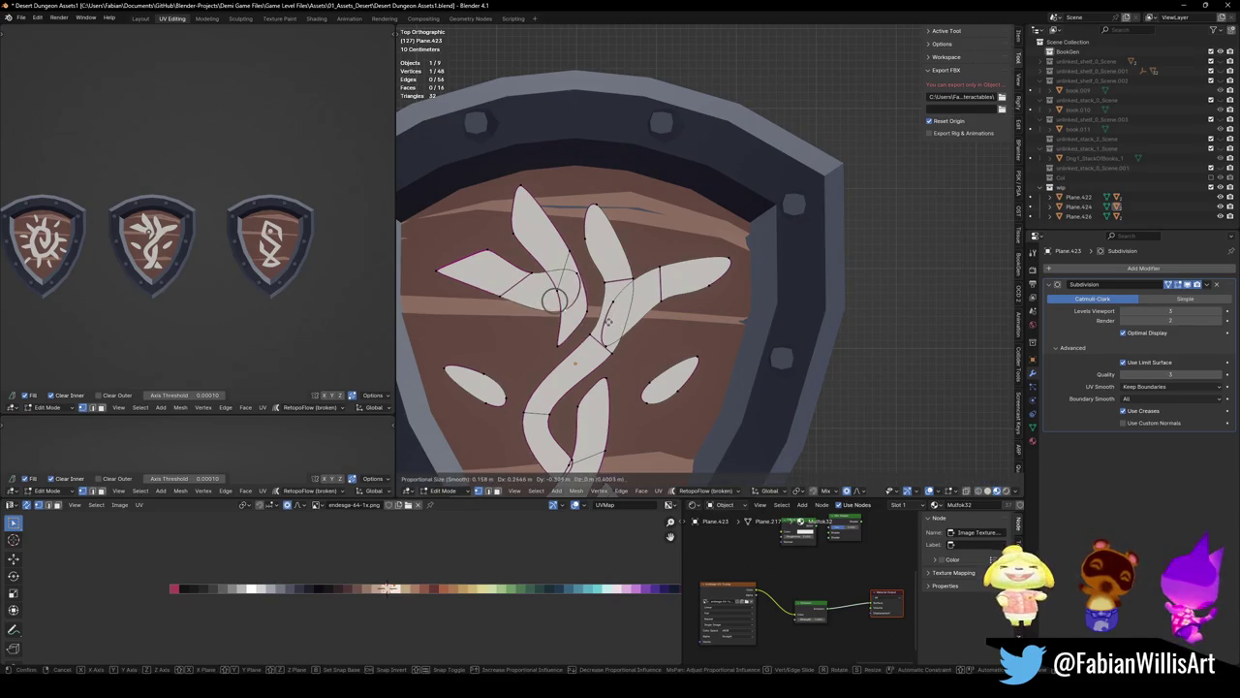
pyautogui.click(612, 302)
# Crease the remaining petal-tip edges, including the right petal
pyautogui.scroll(3, 581, 222)
pyautogui.keyDown('shift'); pyautogui.click(550, 199); pyautogui.keyUp('shift')
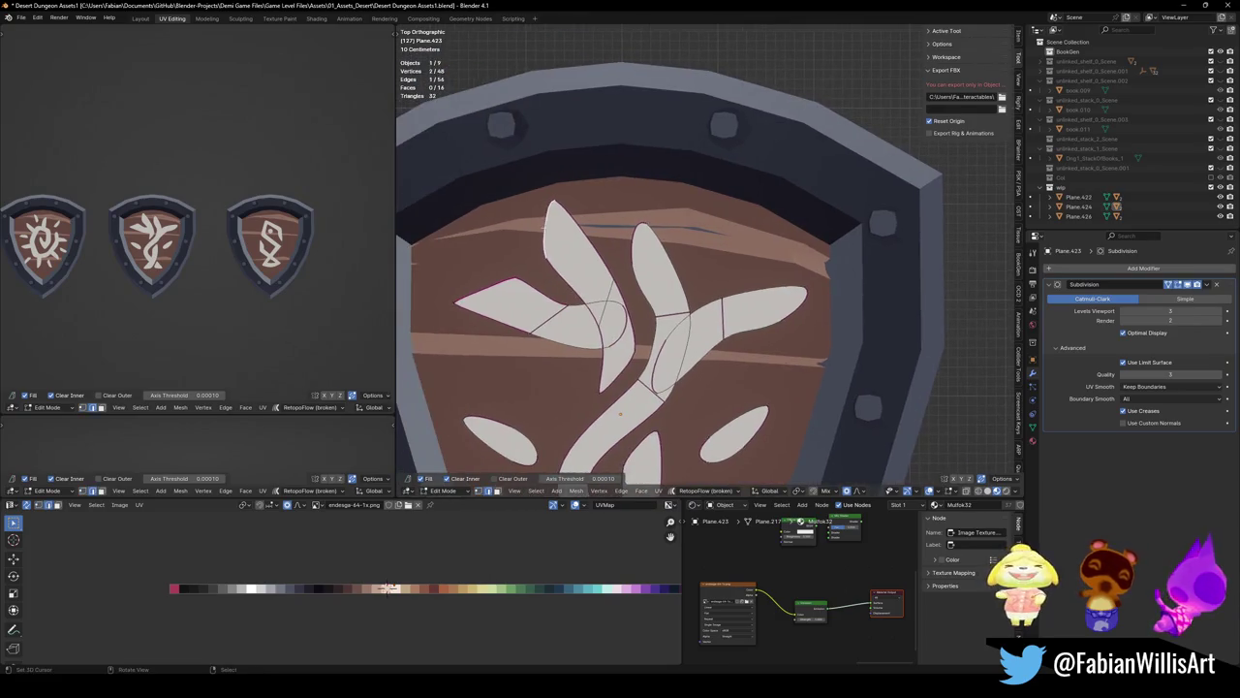
pyautogui.hotkey('shift', 'e')
pyautogui.click(582, 222)
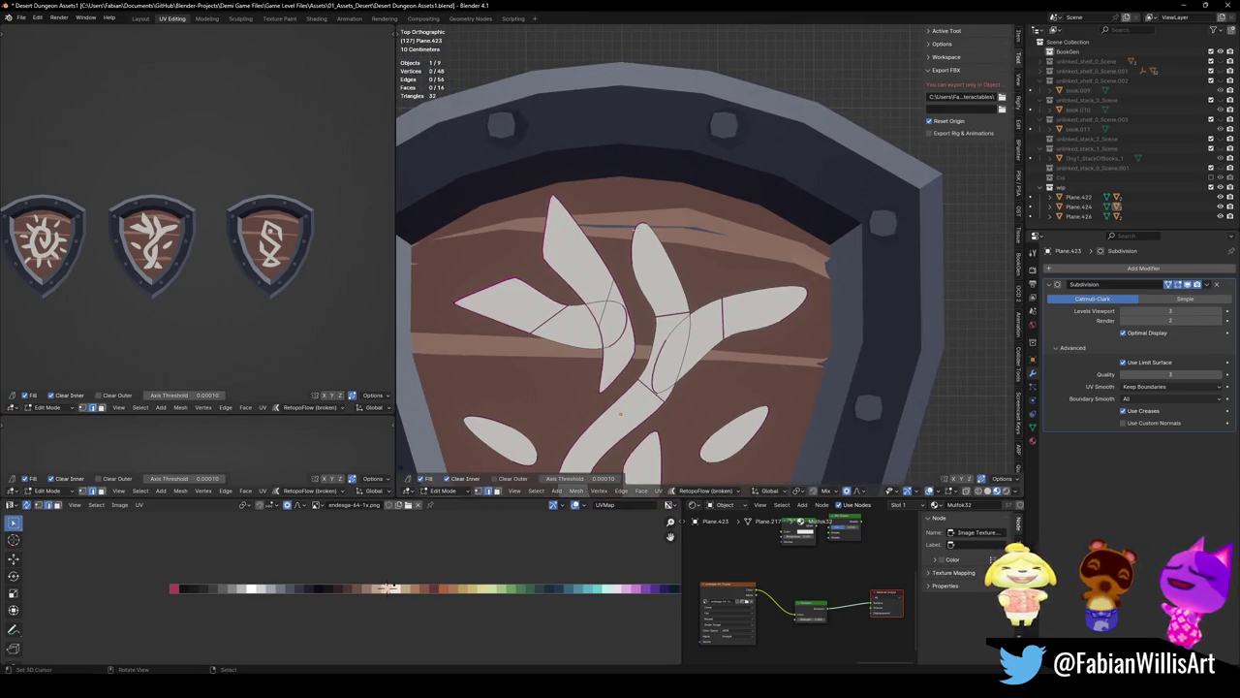
pyautogui.keyDown('shift'); pyautogui.click(668, 250); pyautogui.keyUp('shift')
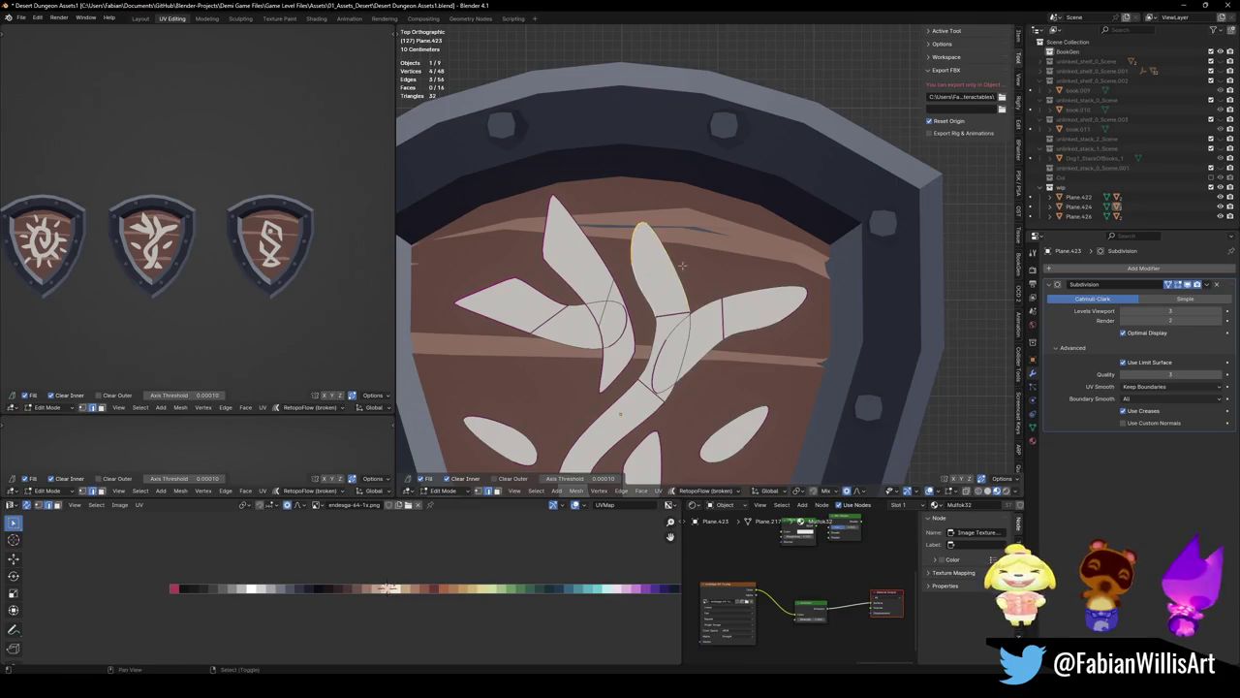
pyautogui.hotkey('shift', 'e')
pyautogui.click(704, 256)
pyautogui.hotkey('alt', 'a')
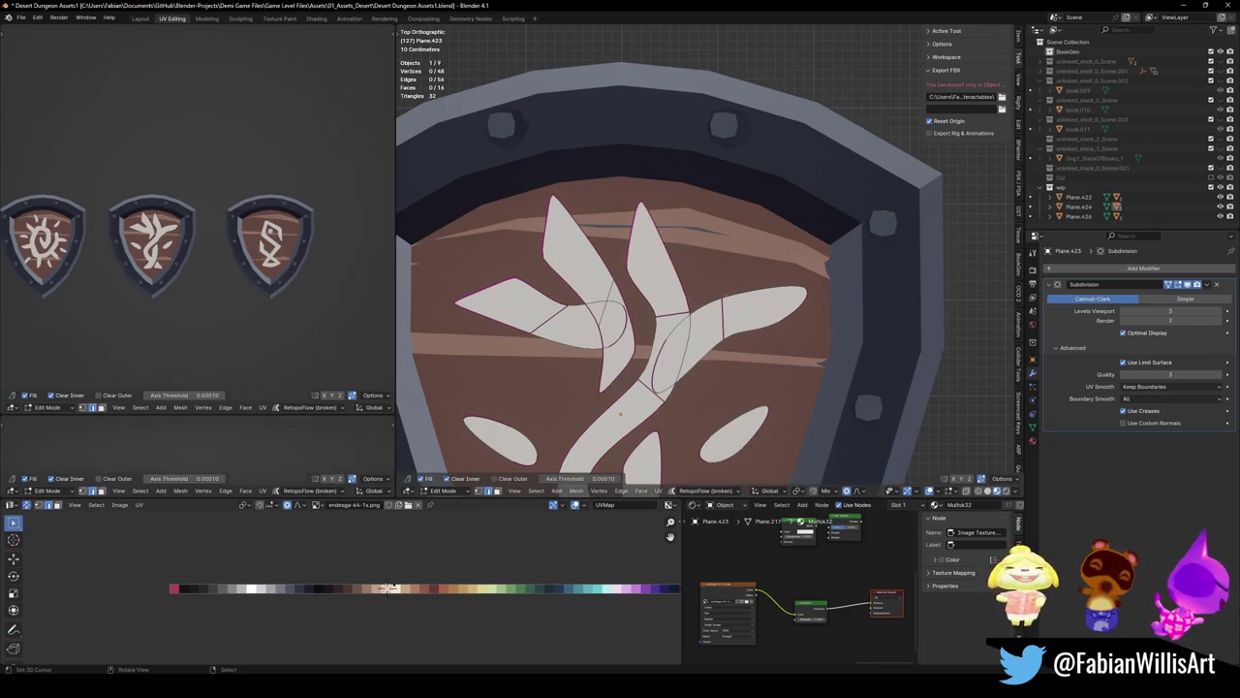
pyautogui.hotkey('shift', 'e')
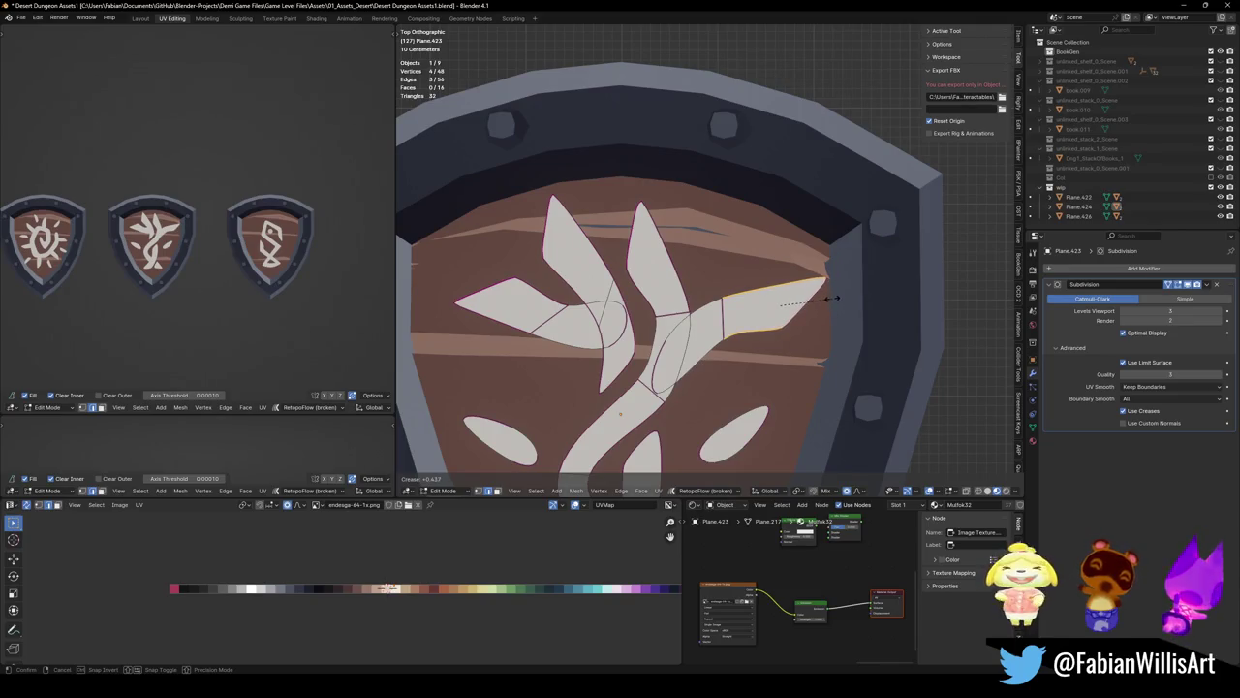
pyautogui.click(829, 298)
# Leave Edit Mode and save Desert Dungeon Assets1.blend
pyautogui.press('Tab')
pyautogui.scroll(-4, 724, 298)
pyautogui.hotkey('ctrl', 's')
# Move the whole tree rune slightly left, rescale it, and save again
pyautogui.press('Tab')
pyautogui.press('a')
pyautogui.press('g')
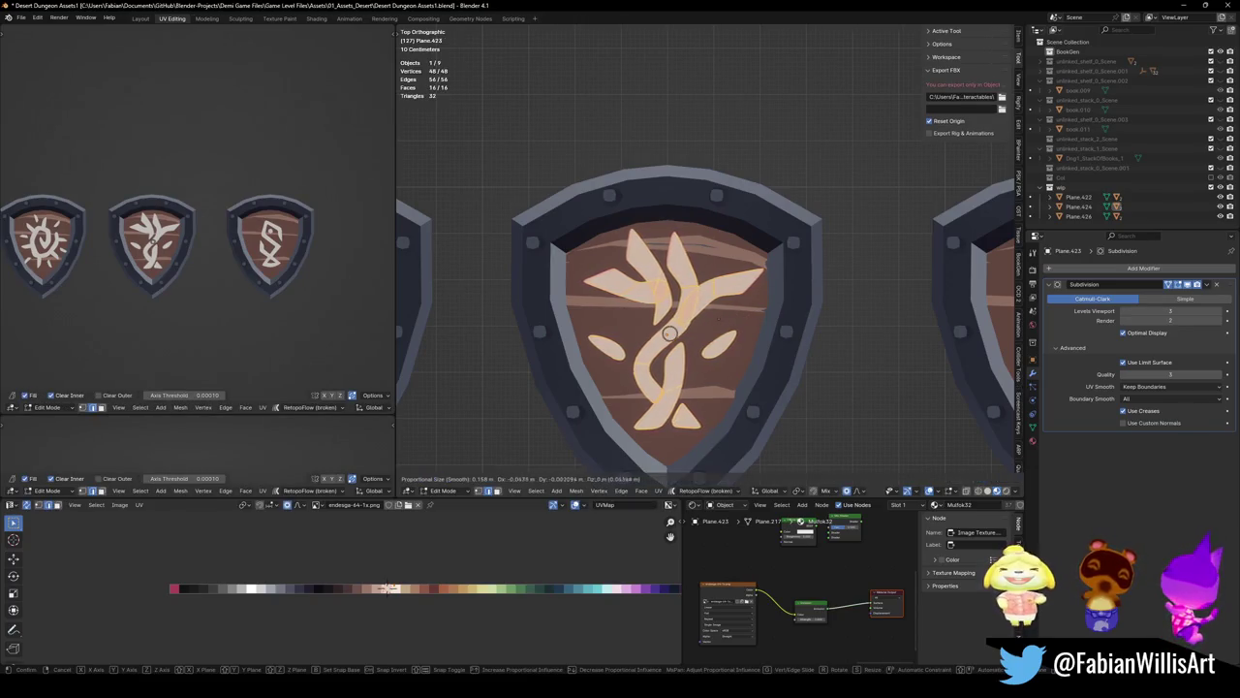
pyautogui.click(722, 313)
pyautogui.scroll(-2, 722, 313)
pyautogui.press('s')
pyautogui.click(751, 322)
pyautogui.press('Tab')
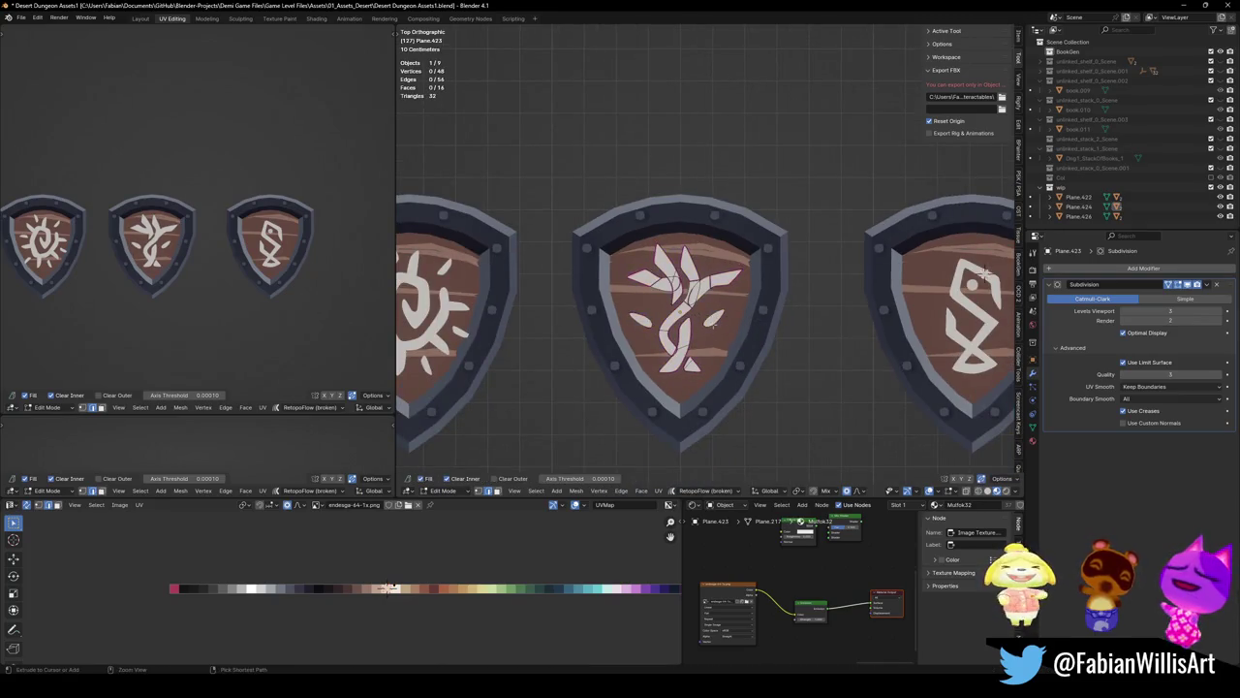
pyautogui.keyDown('shift'); pyautogui.moveTo(752, 322); pyautogui.dragTo(682, 323, button='middle'); pyautogui.keyUp('shift')
pyautogui.hotkey('ctrl', 's')
pyautogui.press('KP_Decimal')
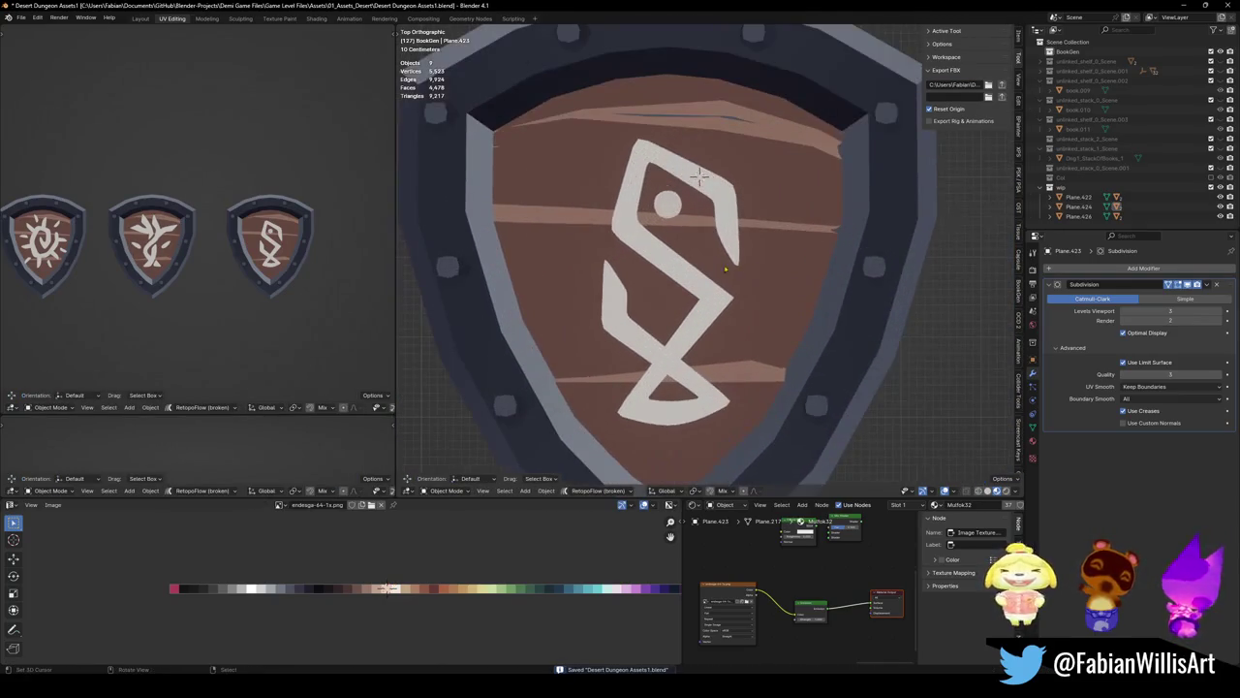
# Select the S-shaped rune Plane.425 and enter Edit Mode on it
pyautogui.click(704, 279)
pyautogui.press('Tab')
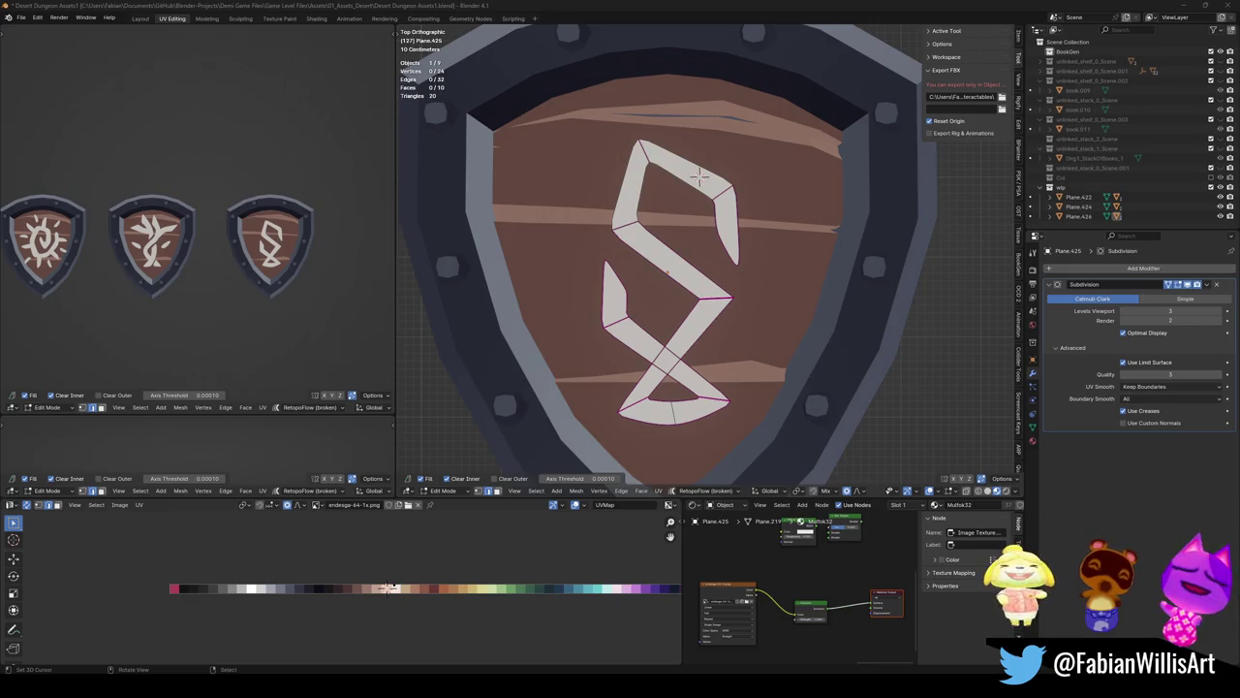
pyautogui.scroll(-2, 699, 178)
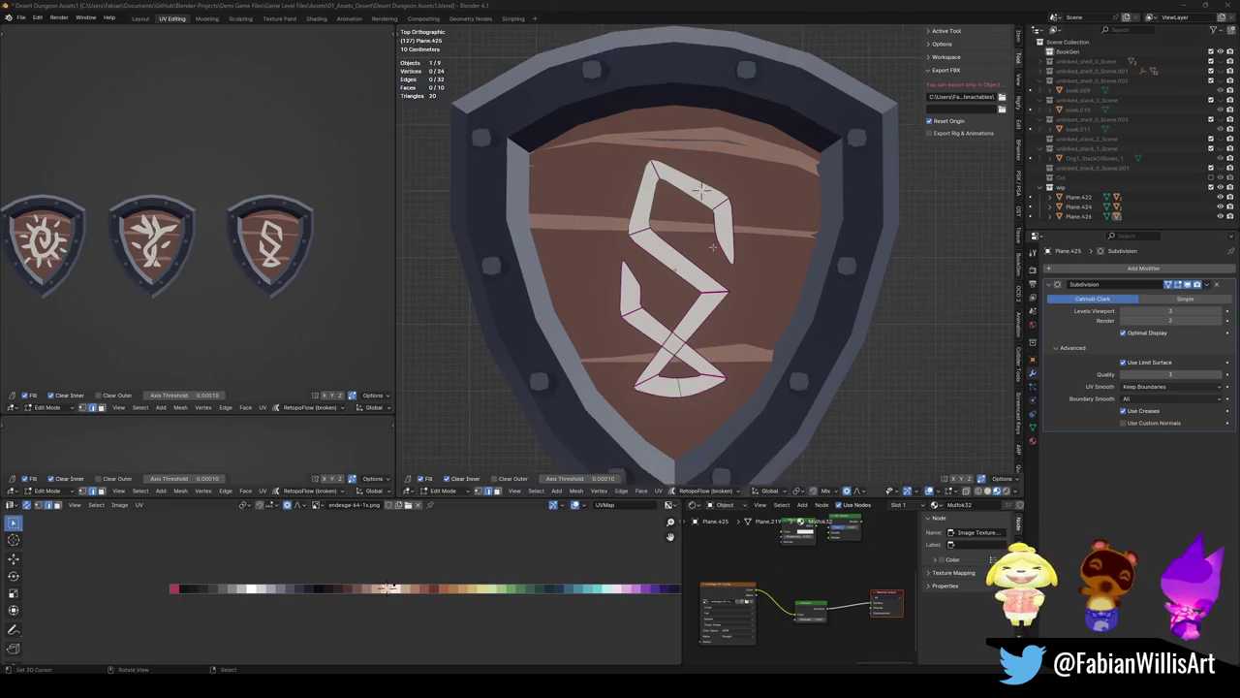
# Delete every rune face except the one half kept for mirroring
pyautogui.press('l')
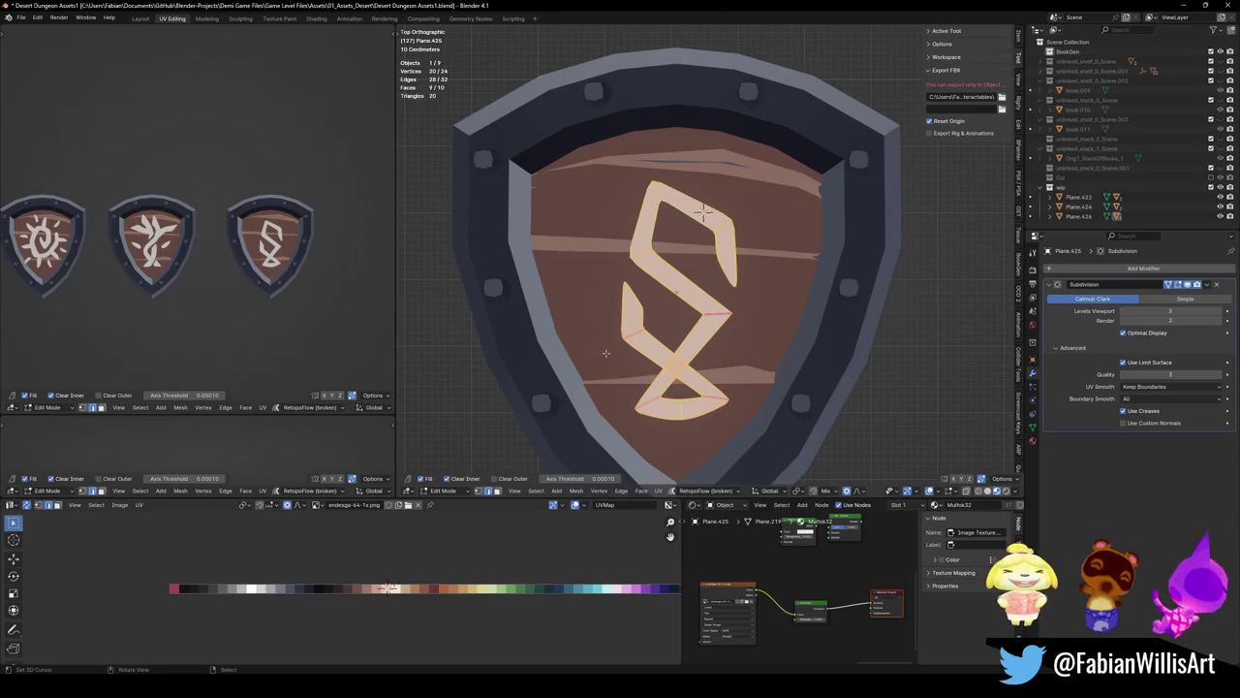
pyautogui.hotkey('alt', 'a')
pyautogui.press('3')
pyautogui.click(710, 287)
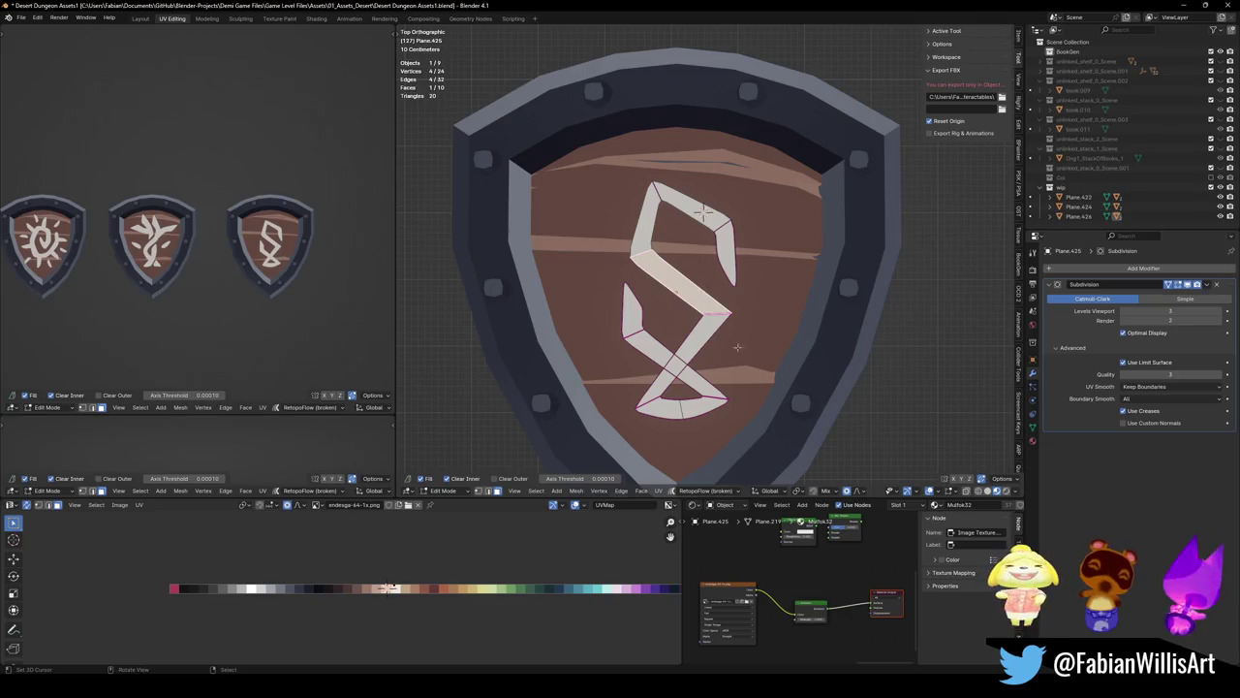
pyautogui.hotkey('ctrl', 'i')
pyautogui.press('x')
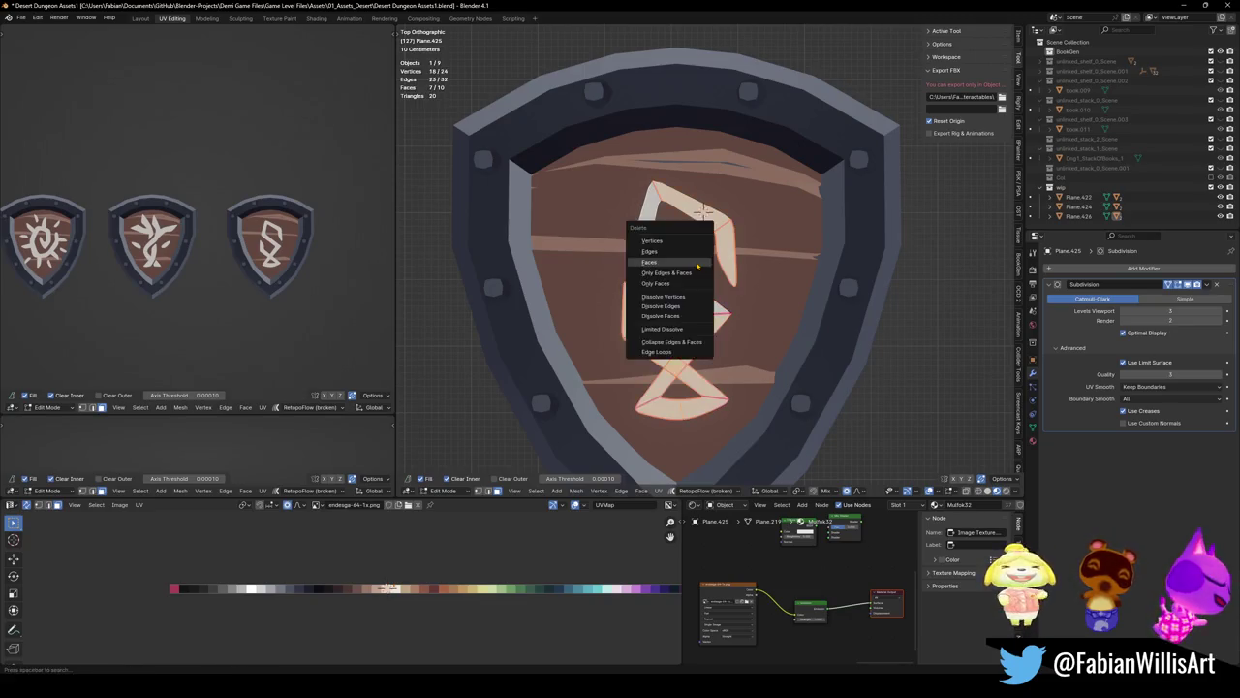
pyautogui.click(695, 260)
# Select the remaining rune piece and add a Mirror modifier from Quick Favorites
pyautogui.press('2')
pyautogui.click(642, 252)
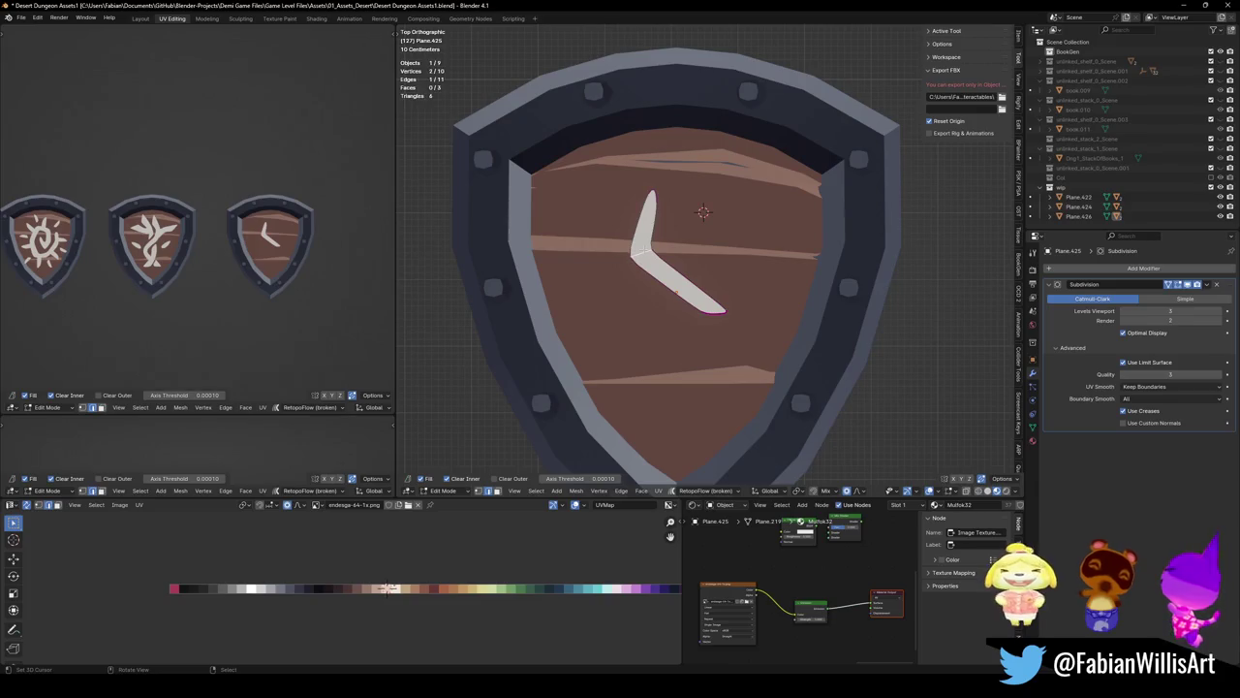
pyautogui.hotkey('ctrl', 'l')
pyautogui.press('r')
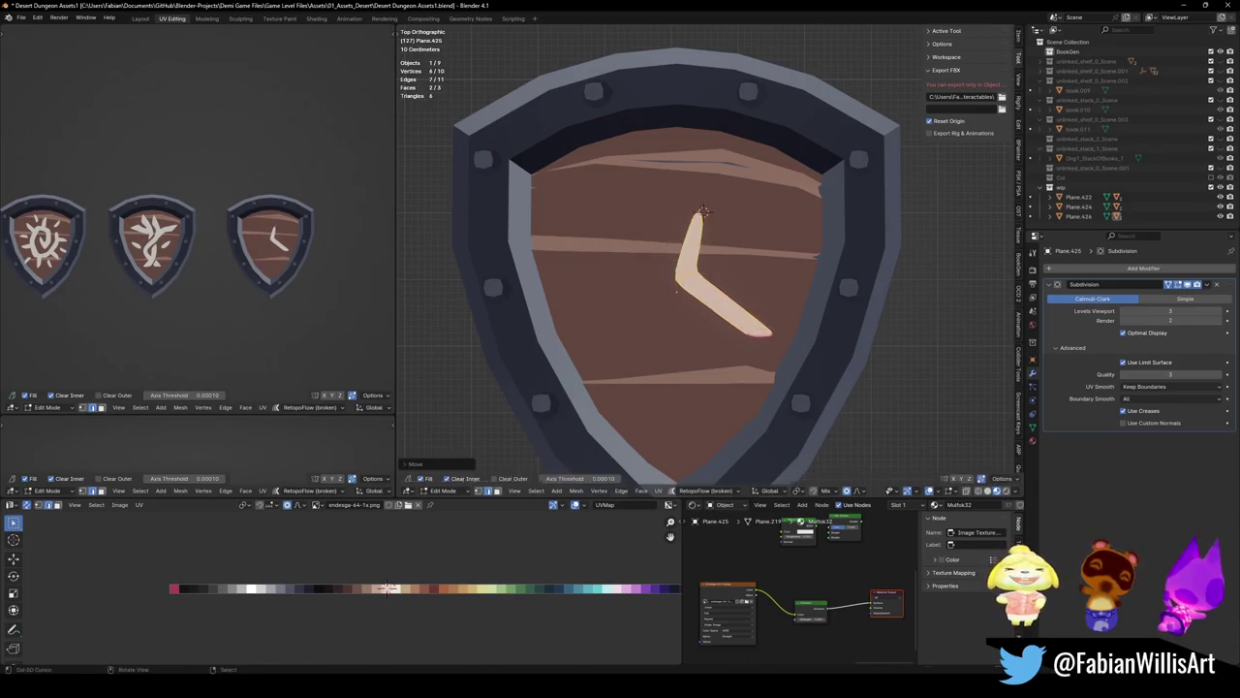
pyautogui.press('Escape')
pyautogui.press('Tab')
pyautogui.press('q')
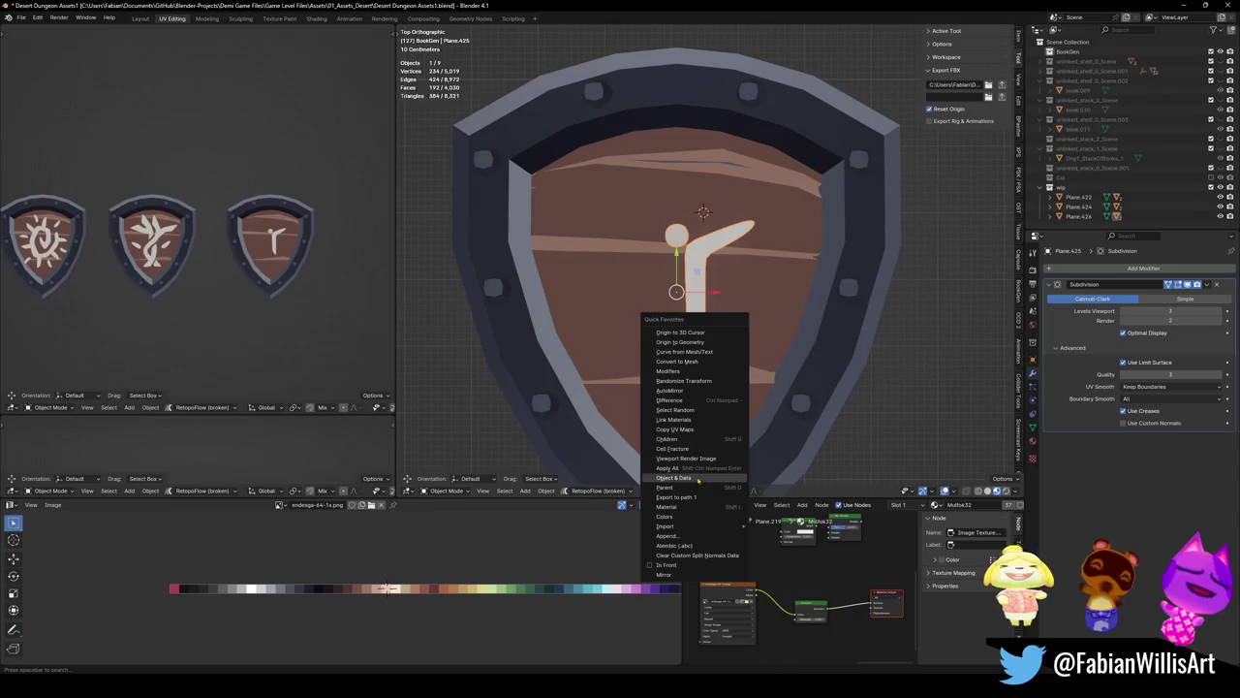
pyautogui.click(666, 575)
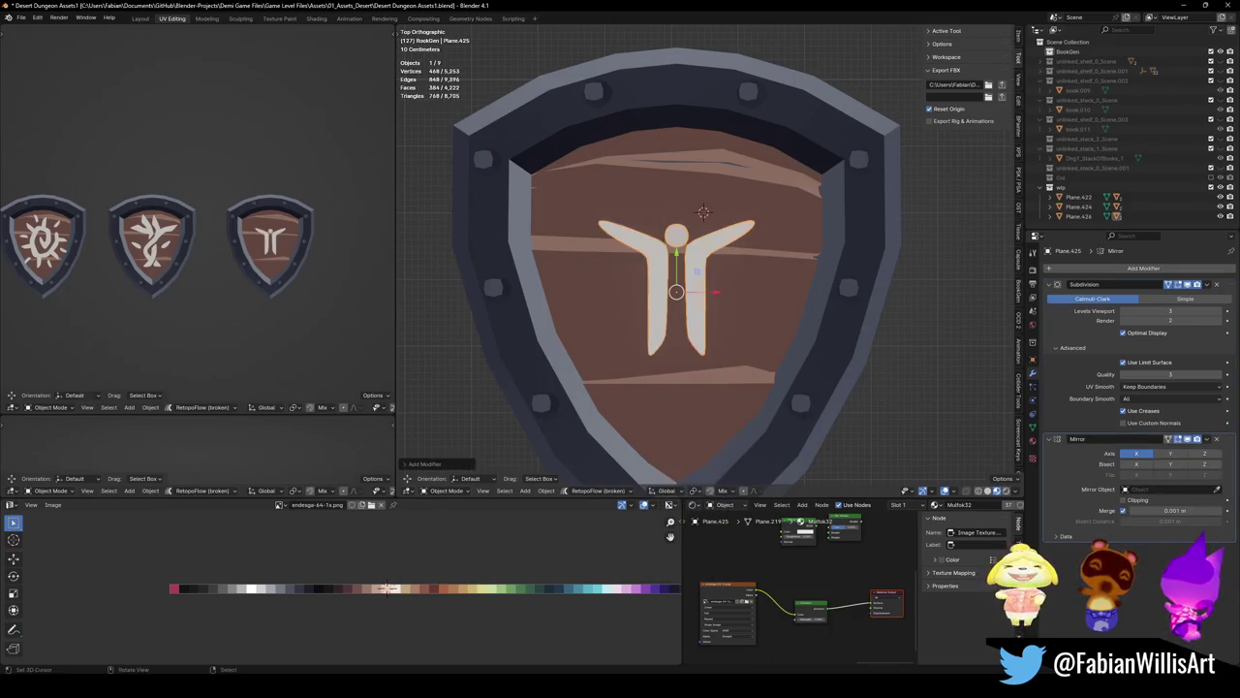
# Loop cut vertically through the head and delete its left half
pyautogui.press('Tab')
pyautogui.scroll(2, 668, 254)
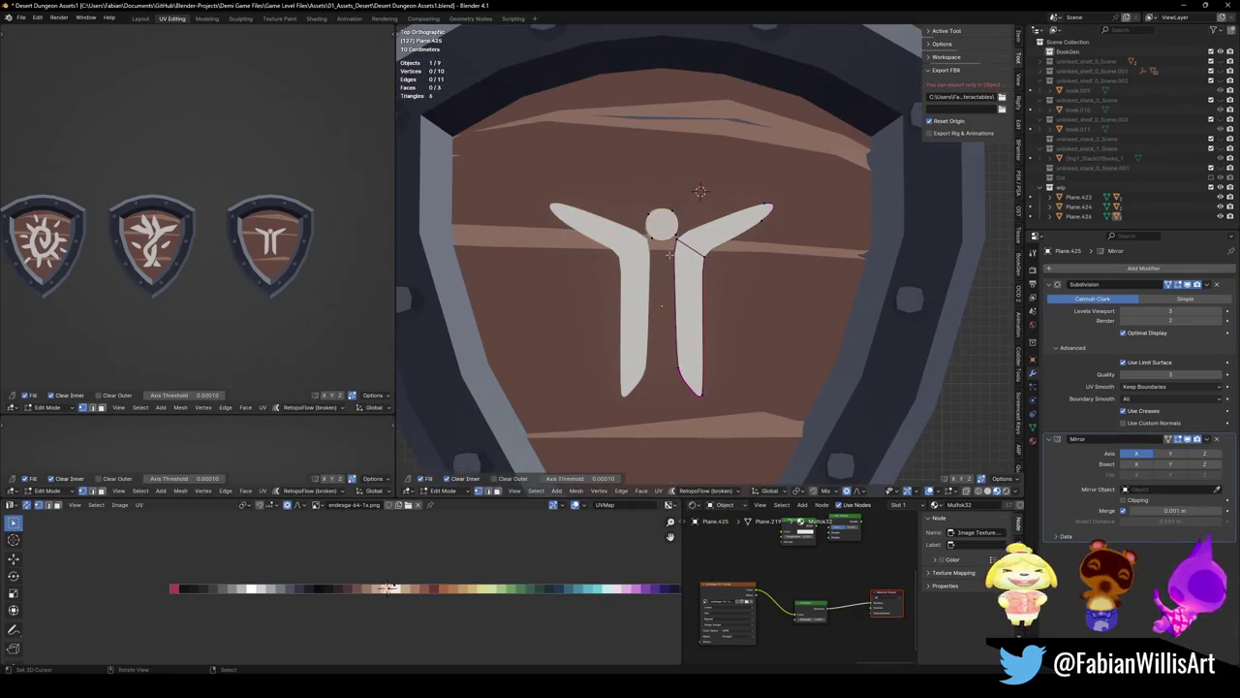
pyautogui.scroll(3, 669, 254)
pyautogui.scroll(2, 668, 254)
pyautogui.hotkey('ctrl', 'r')
pyautogui.click(634, 189)
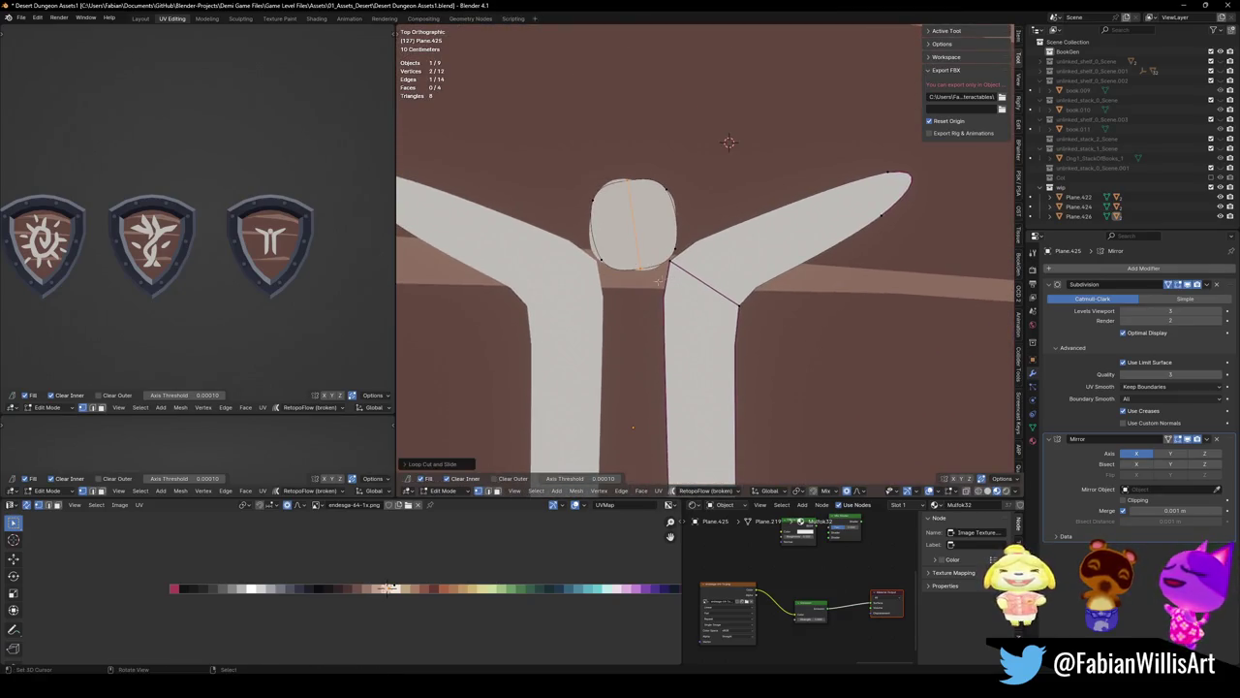
pyautogui.press('v')
pyautogui.click(609, 240)
pyautogui.click(610, 239)
pyautogui.press('x')
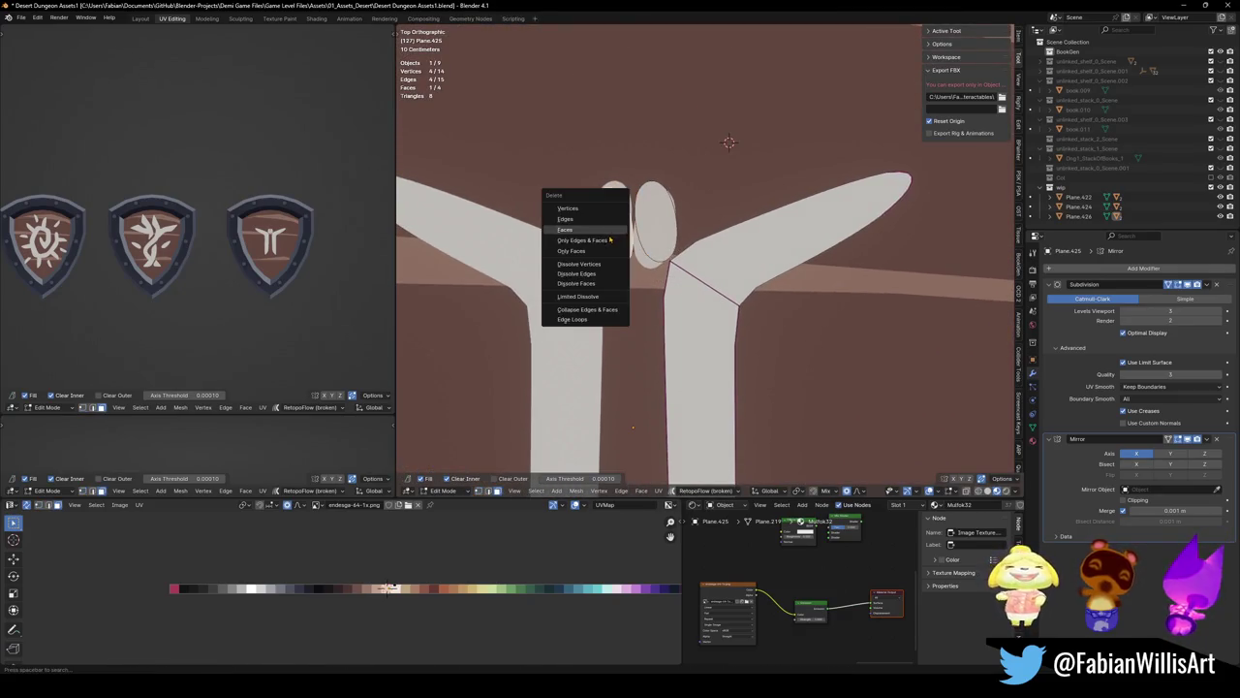
pyautogui.click(606, 233)
# Move the Subdivision modifier below Mirror so the head halves merge smoothly
pyautogui.press('g')
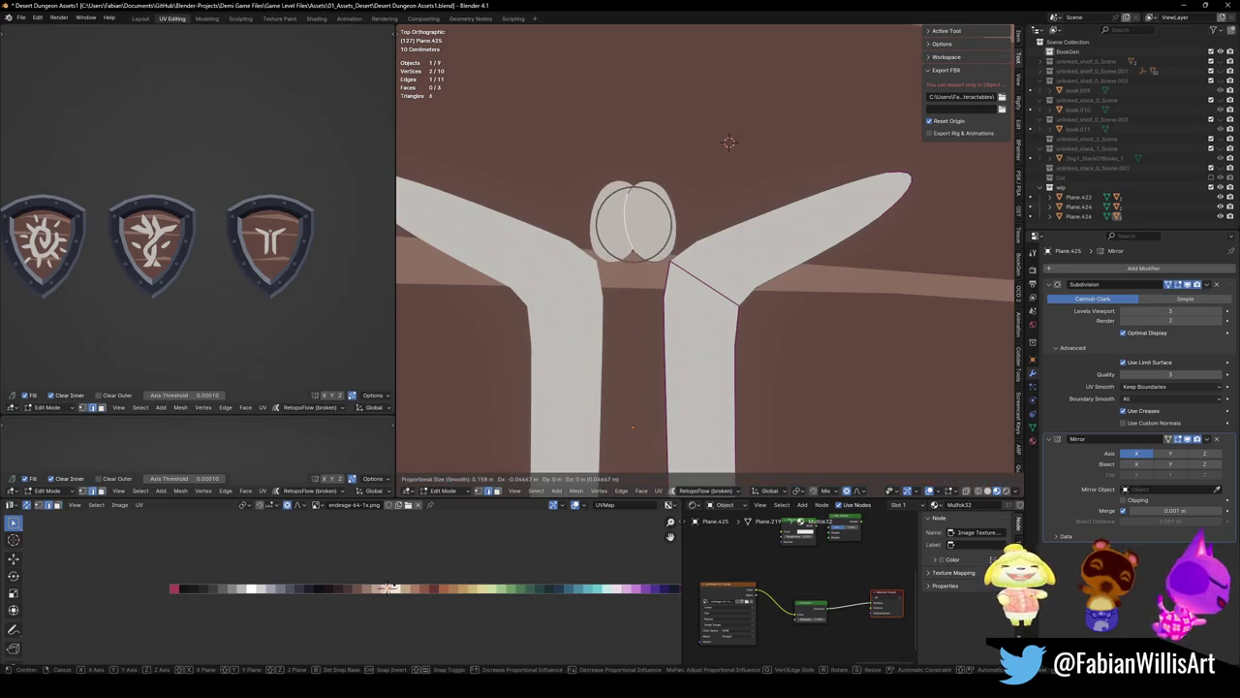
pyautogui.press('Return')
pyautogui.hotkey('ctrl', 'z')
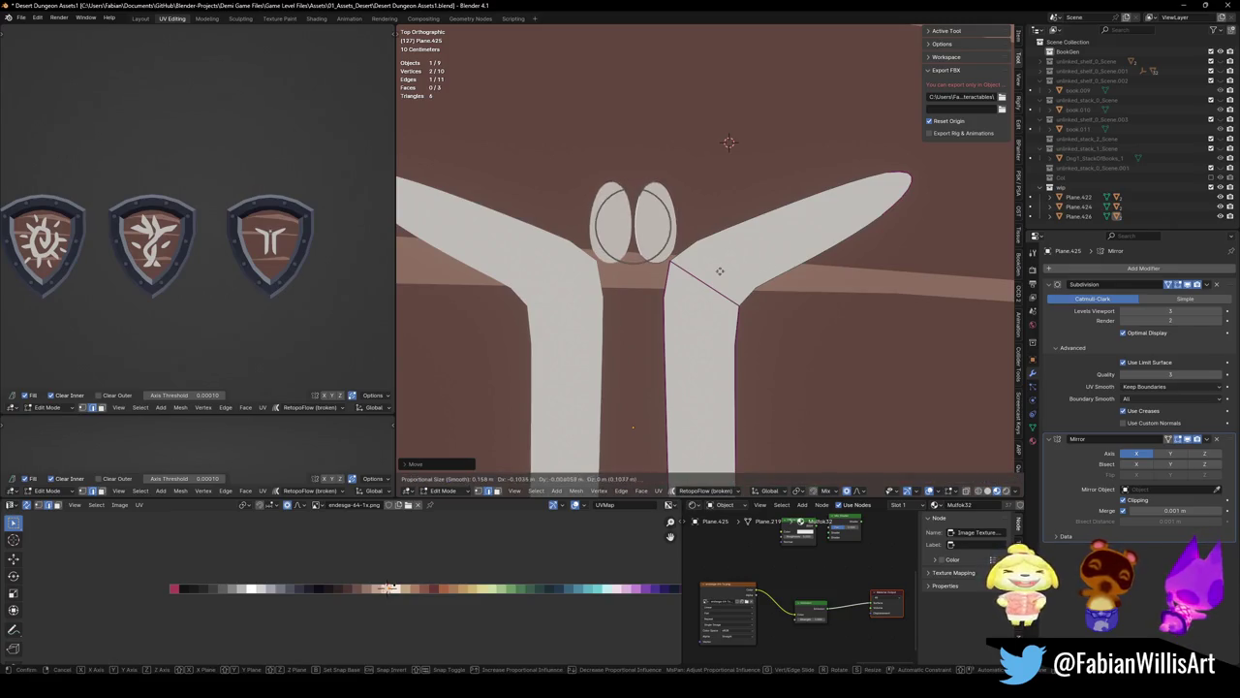
pyautogui.moveTo(1228, 284); pyautogui.dragTo(1227, 465)
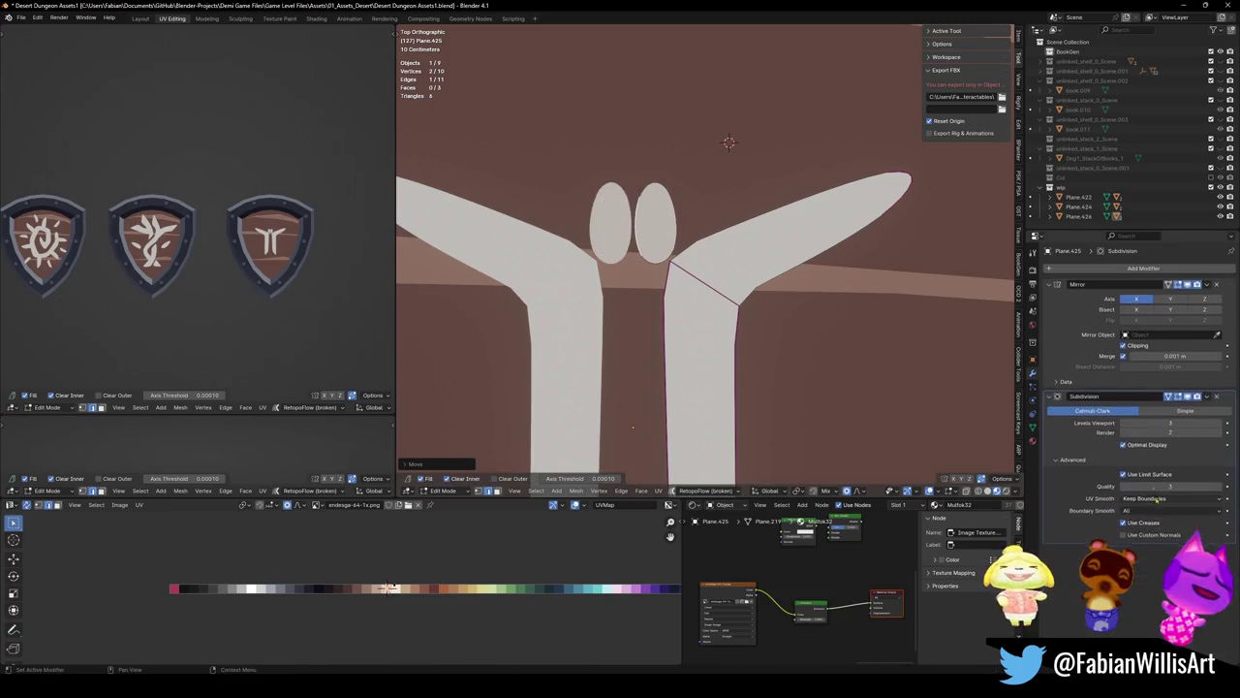
pyautogui.scroll(-5, 707, 252)
pyautogui.scroll(3, 726, 223)
# Try moving the arm piece with proportional falloff, then undo it
pyautogui.press('l')
pyautogui.press('g')
pyautogui.click(751, 273)
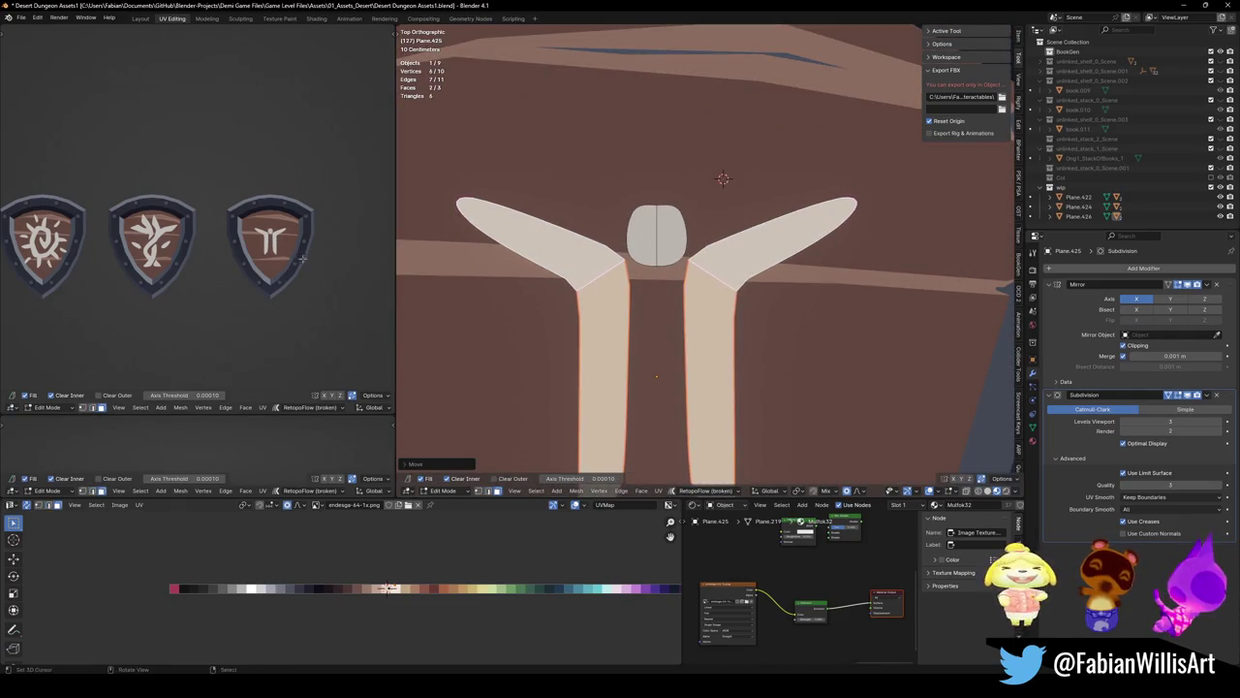
pyautogui.scroll(3, 194, 232)
pyautogui.scroll(-2, 288, 217)
pyautogui.hotkey('ctrl', 'z')
pyautogui.hotkey('ctrl', 'z')
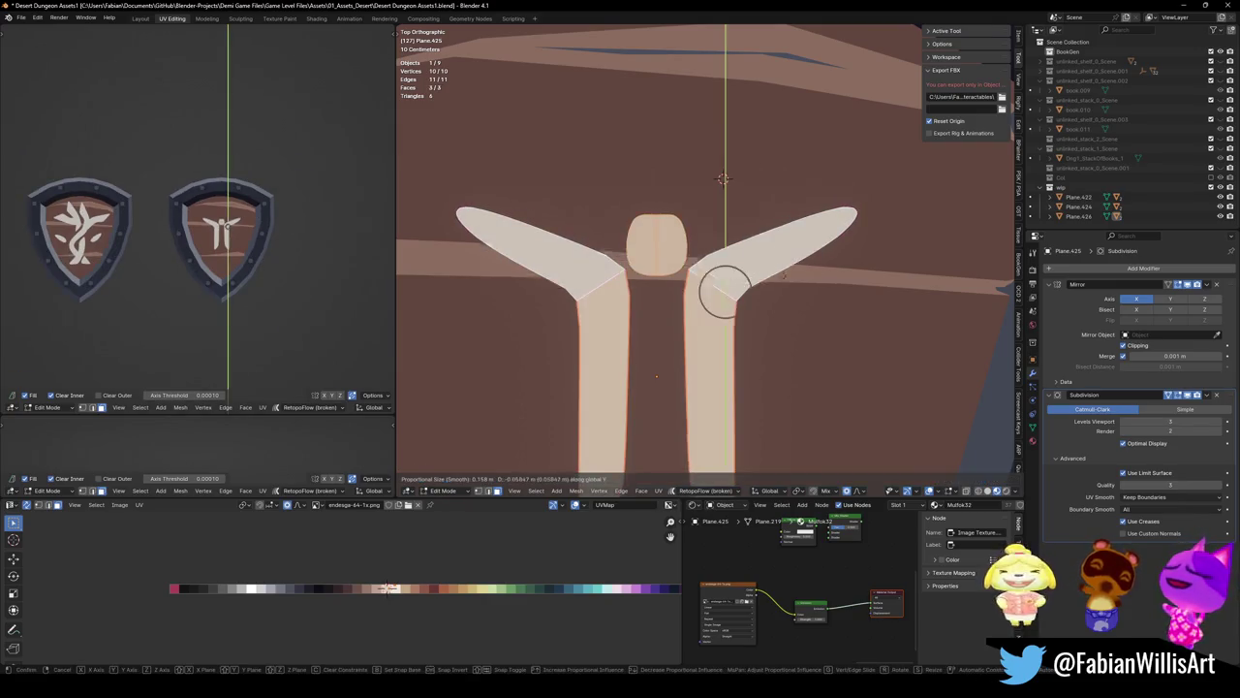
pyautogui.hotkey('ctrl', 'z')
pyautogui.hotkey('ctrl', 'z')
# Enlarge the head face, then squash it vertically
pyautogui.click(657, 332)
pyautogui.press('g')
pyautogui.press('y')
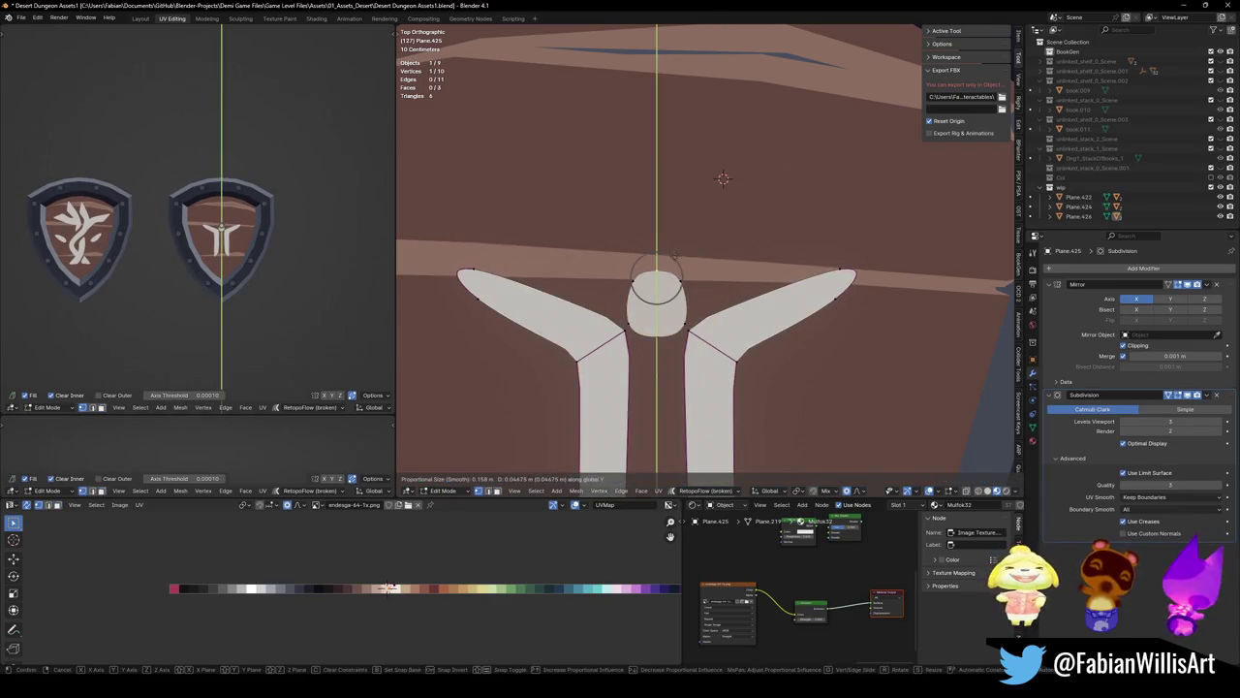
pyautogui.press('Escape')
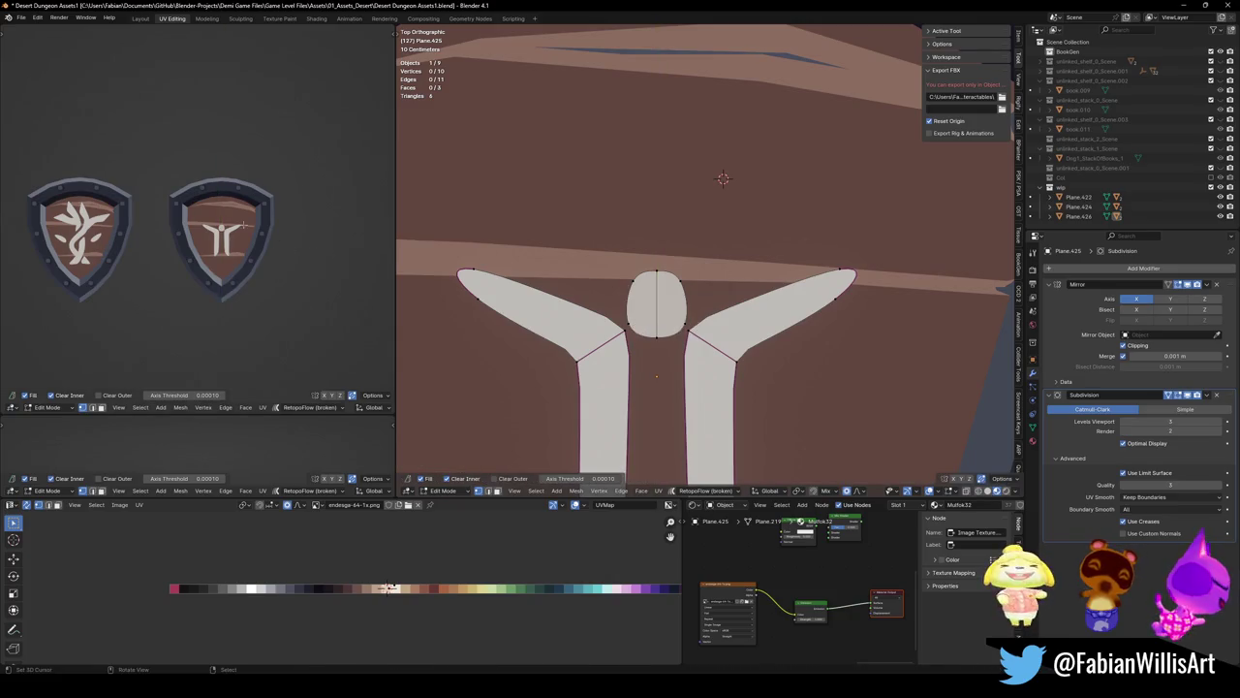
pyautogui.click(657, 305)
pyautogui.press('s')
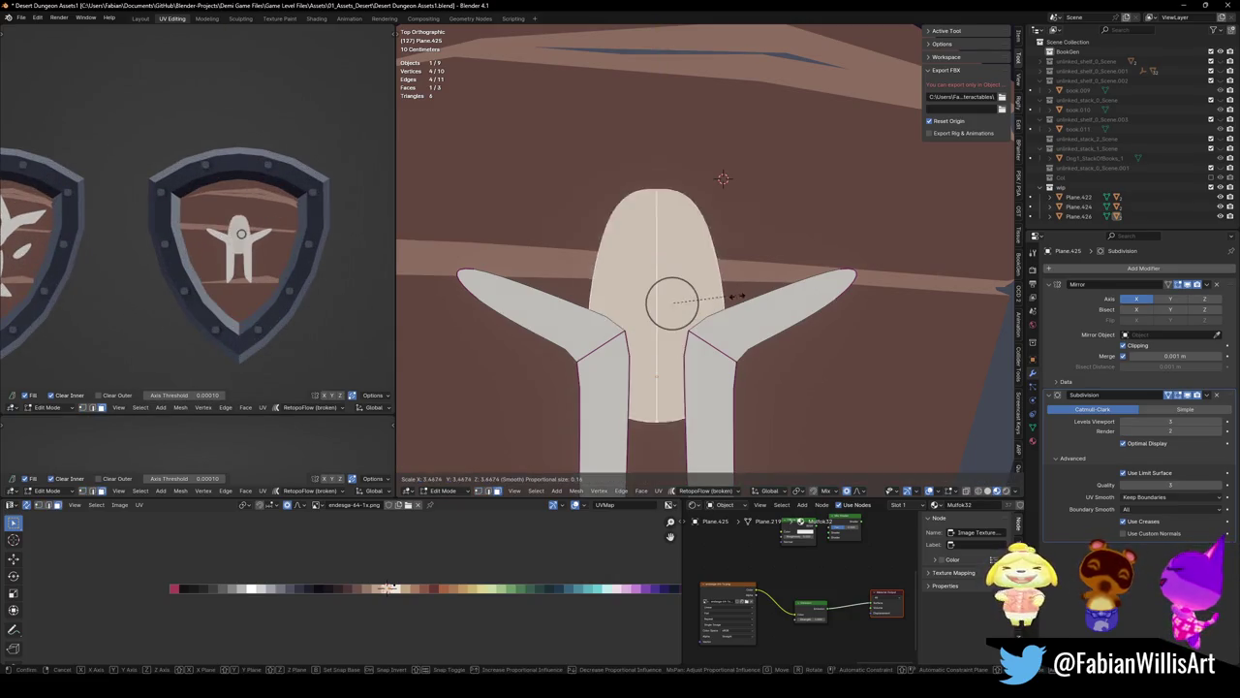
pyautogui.click(732, 276)
pyautogui.press('s')
pyautogui.press('y')
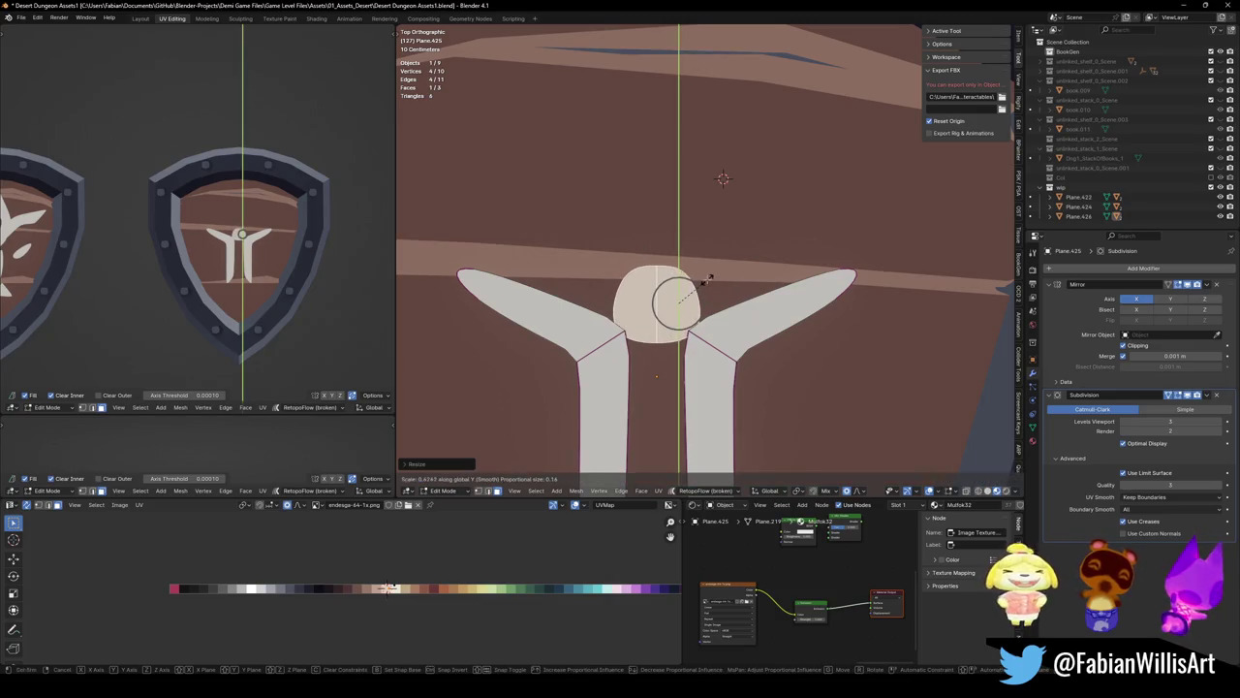
pyautogui.click(709, 279)
# Raise the head's top vertex to round the head
pyautogui.click(663, 263)
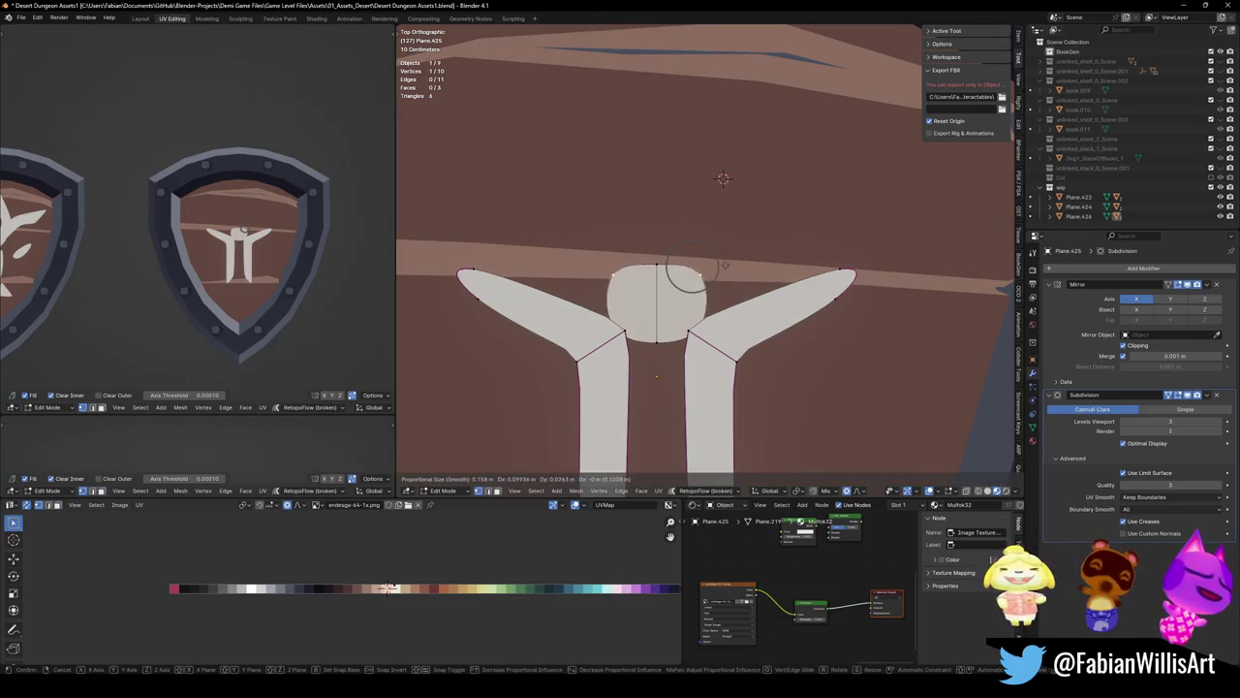
pyautogui.press('g')
pyautogui.press('y')
pyautogui.click(669, 271)
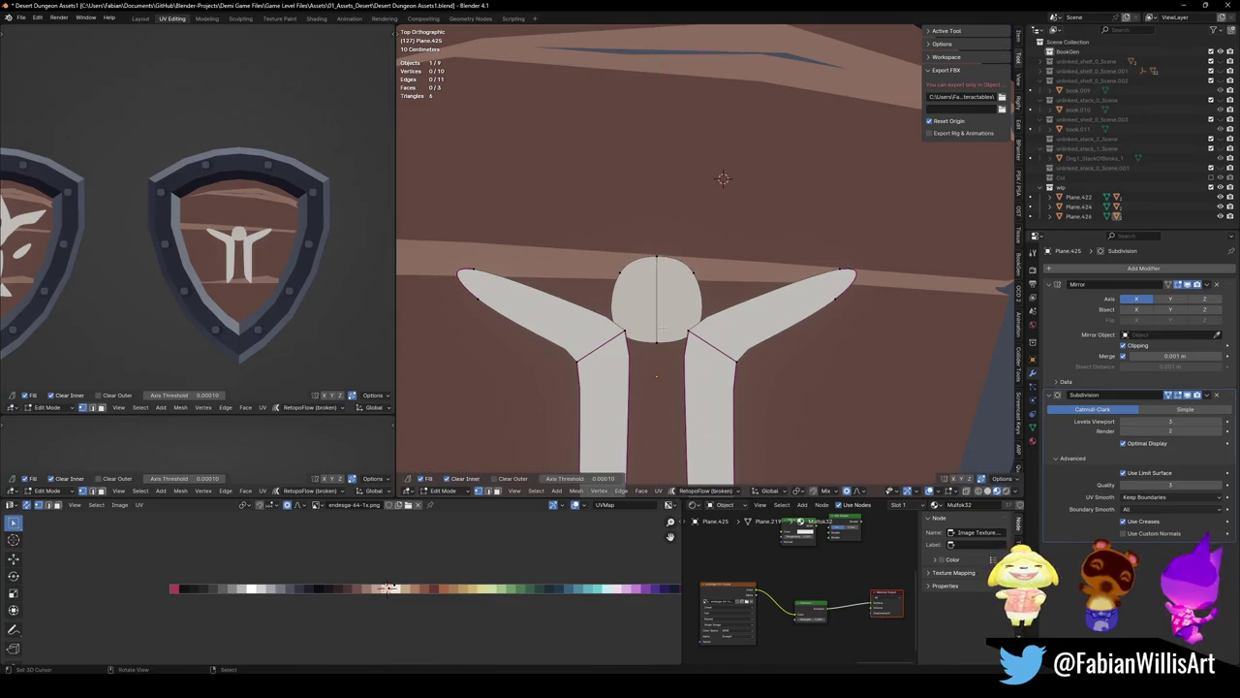
pyautogui.press('g')
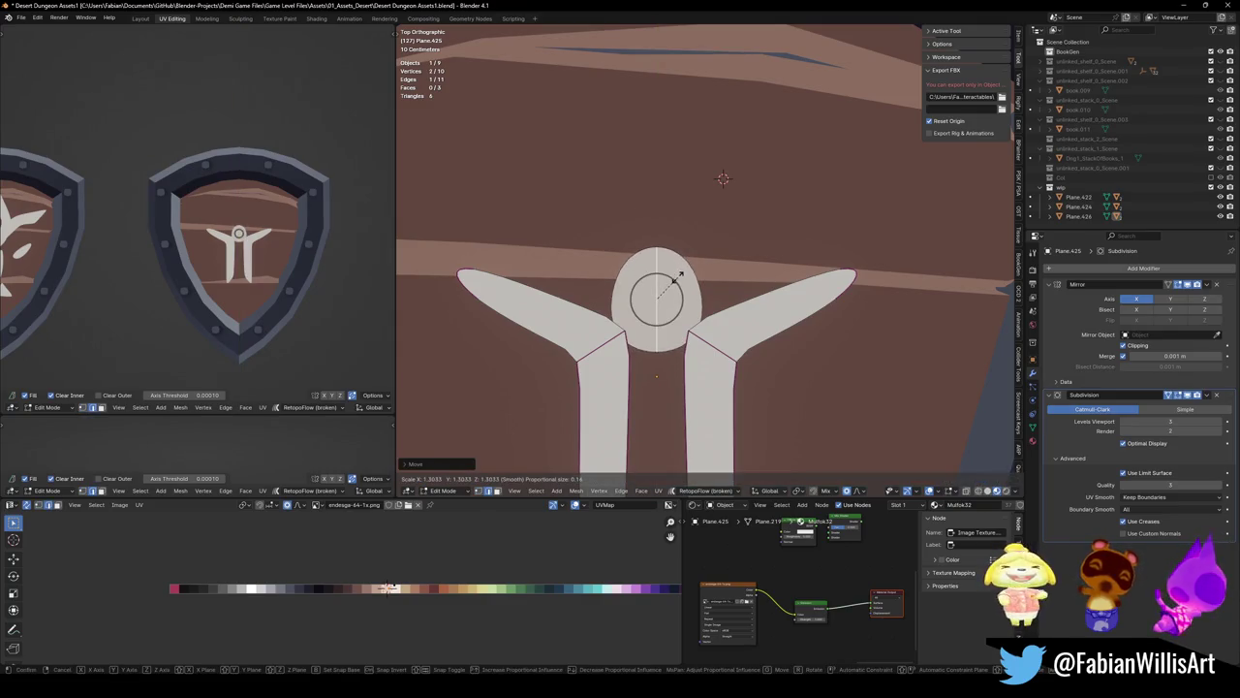
pyautogui.click(676, 279)
# Widen and spread the arm pieces outward, then save the file
pyautogui.hotkey('alt', 'a')
pyautogui.press('l')
pyautogui.press('s')
pyautogui.click(433, 224)
pyautogui.hotkey('ctrl', 's')
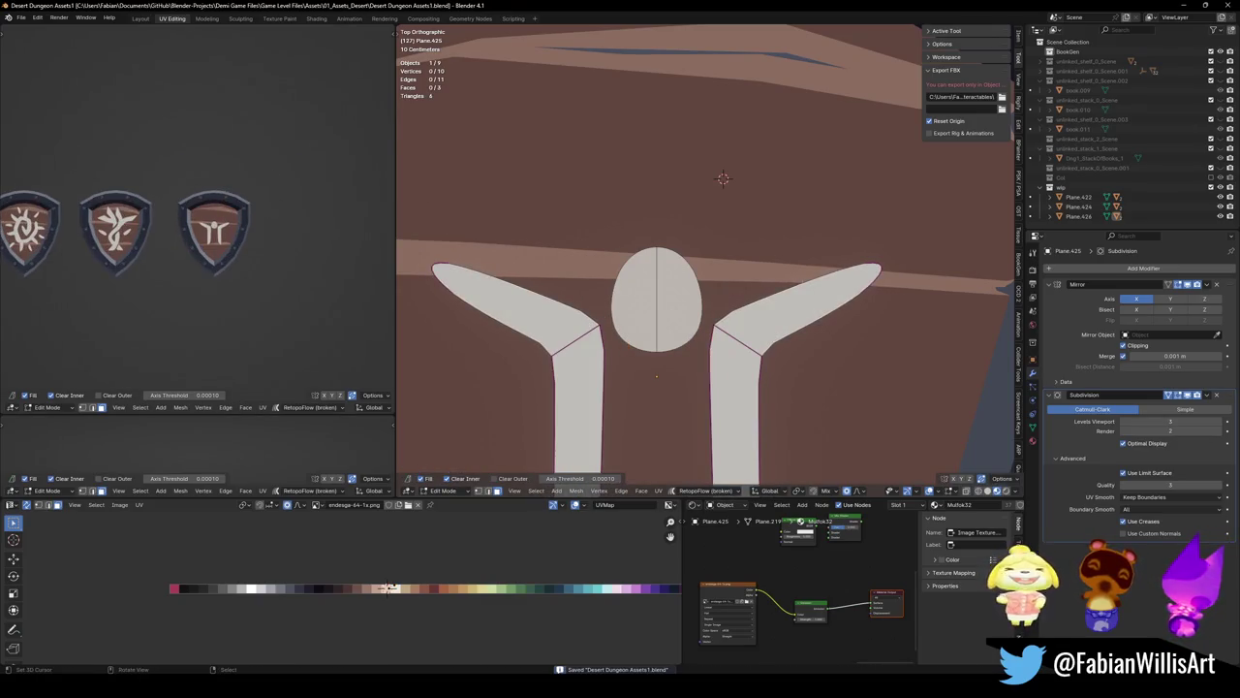
pyautogui.scroll(-2, 923, 204)
pyautogui.keyDown('shift'); pyautogui.moveTo(736, 436); pyautogui.dragTo(736, 232, button='middle'); pyautogui.keyUp('shift')
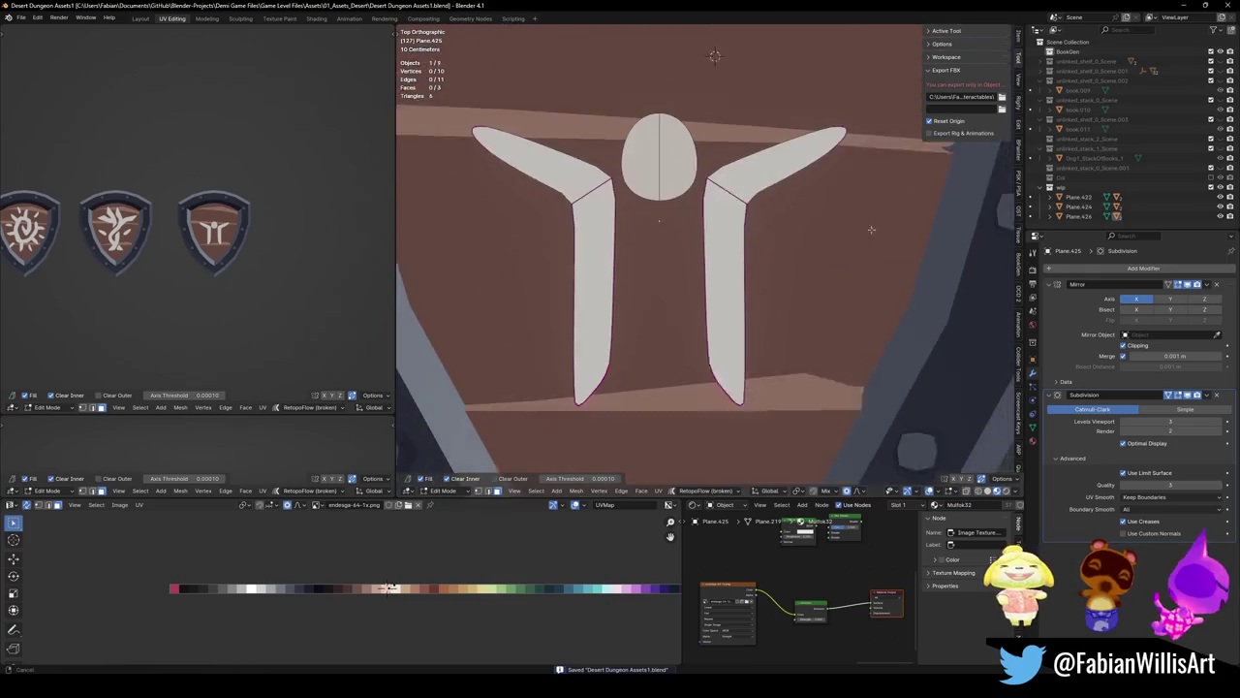
# Extrude the leg bottom edges, widen them, and crease the diagonal edges
pyautogui.click(725, 346)
pyautogui.press('e')
pyautogui.click(823, 335)
pyautogui.press('s')
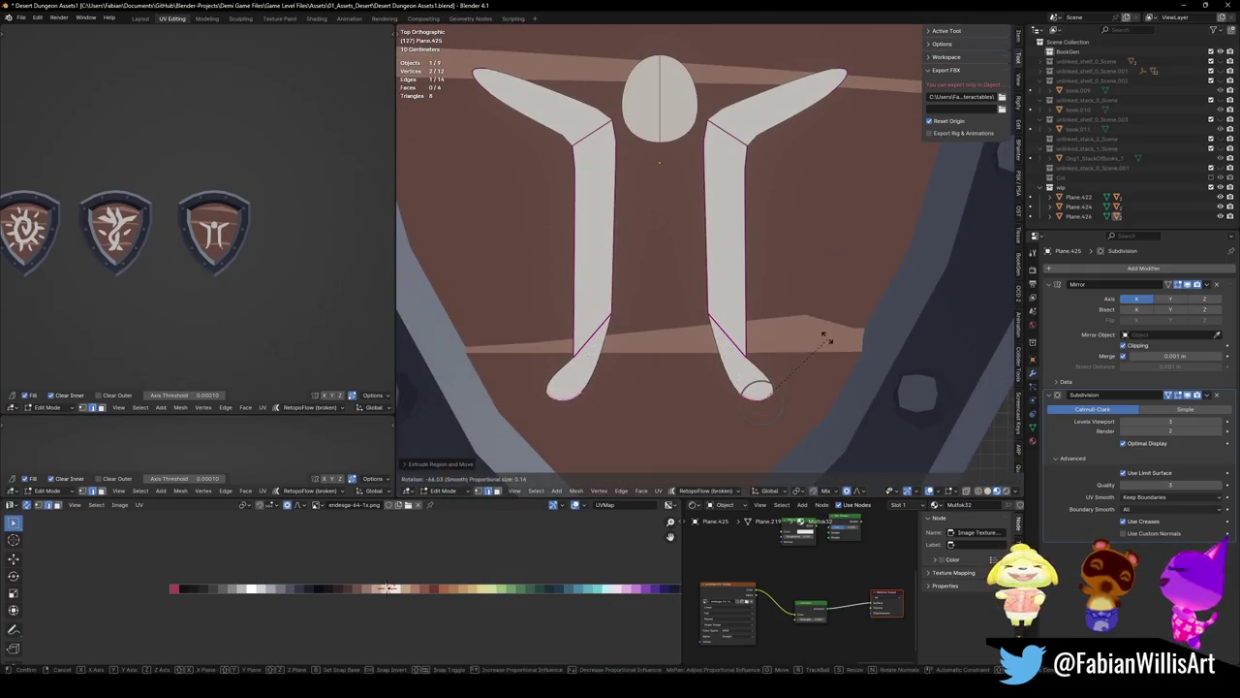
pyautogui.click(834, 324)
pyautogui.hotkey('shift', 'e')
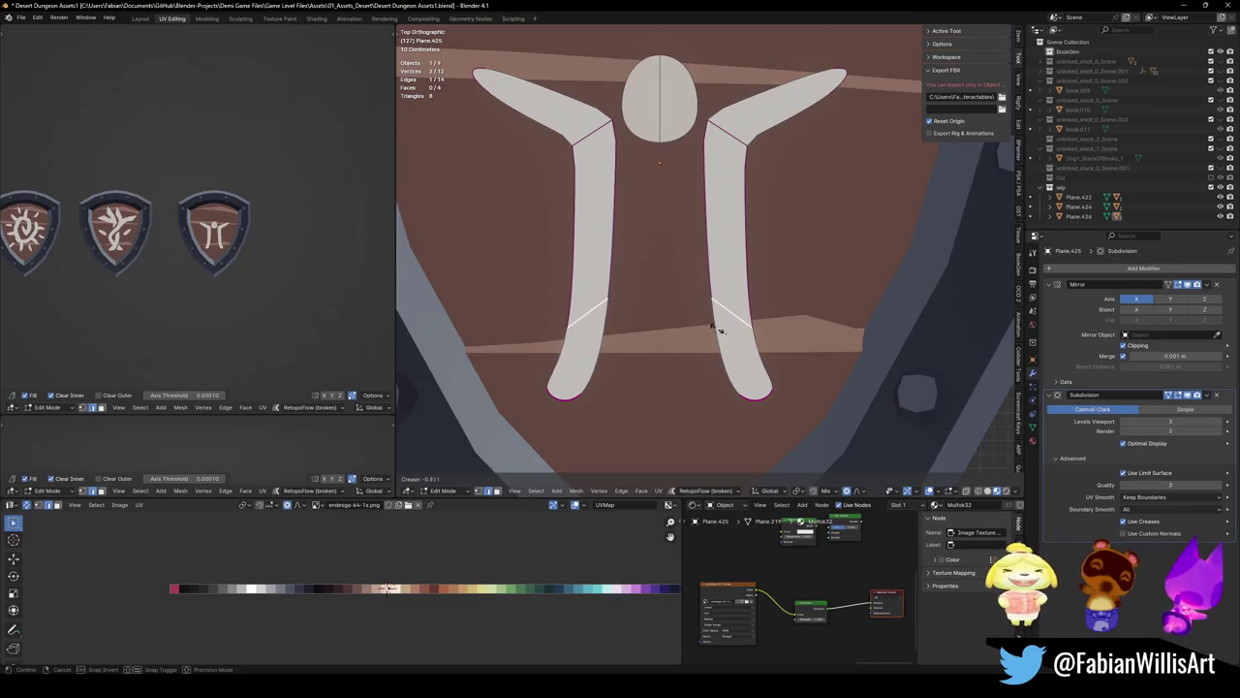
pyautogui.click(720, 332)
# Crease the shoulder edges of the rune
pyautogui.click(726, 134)
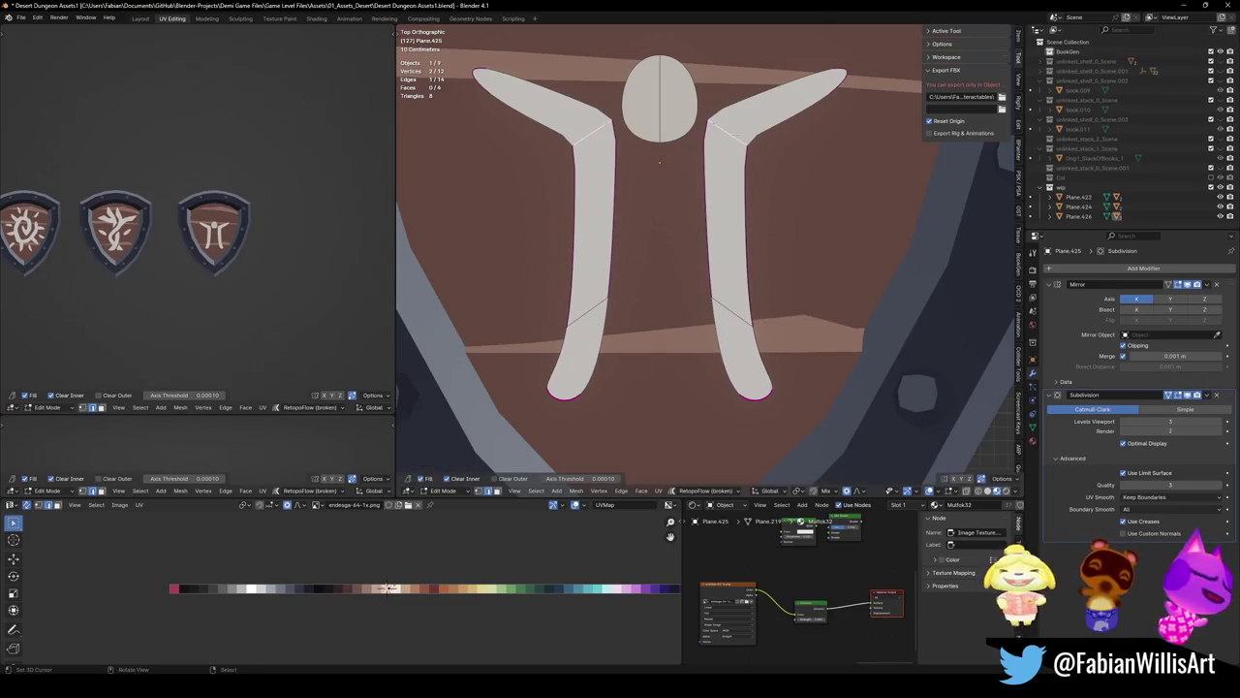
pyautogui.hotkey('shift', 'e')
pyautogui.click(734, 160)
pyautogui.hotkey('alt', 'a')
pyautogui.press('r')
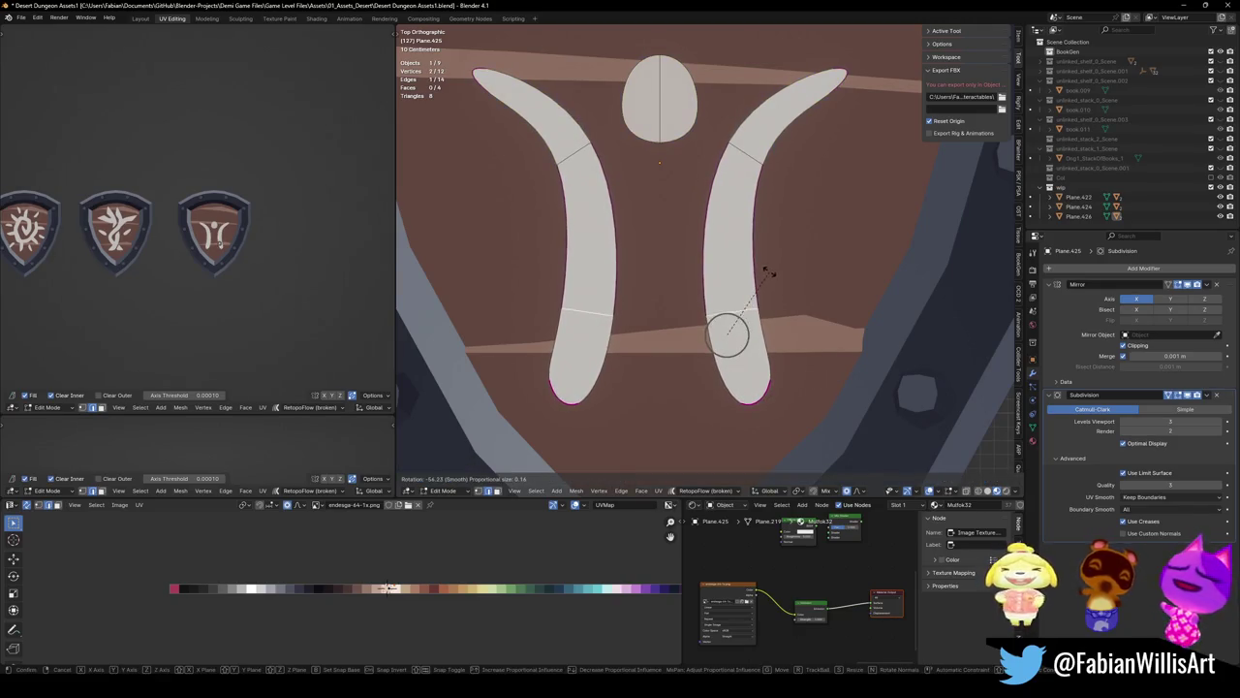
pyautogui.press('Escape')
# Swing the lower arms upward and inward by moving and rotating them
pyautogui.click(756, 310)
pyautogui.press('g')
pyautogui.press('r')
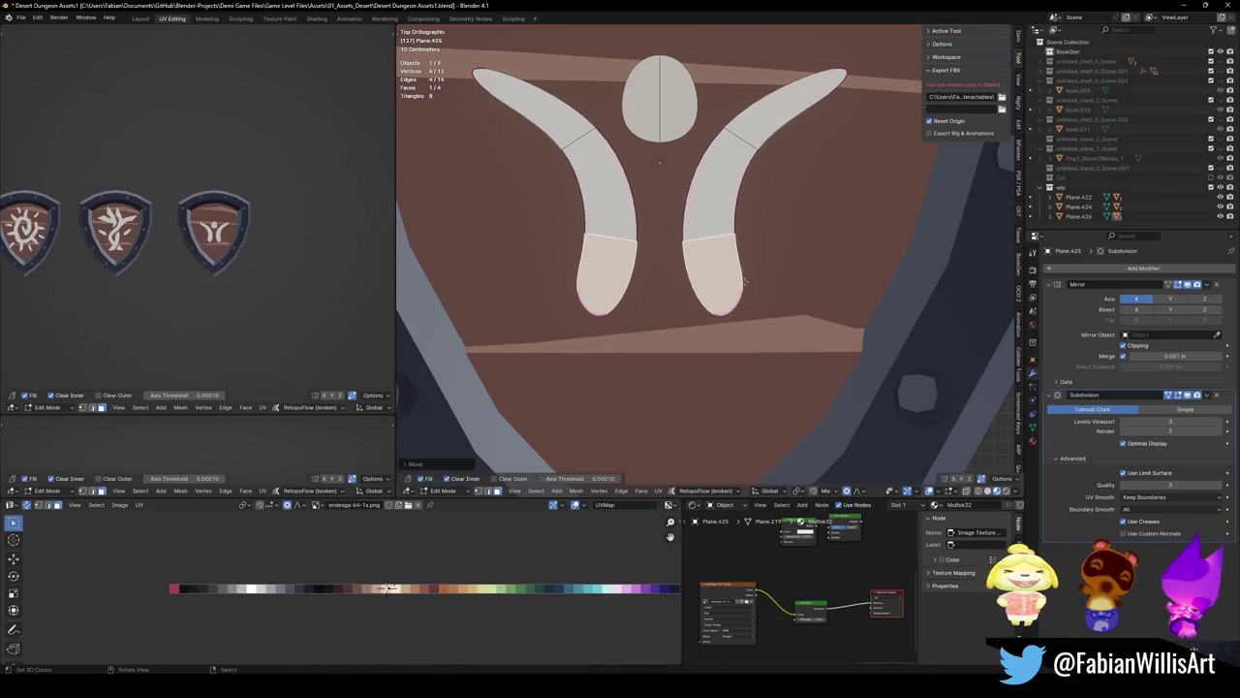
pyautogui.click(765, 295)
pyautogui.scroll(2, 201, 180)
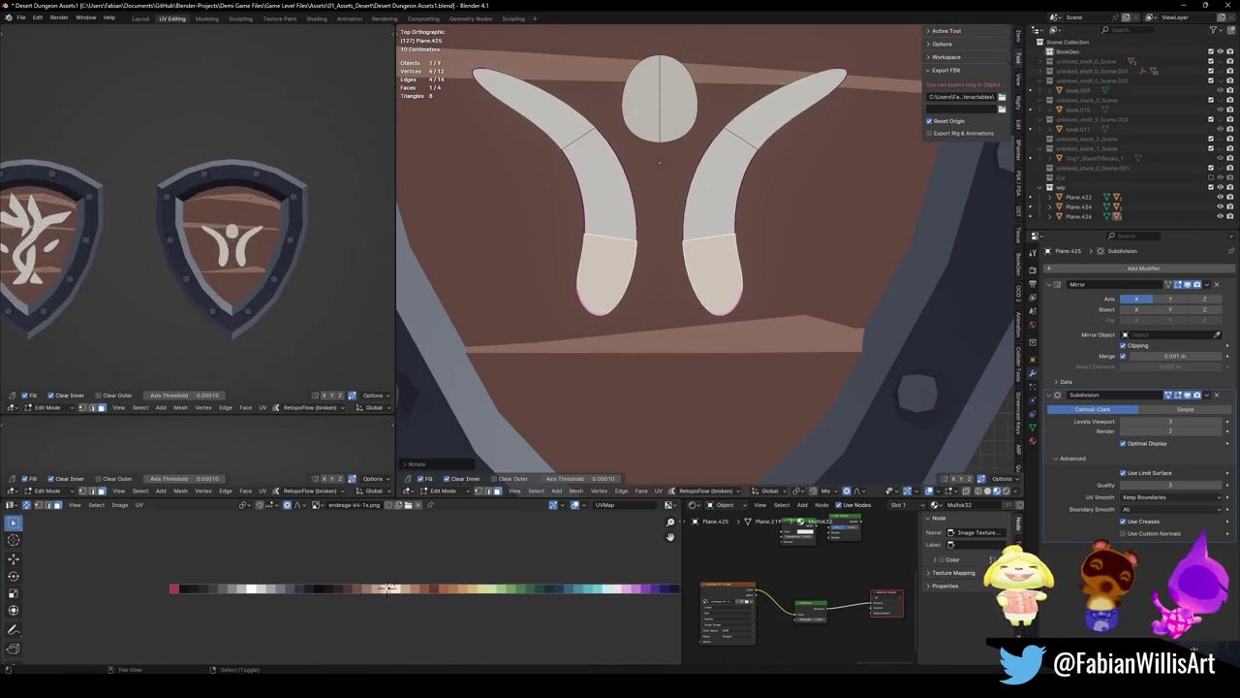
pyautogui.scroll(2, 717, 290)
pyautogui.press('r')
pyautogui.click(719, 361)
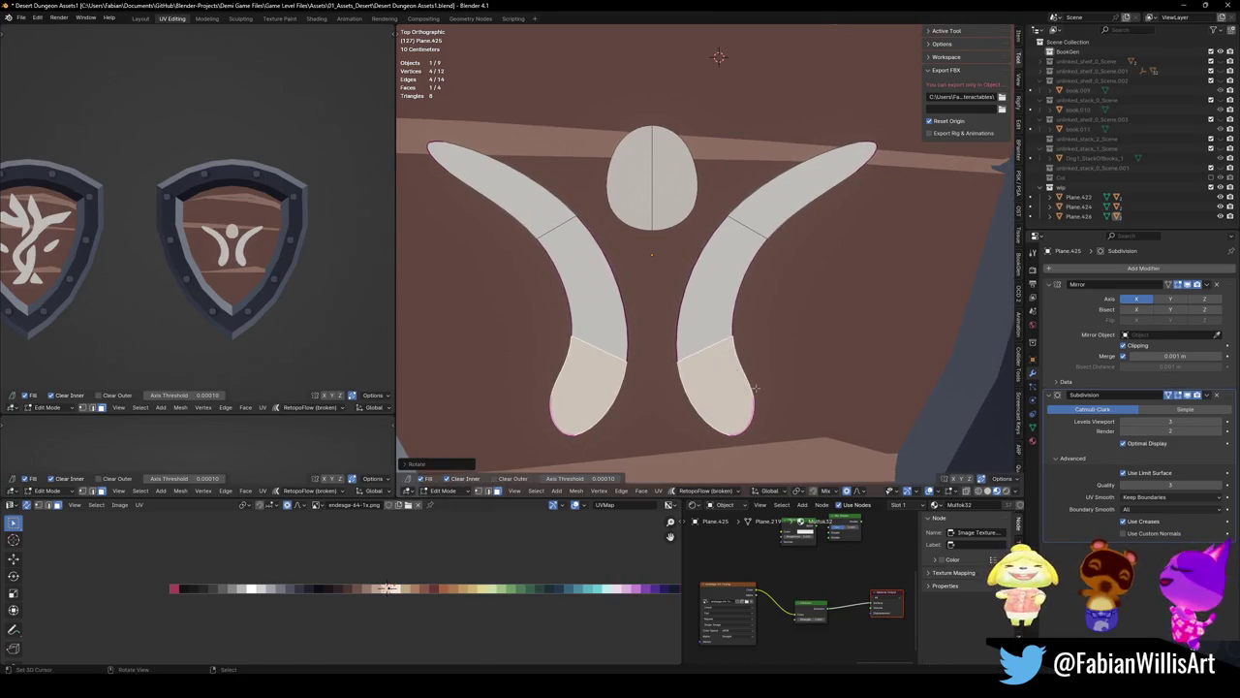
# Extrude the arm-end edges into pointed tips and crease them round
pyautogui.press('2')
pyautogui.click(727, 431)
pyautogui.press('e')
pyautogui.click(850, 403)
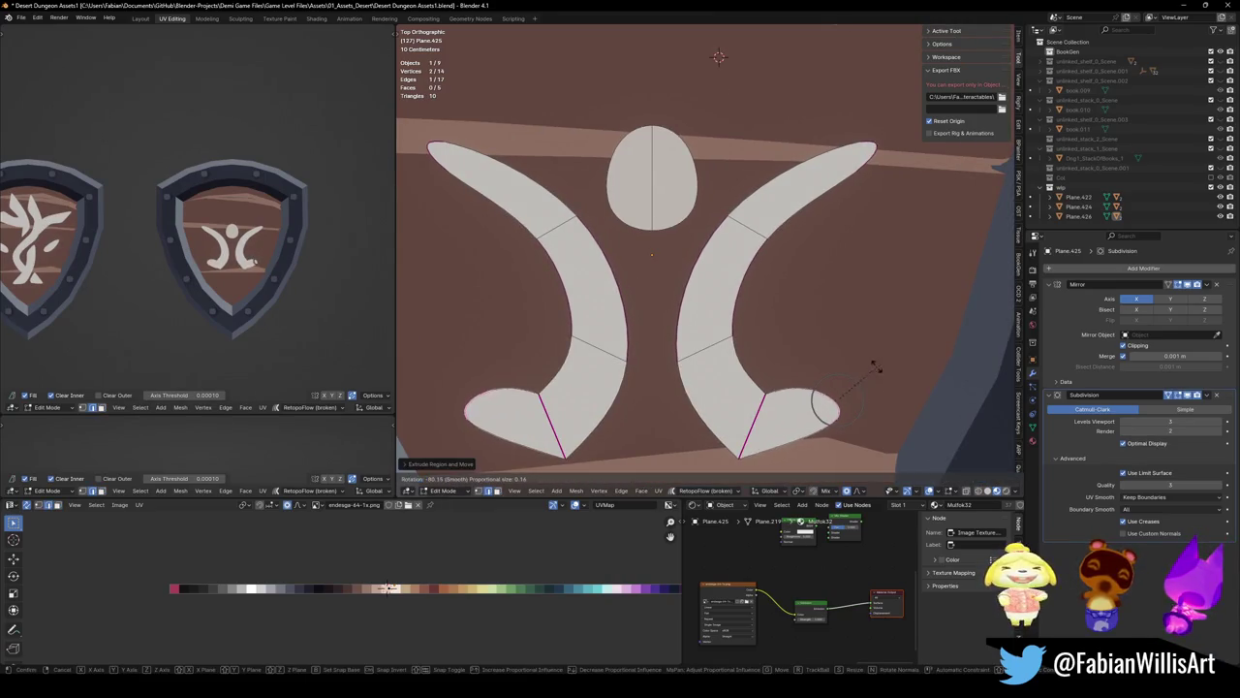
pyautogui.hotkey('shift', 'e')
pyautogui.click(802, 398)
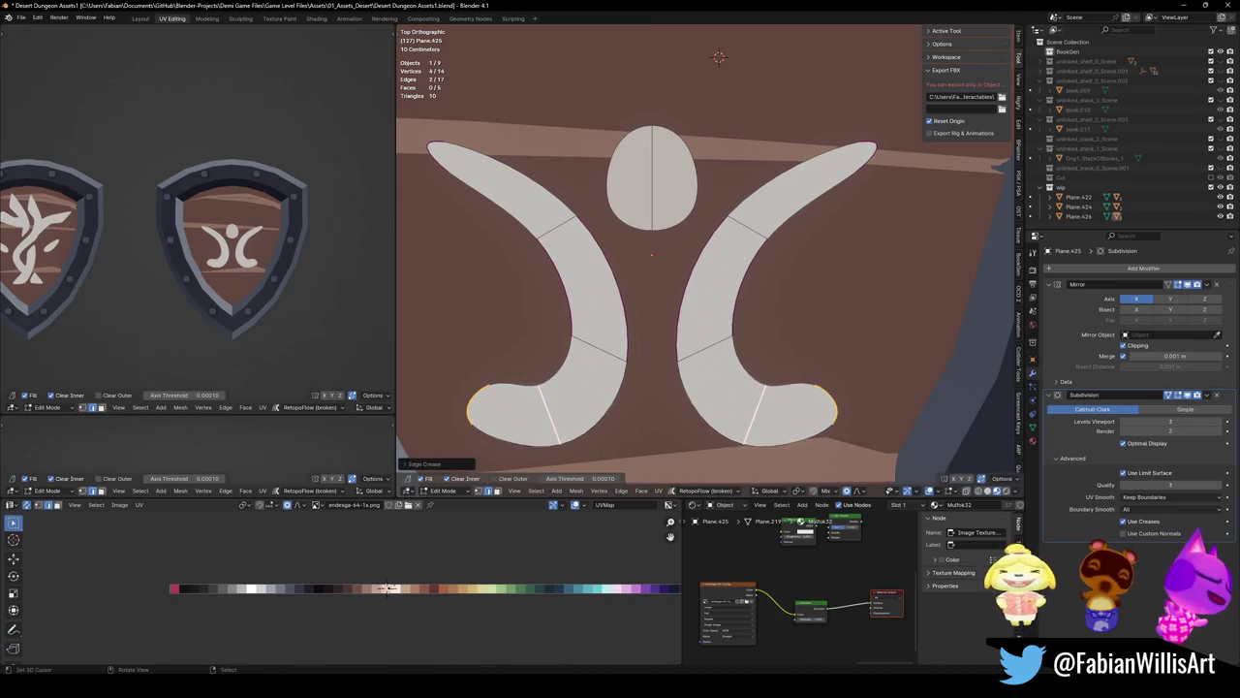
pyautogui.click(858, 407)
# Extend the arm tips by two more segments and curl them inward into spirals
pyautogui.hotkey('ctrl', 's')
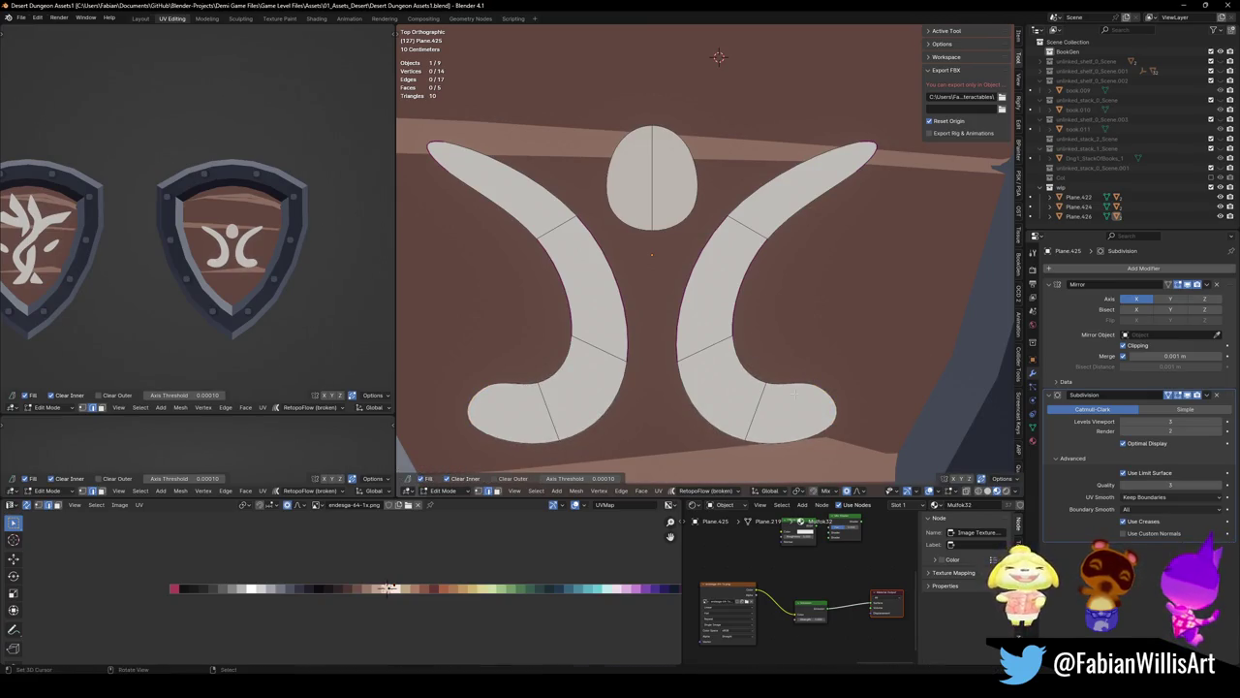
pyautogui.click(833, 407)
pyautogui.press('e')
pyautogui.click(886, 322)
pyautogui.press('e')
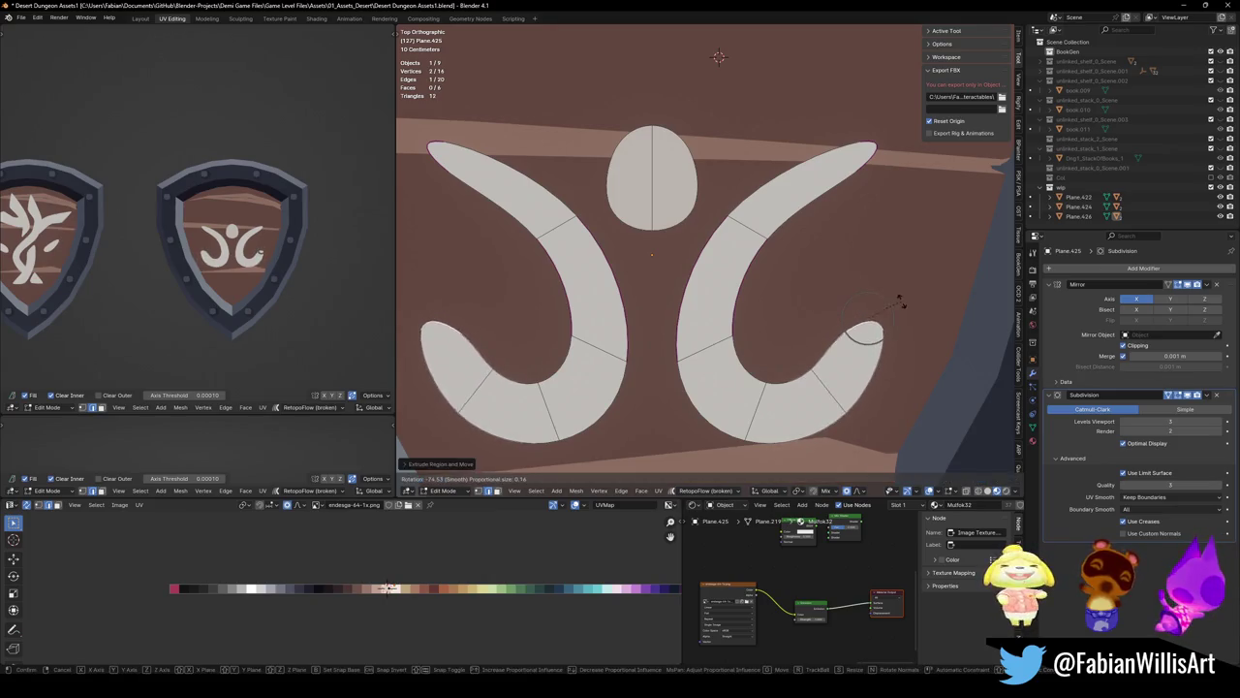
pyautogui.click(853, 280)
pyautogui.press('r')
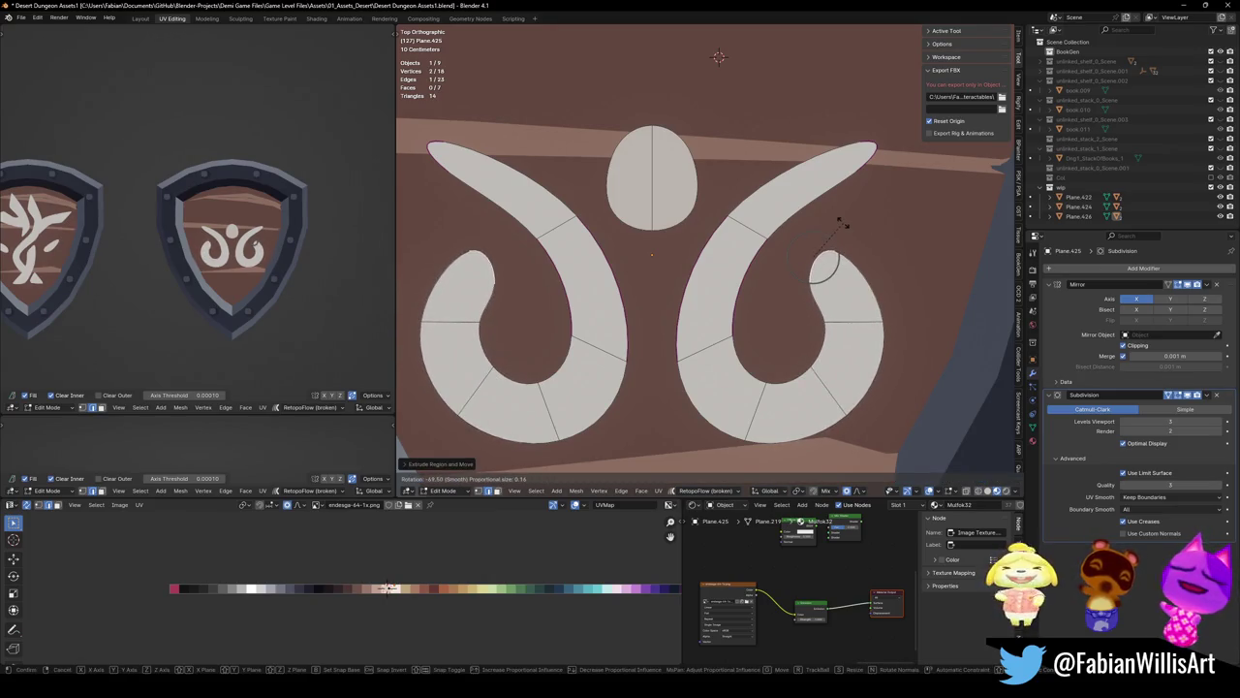
pyautogui.click(835, 224)
pyautogui.click(870, 145)
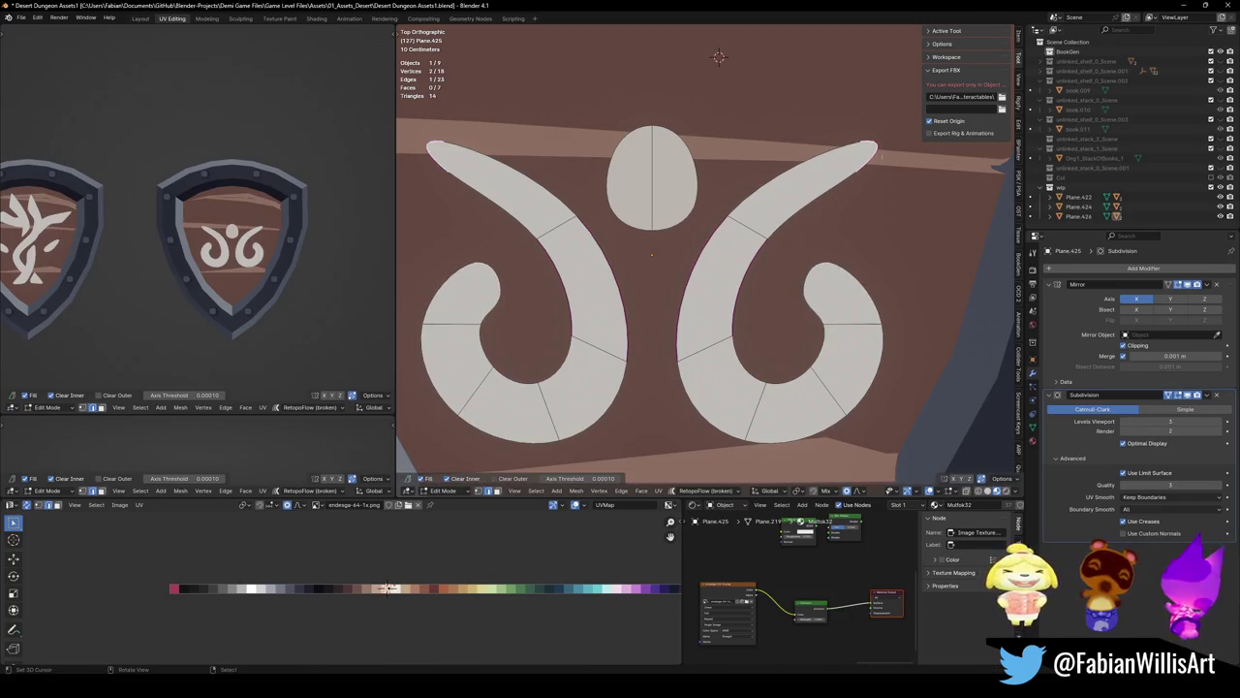
pyautogui.click(950, 200)
pyautogui.scroll(-3, 872, 251)
pyautogui.scroll(-1, 807, 315)
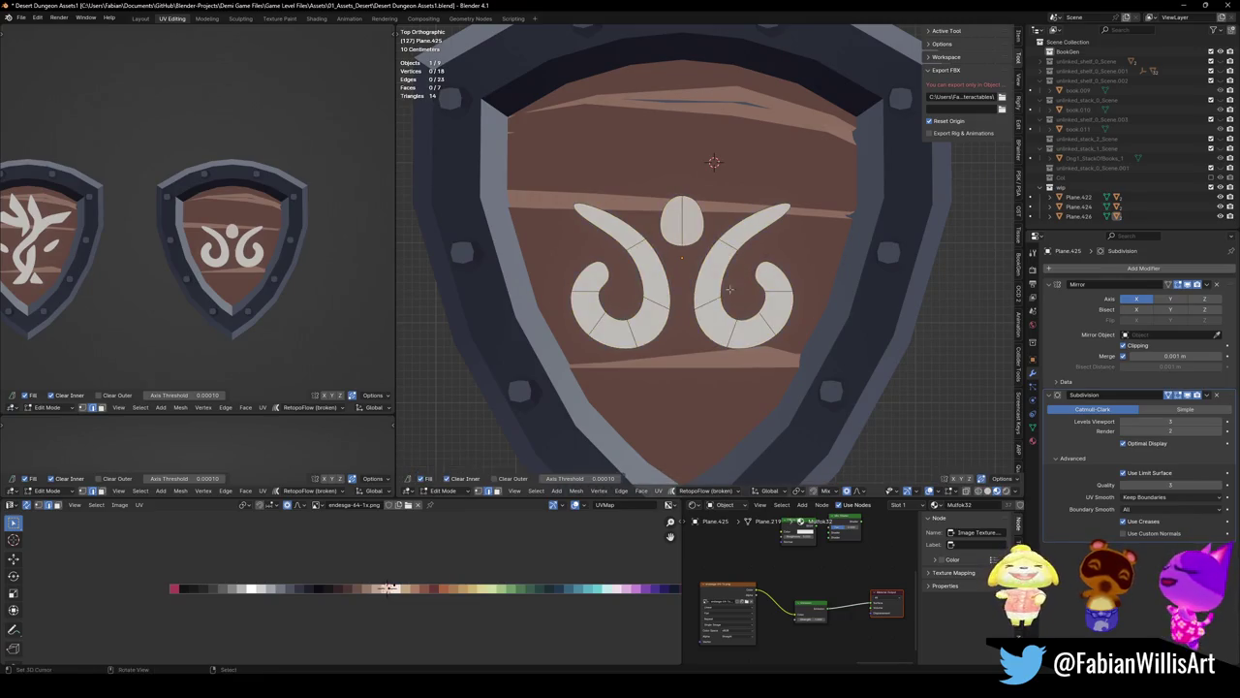
# Rescale the right arm-tip edge with proportional falloff and save
pyautogui.click(784, 206)
pyautogui.press('s')
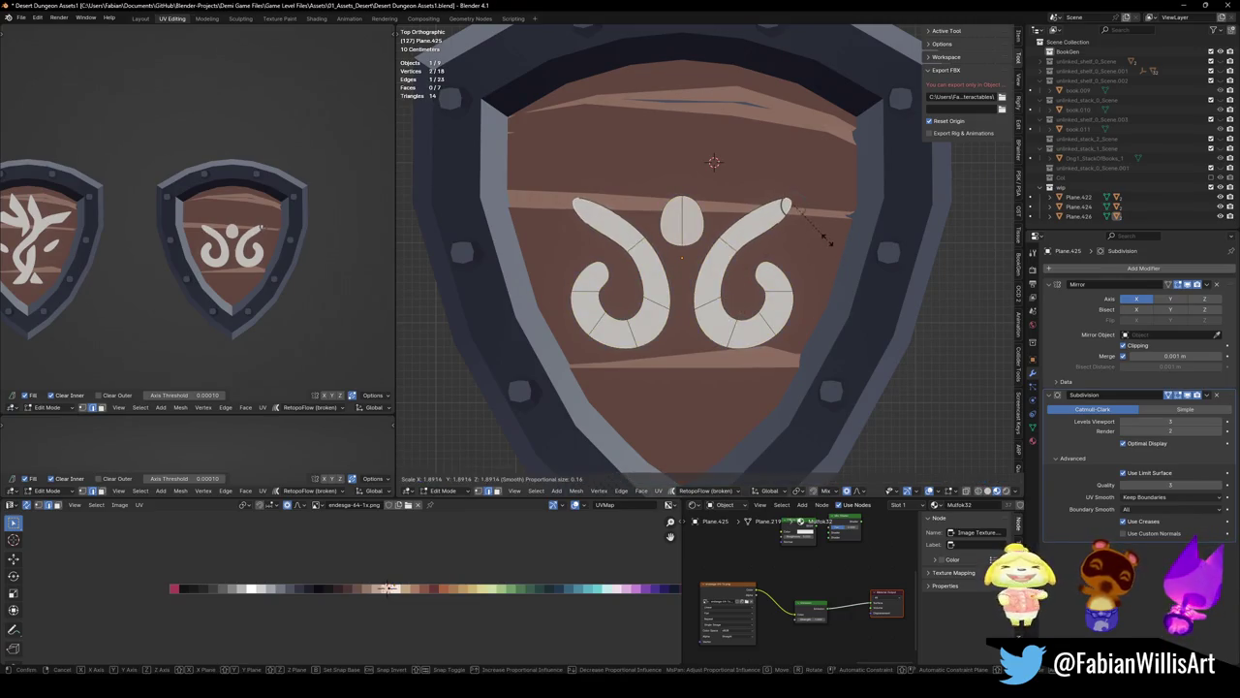
pyautogui.click(837, 242)
pyautogui.hotkey('ctrl', 's')
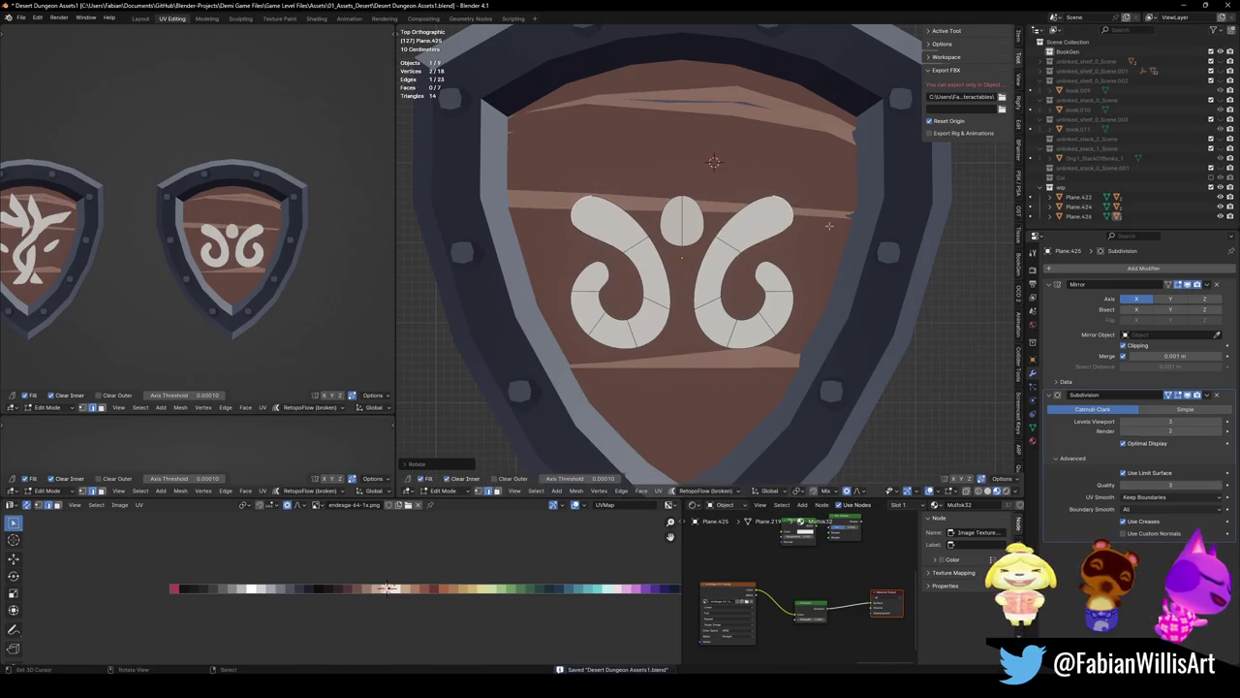
# Extrude the arm tips upward into horns, rotate them, and save
pyautogui.press('e')
pyautogui.click(826, 162)
pyautogui.press('r')
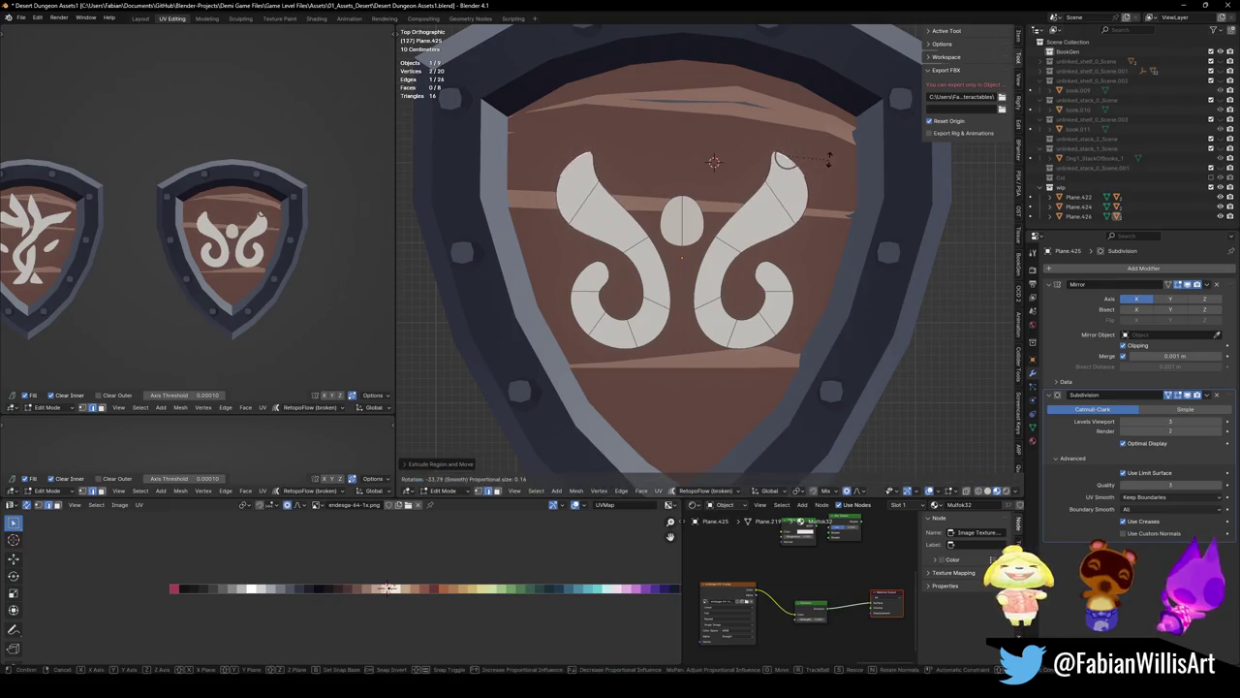
pyautogui.click(826, 162)
pyautogui.hotkey('ctrl', 's')
# Rotate the right curl tip to tighten the spiral, then save
pyautogui.click(761, 269)
pyautogui.press('r')
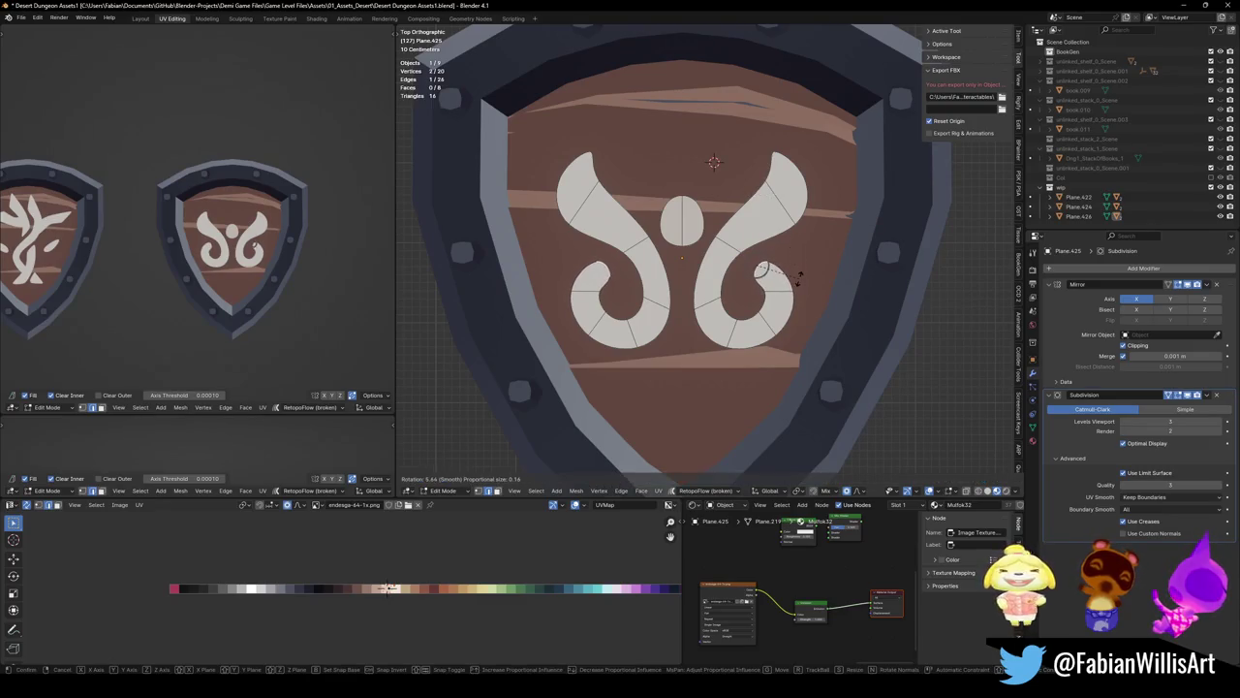
pyautogui.click(797, 275)
pyautogui.hotkey('ctrl', 's')
# Nudge individual vertices with proportional falloff to refine the curls, then save
pyautogui.press('1')
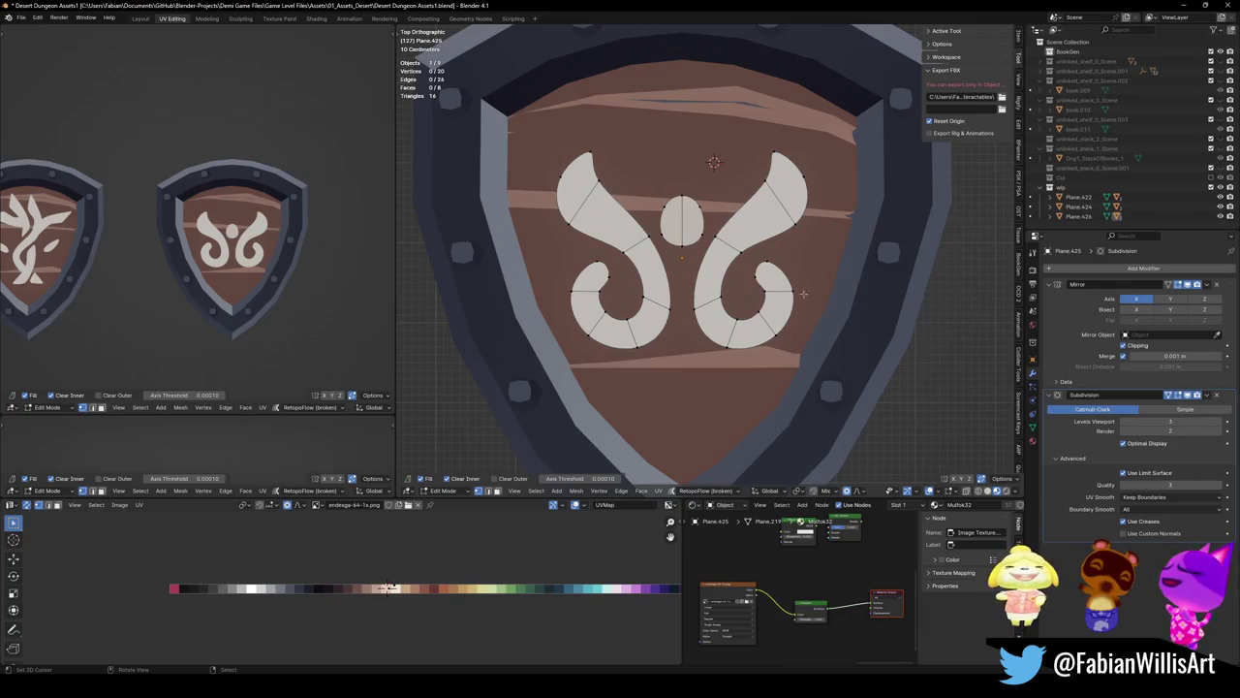
pyautogui.press('g')
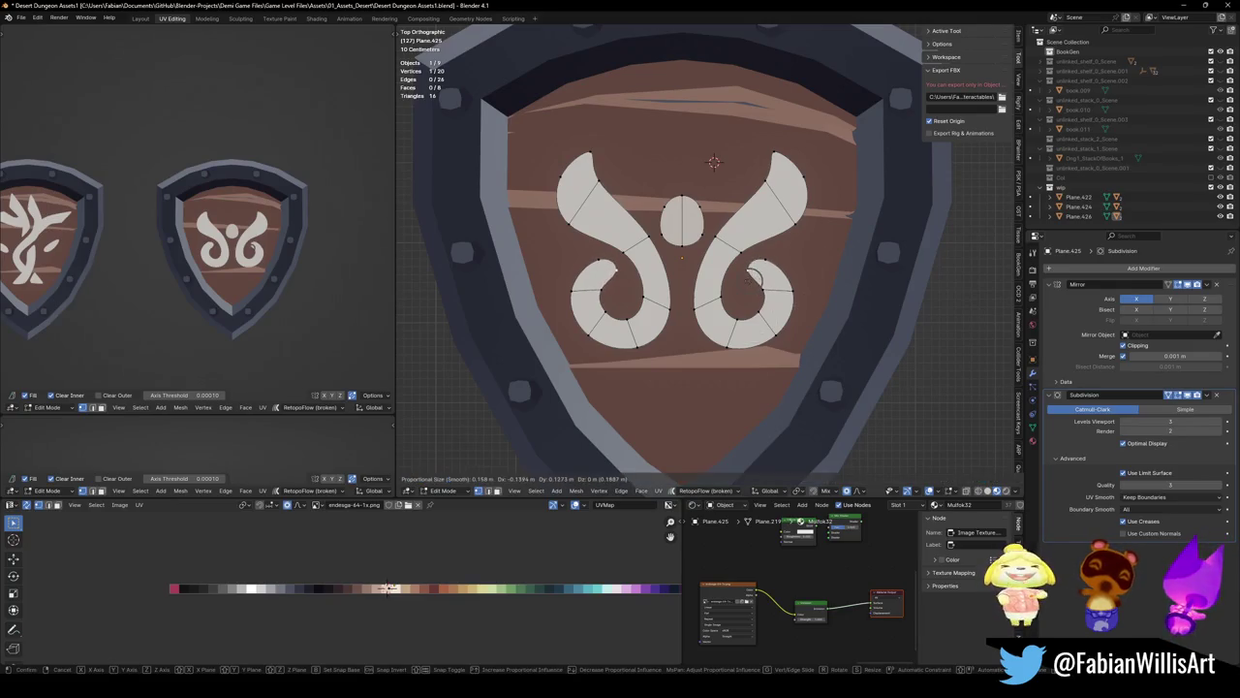
pyautogui.click(749, 281)
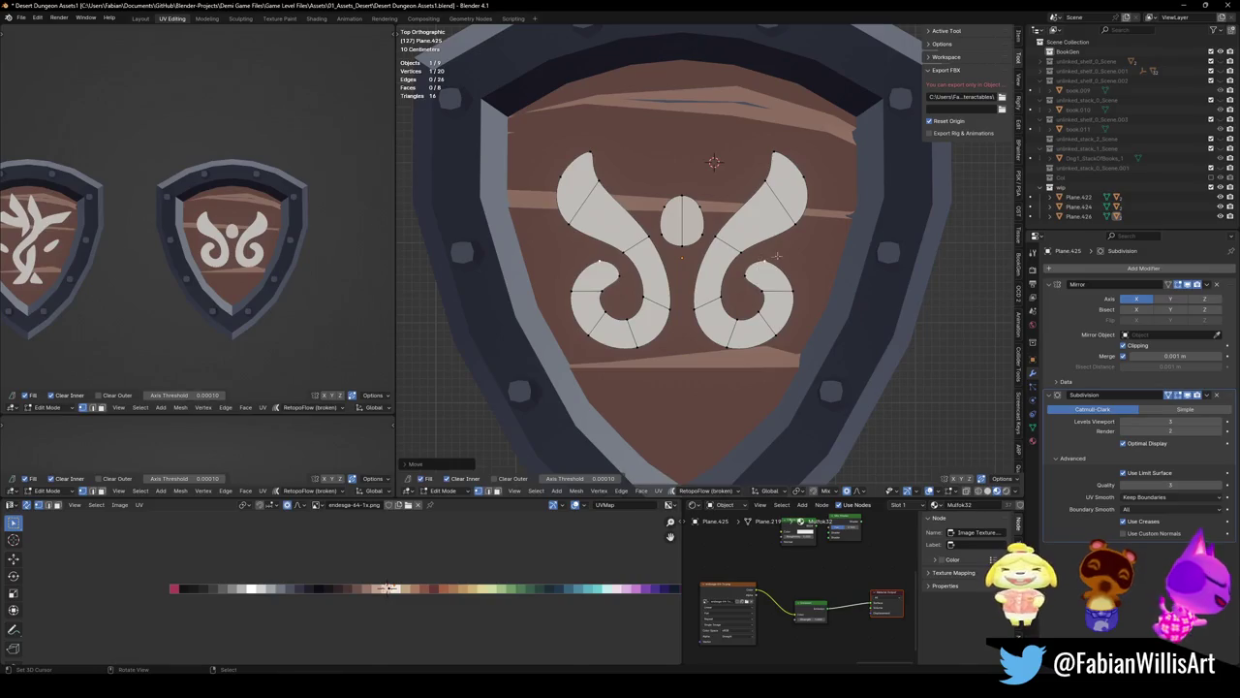
pyautogui.press('g')
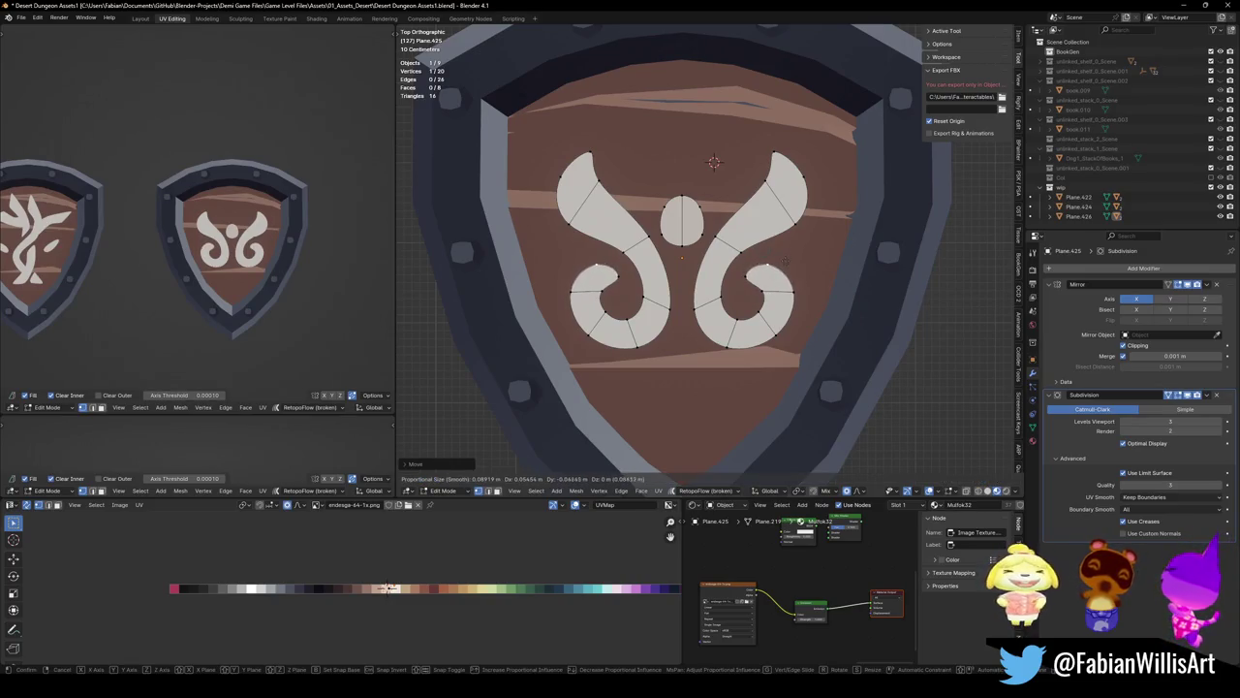
pyautogui.press('Escape')
pyautogui.hotkey('ctrl', 's')
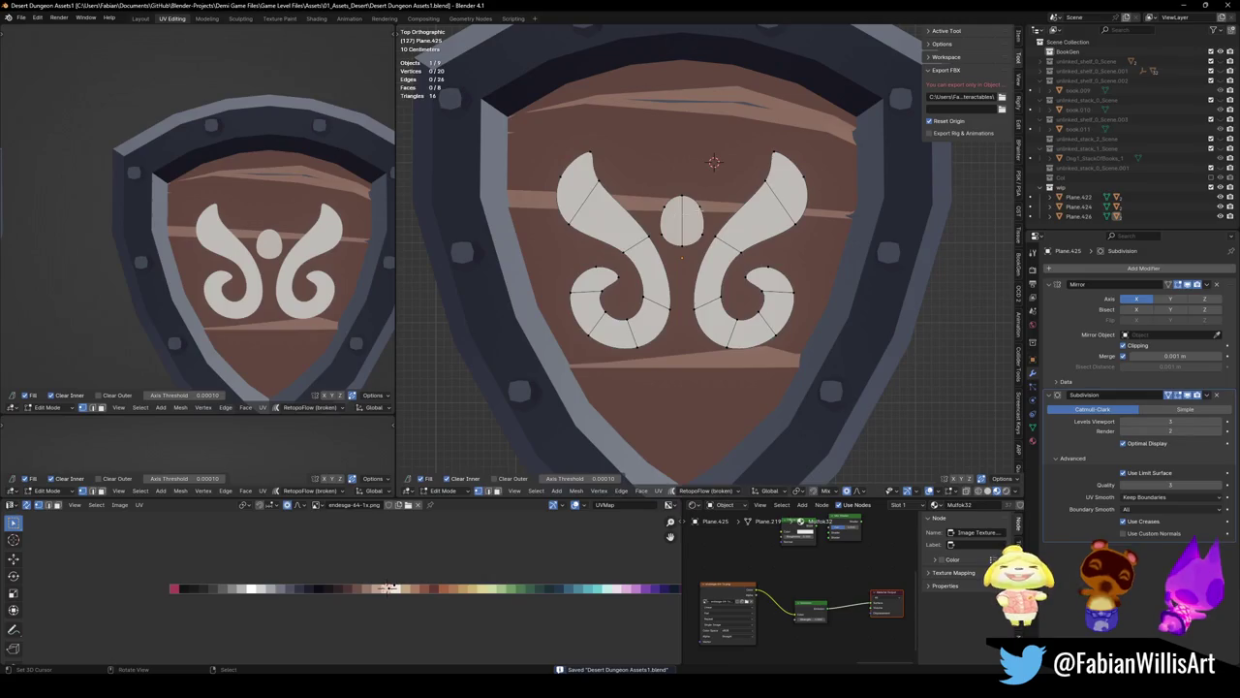
pyautogui.scroll(-5, 377, 237)
pyautogui.scroll(-2, 378, 237)
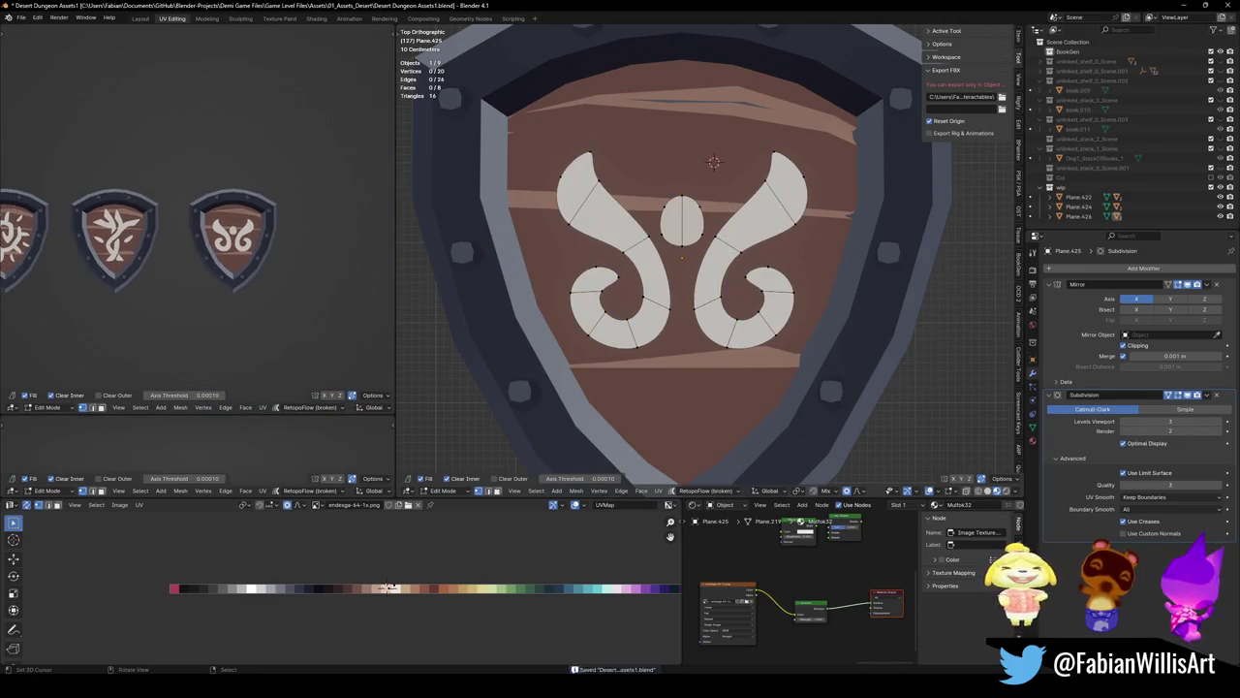
pyautogui.scroll(-6, 706, 252)
# Rotate a teardrop shape in the left shield's glyph Plane.423, then try and cancel duplicating it
pyautogui.click(498, 291)
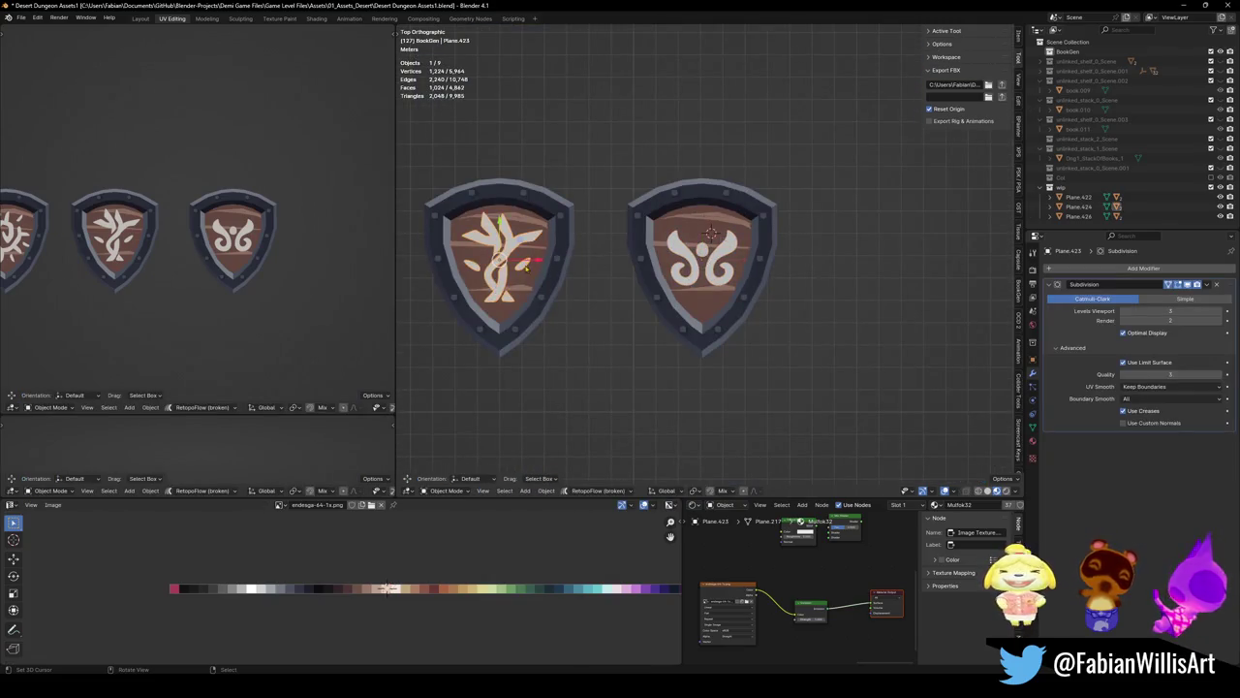
pyautogui.click(525, 266)
pyautogui.press('g')
pyautogui.press('r')
pyautogui.click(711, 232)
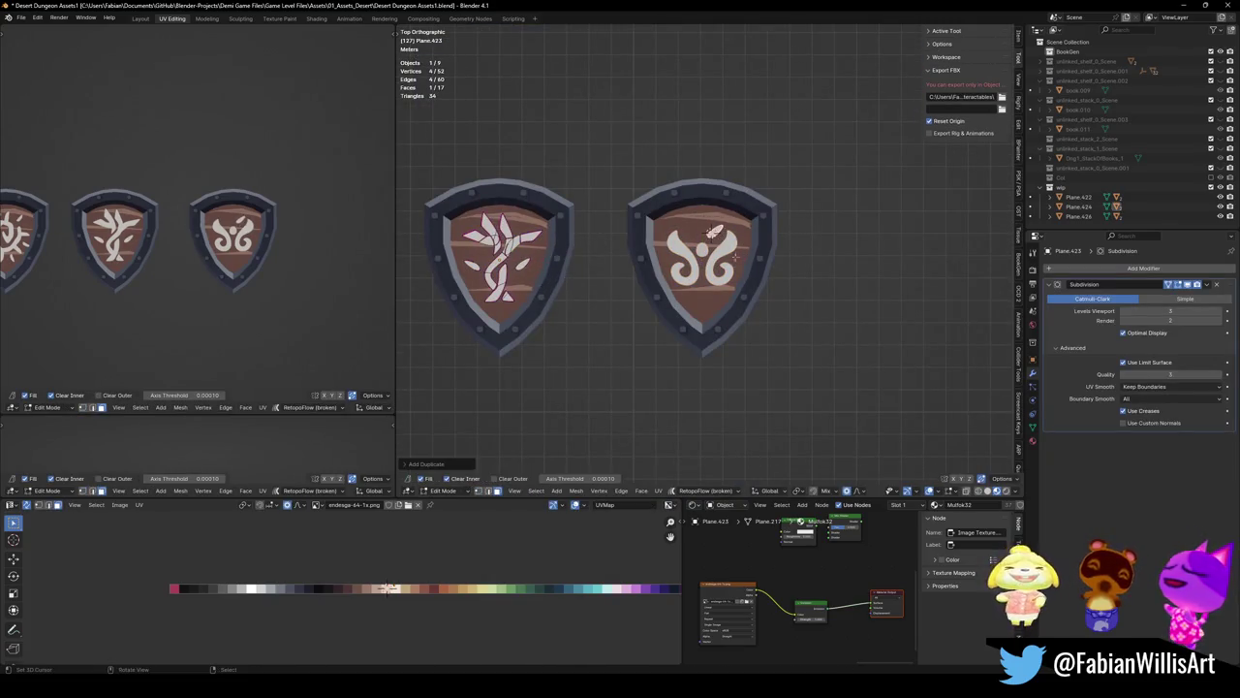
pyautogui.hotkey('shift', 'd')
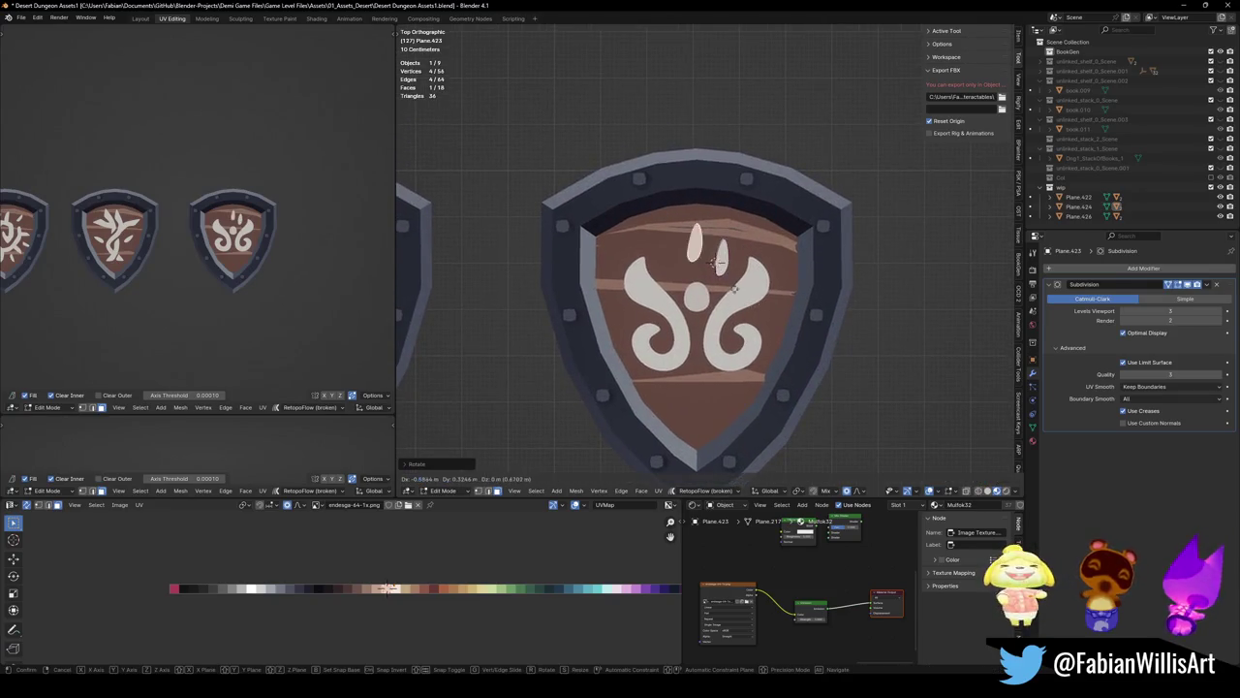
pyautogui.press('r')
pyautogui.press('Escape')
pyautogui.rightClick(719, 264)
pyautogui.press('Tab')
pyautogui.press('Tab')
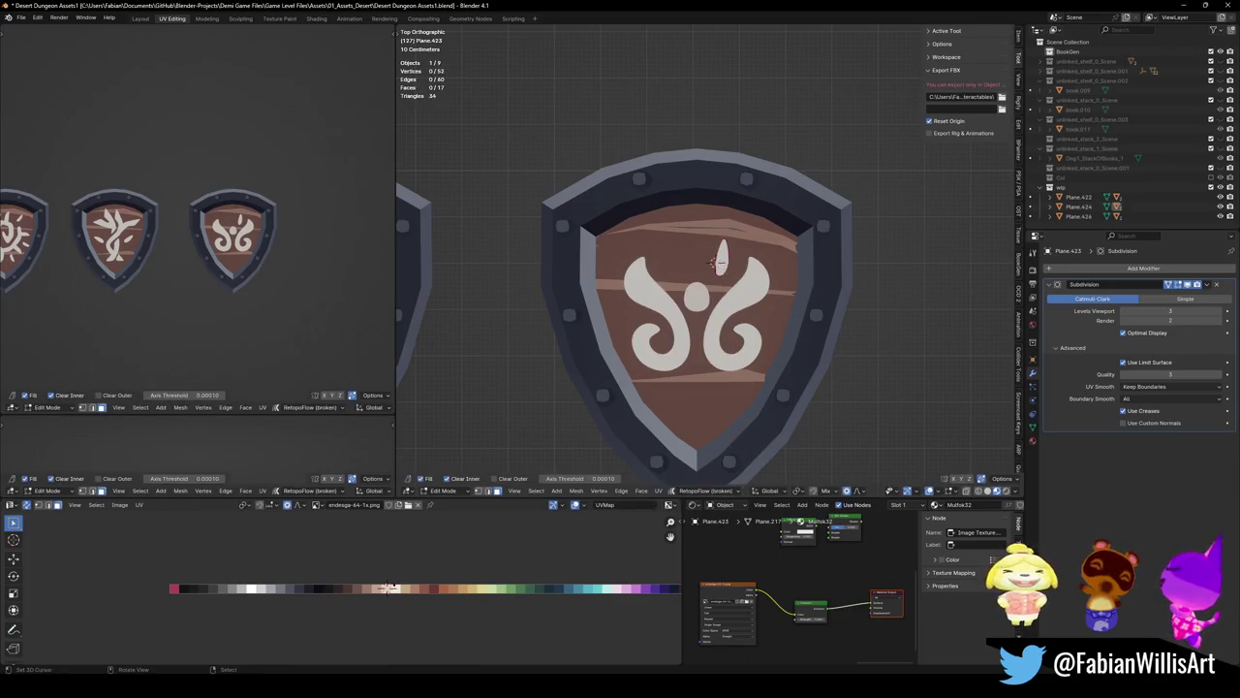
# On the right glyph Plane.425, tilt the teardrops outward with soft falloff and save
pyautogui.press('Tab')
pyautogui.click(747, 291)
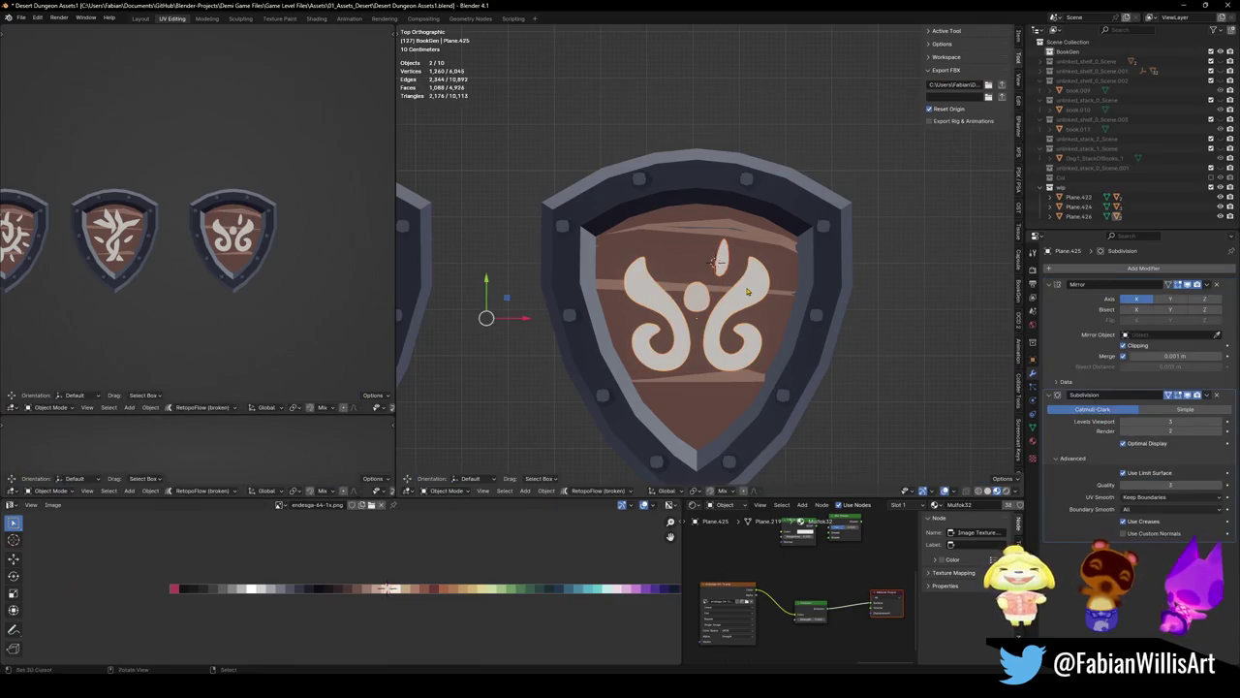
pyautogui.press('Tab')
pyautogui.scroll(5, 747, 287)
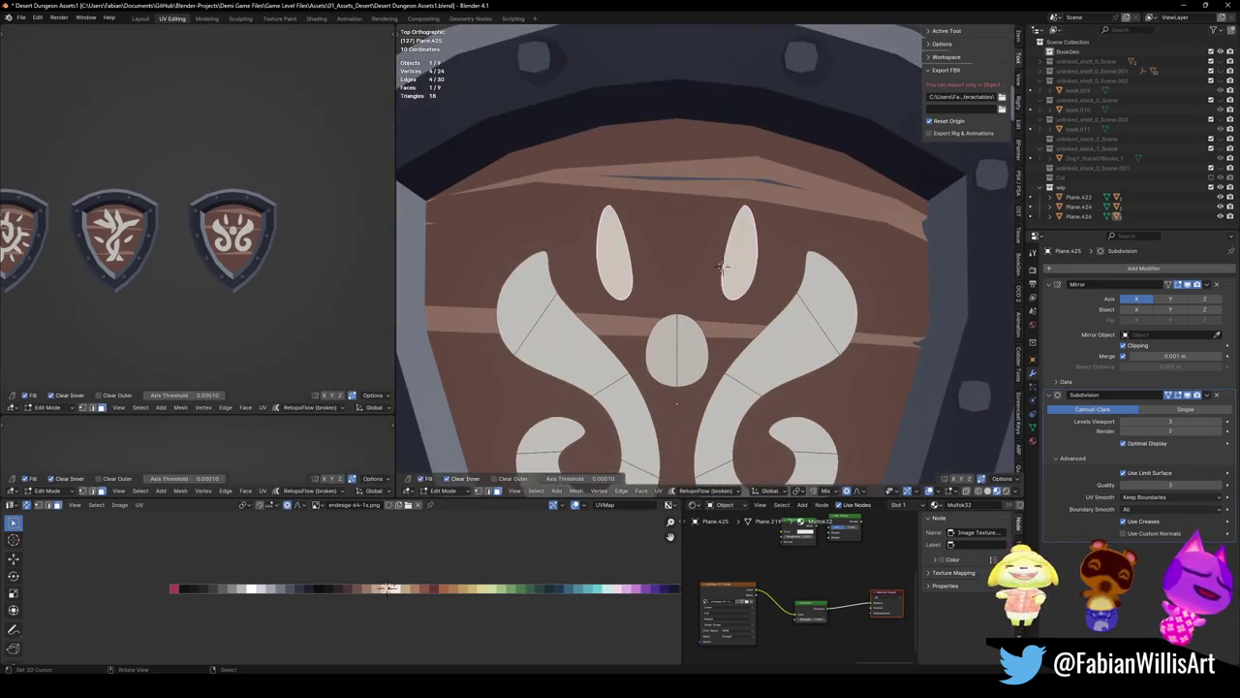
pyautogui.press('g')
pyautogui.press('r')
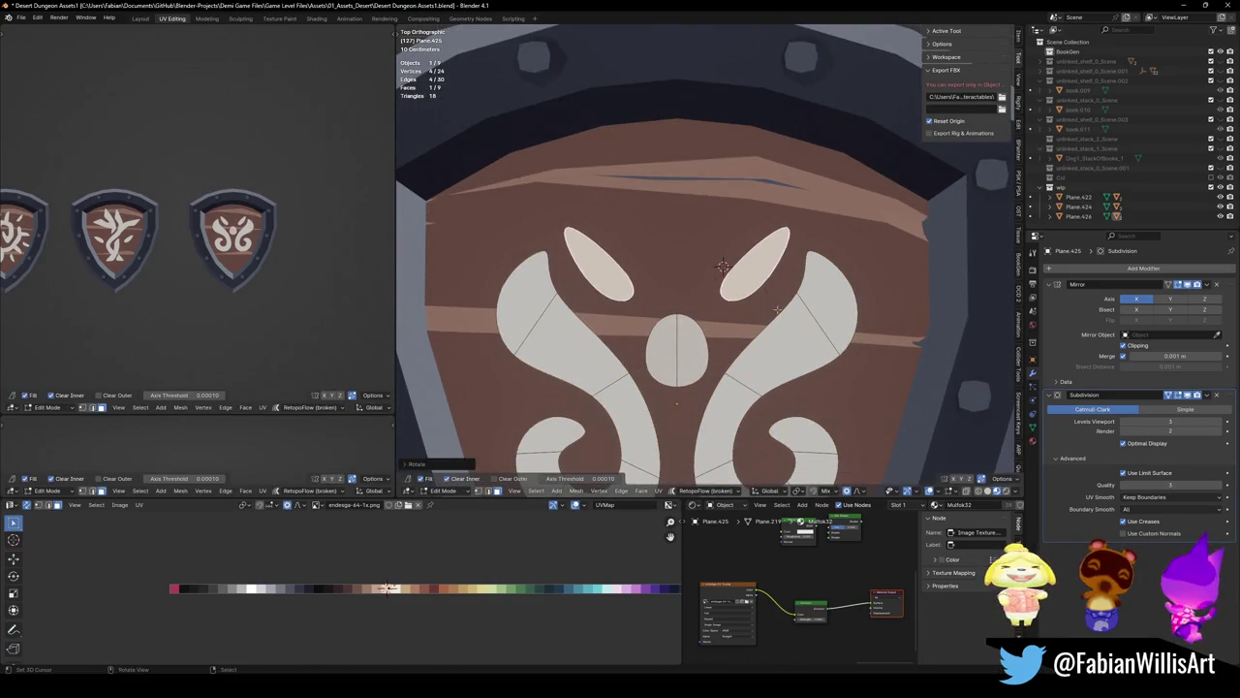
pyautogui.click(749, 311)
pyautogui.click(761, 321)
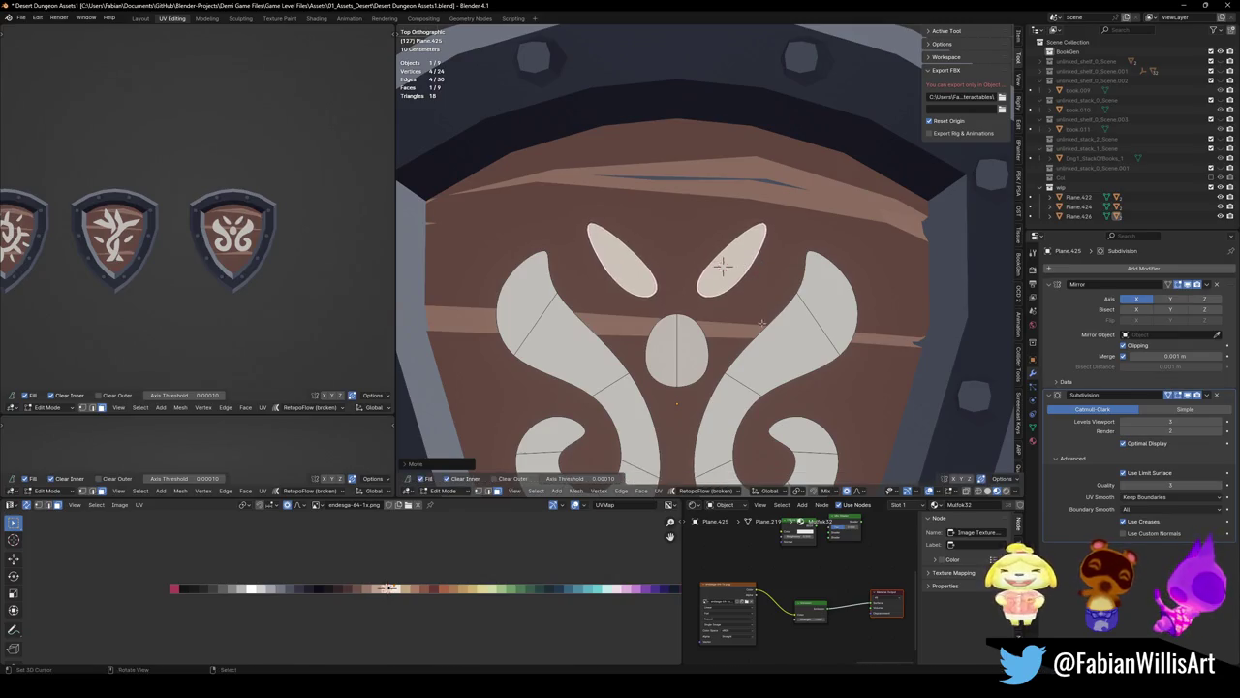
pyautogui.scroll(4, 253, 284)
pyautogui.scroll(1, 253, 284)
pyautogui.hotkey('ctrl', 's')
# Preview the smoothed emblem, then duplicate the middle oval straight up above the teardrops
pyautogui.press('Tab')
pyautogui.scroll(-4, 722, 264)
pyautogui.scroll(1, 688, 351)
pyautogui.scroll(3, 688, 350)
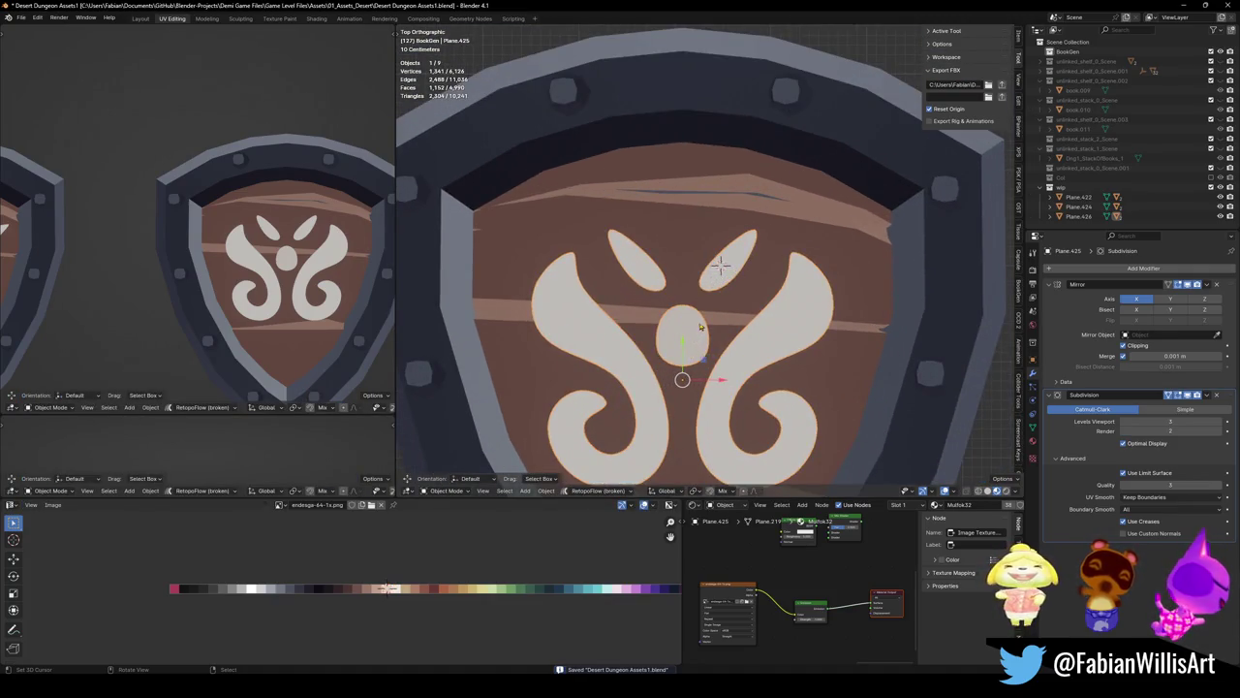
pyautogui.press('Tab')
pyautogui.press('l')
pyautogui.hotkey('shift', 'd')
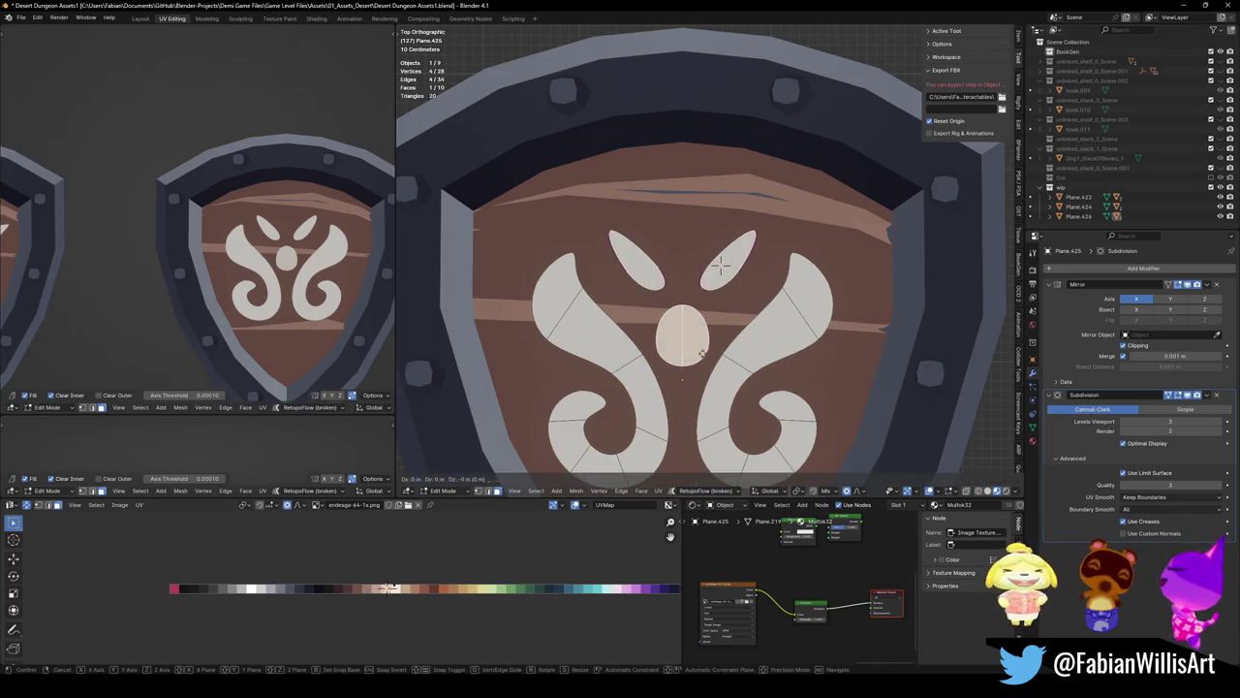
pyautogui.press('y')
pyautogui.click(704, 248)
# Stretch the top oval vertically, narrow it, and move and reshape it into place
pyautogui.press('s')
pyautogui.press('y')
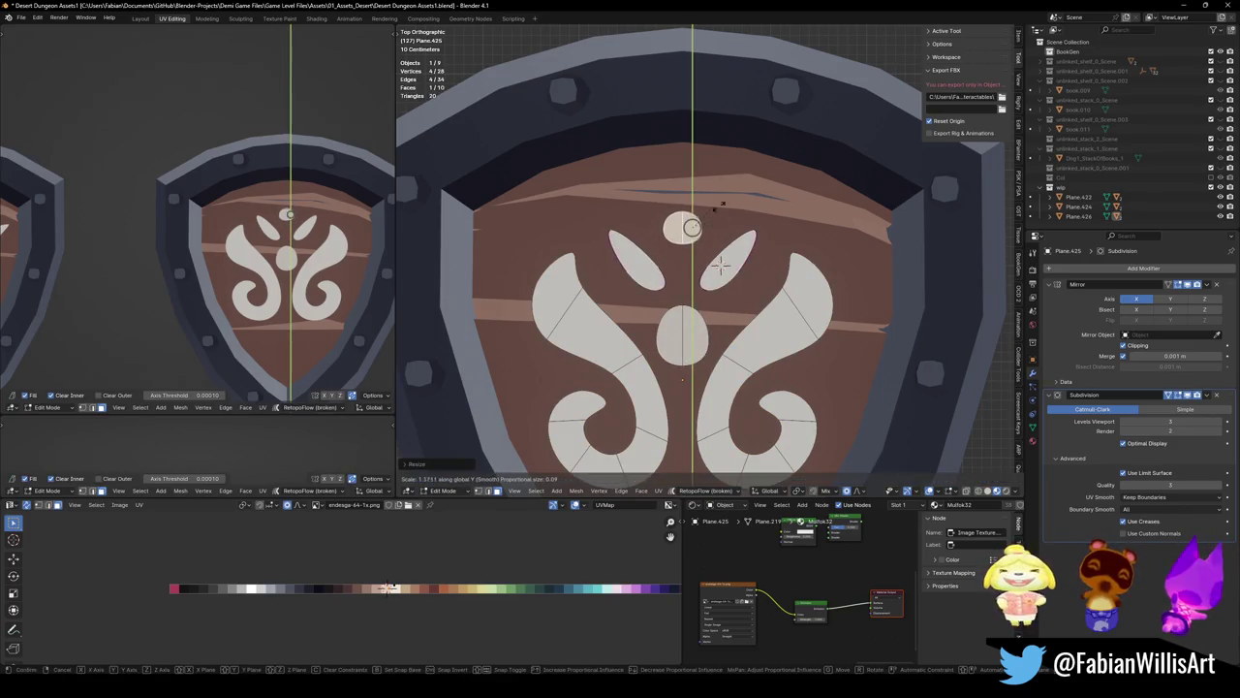
pyautogui.press('x')
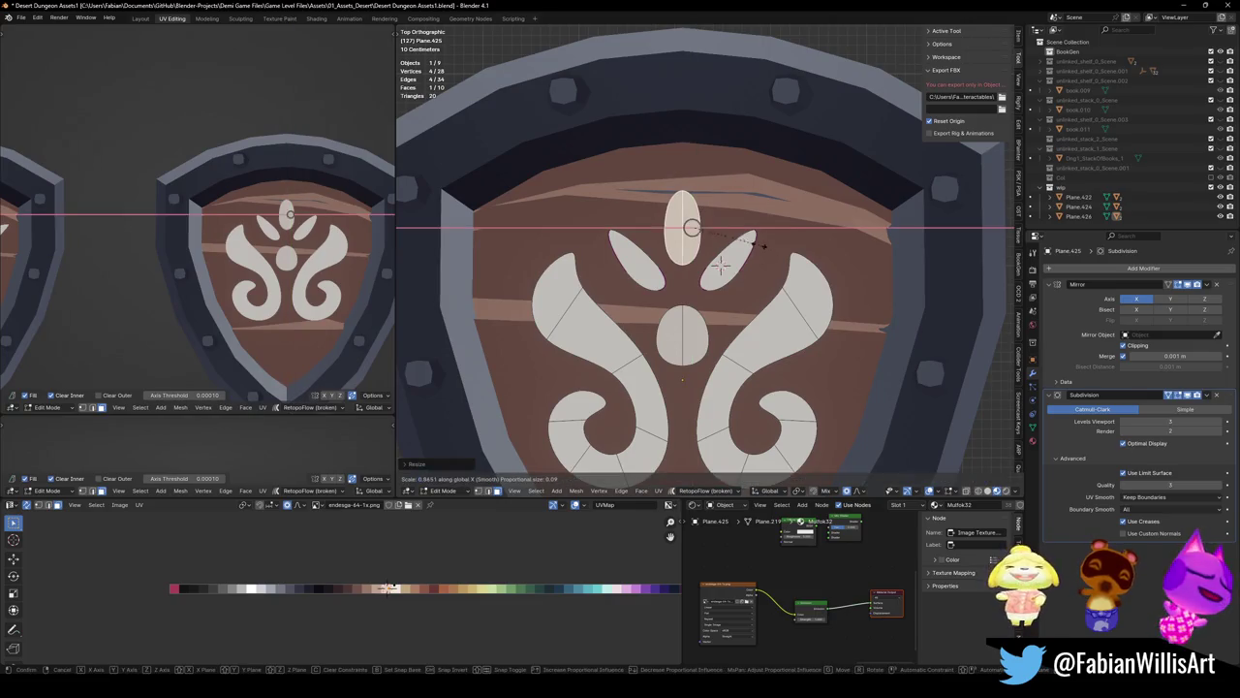
pyautogui.click(721, 266)
pyautogui.scroll(3, 721, 266)
pyautogui.press('g')
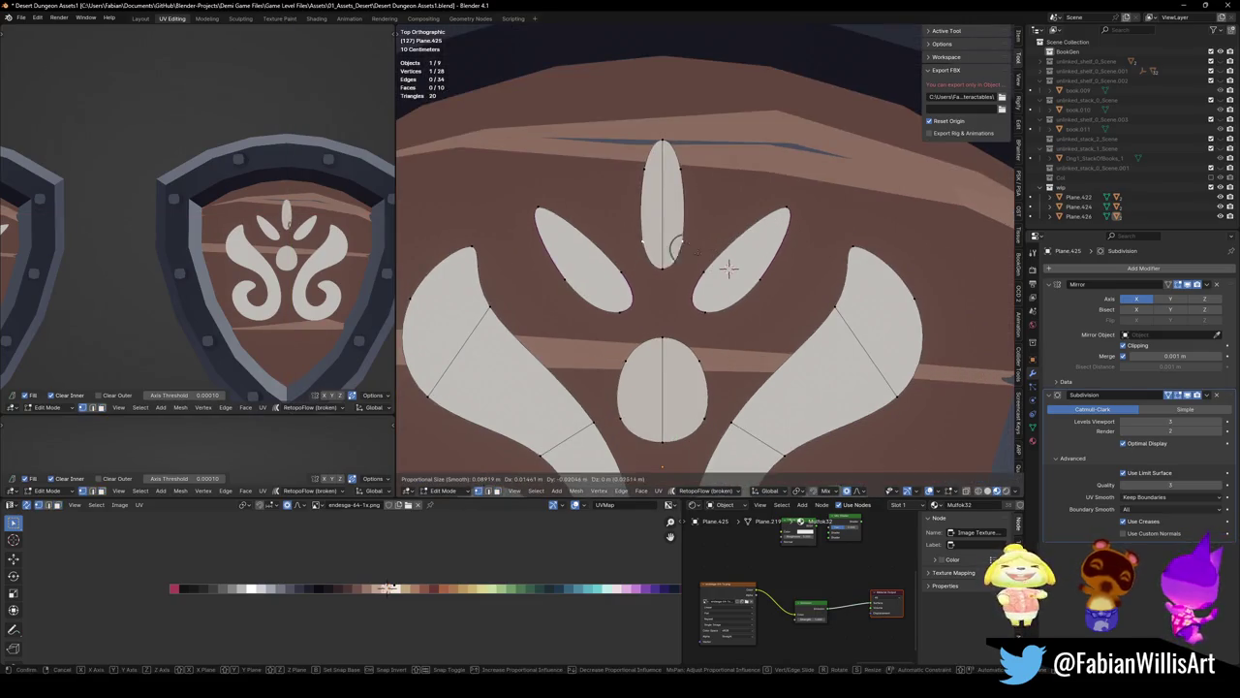
pyautogui.click(729, 269)
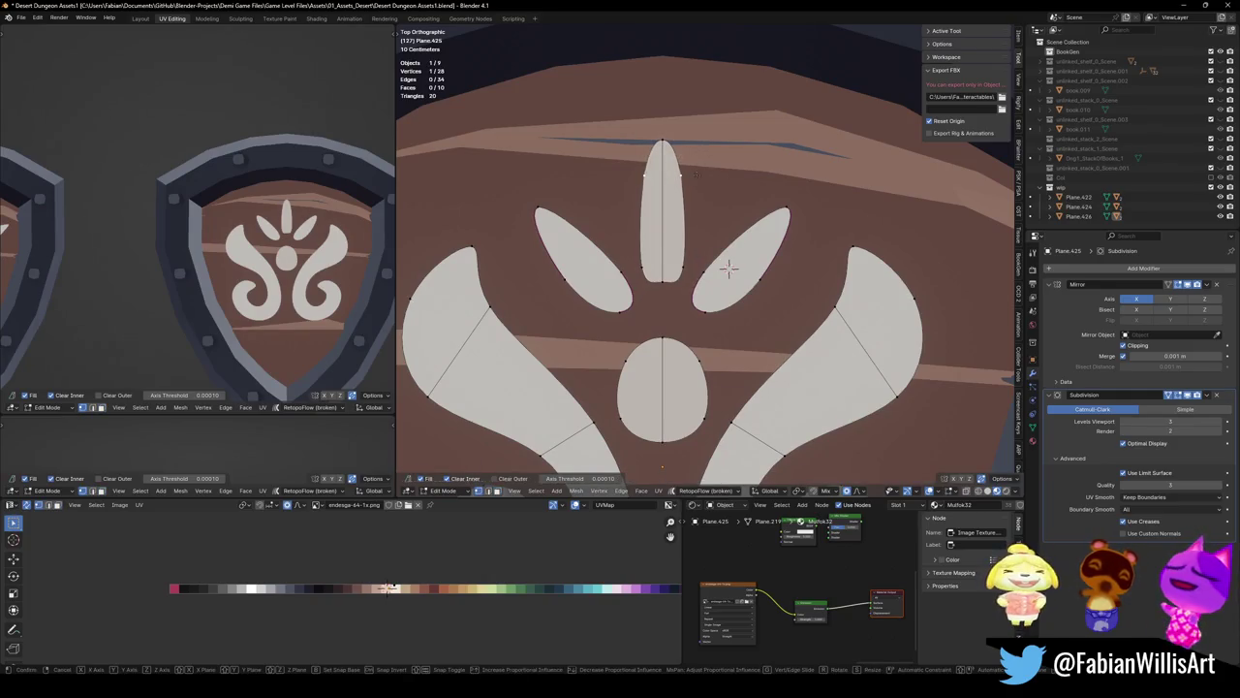
pyautogui.press('g')
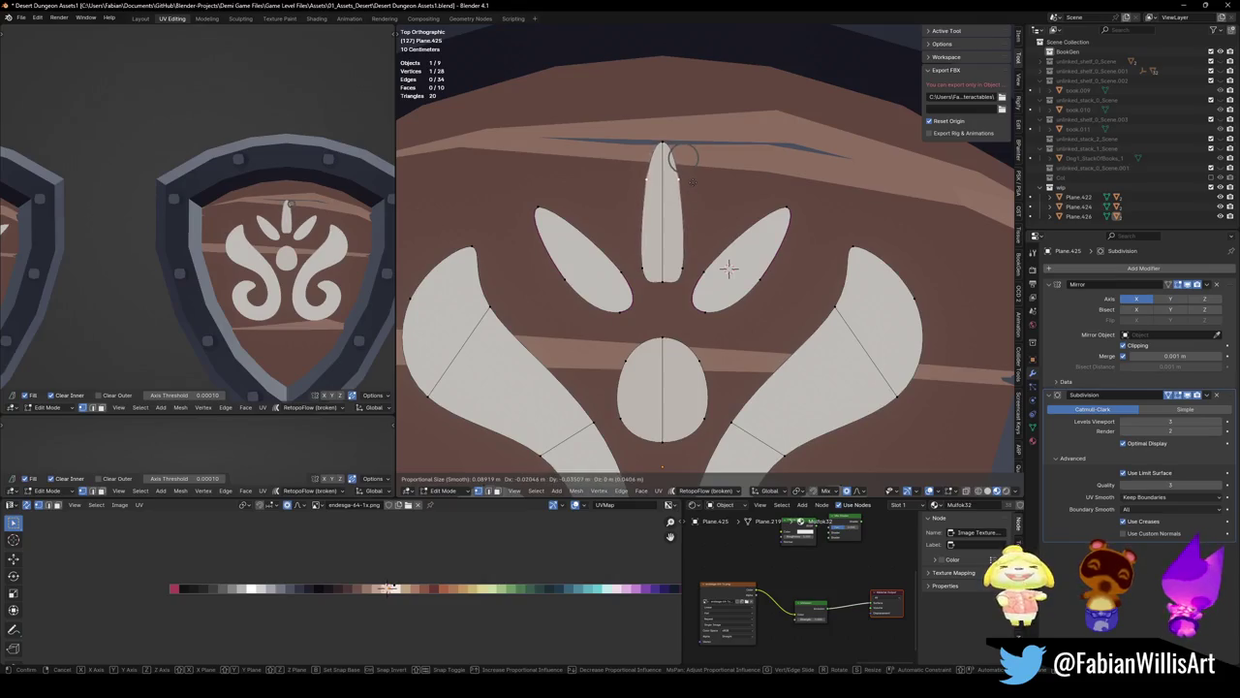
pyautogui.click(692, 182)
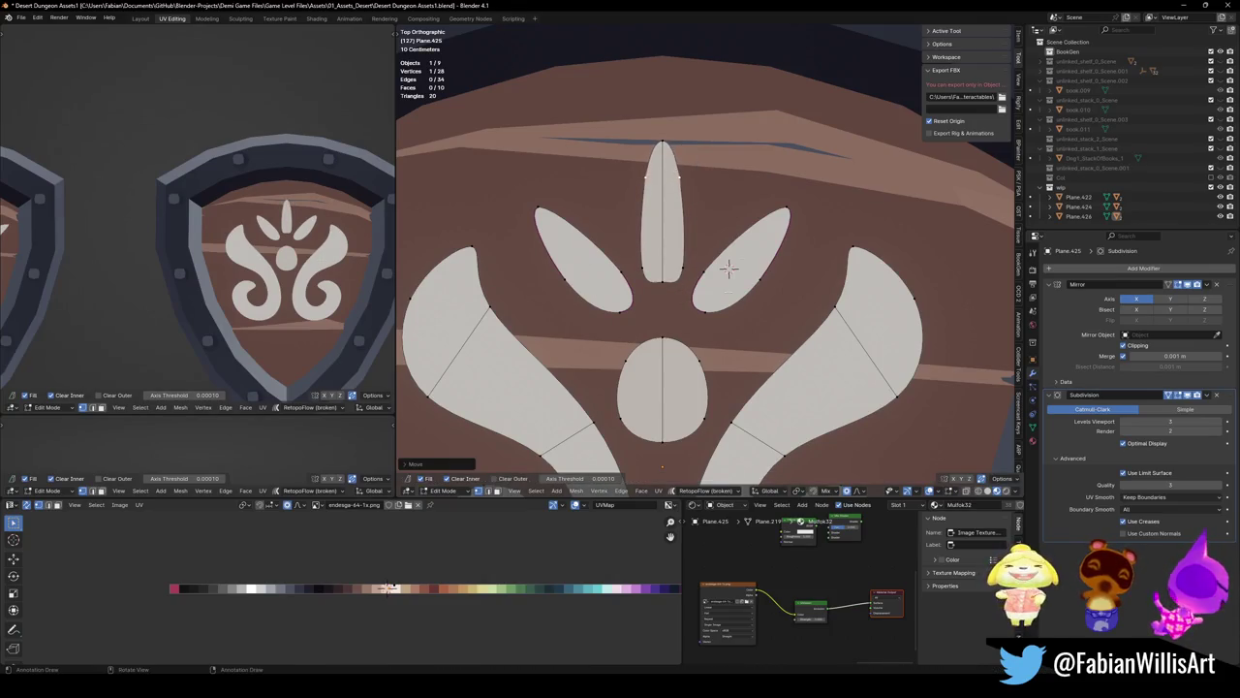
# Reposition both mirrored side petals with proportional editing and save the file
pyautogui.press('l')
pyautogui.press('g')
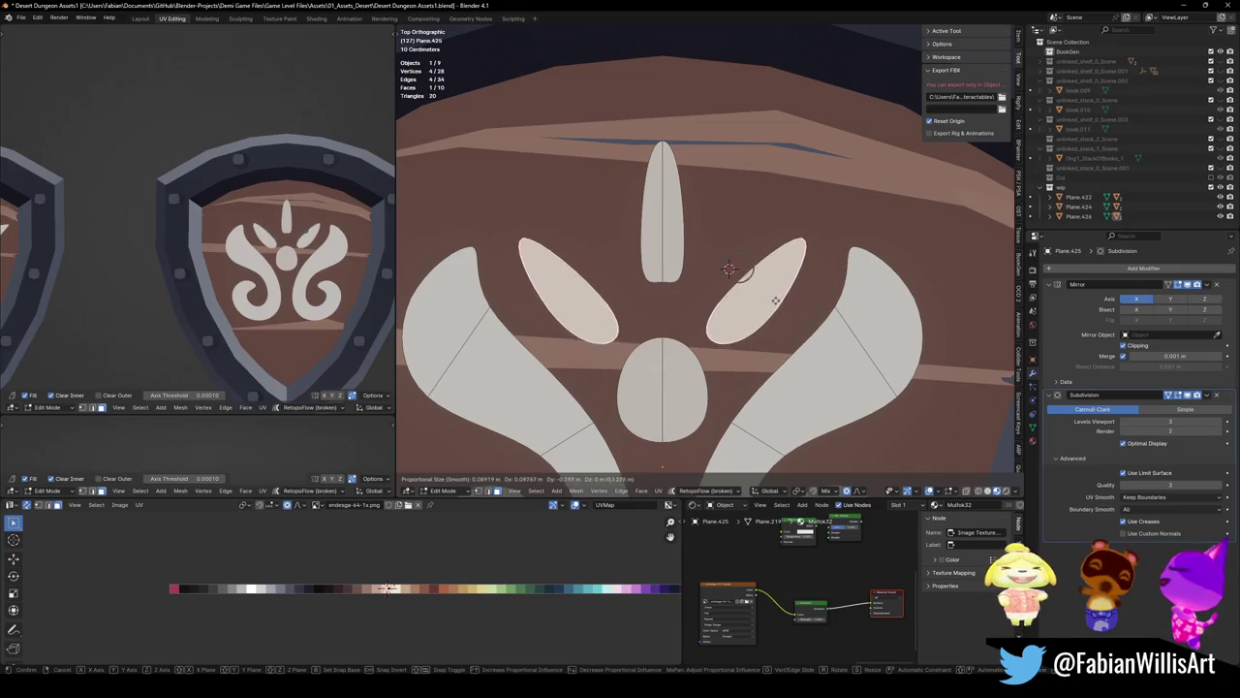
pyautogui.click(775, 300)
pyautogui.hotkey('alt', 'a')
pyautogui.scroll(-3, 242, 213)
pyautogui.scroll(-2, 187, 215)
pyautogui.keyDown('shift'); pyautogui.moveTo(187, 215); pyautogui.dragTo(221, 216, button='middle'); pyautogui.keyUp('shift')
pyautogui.hotkey('ctrl', 's')
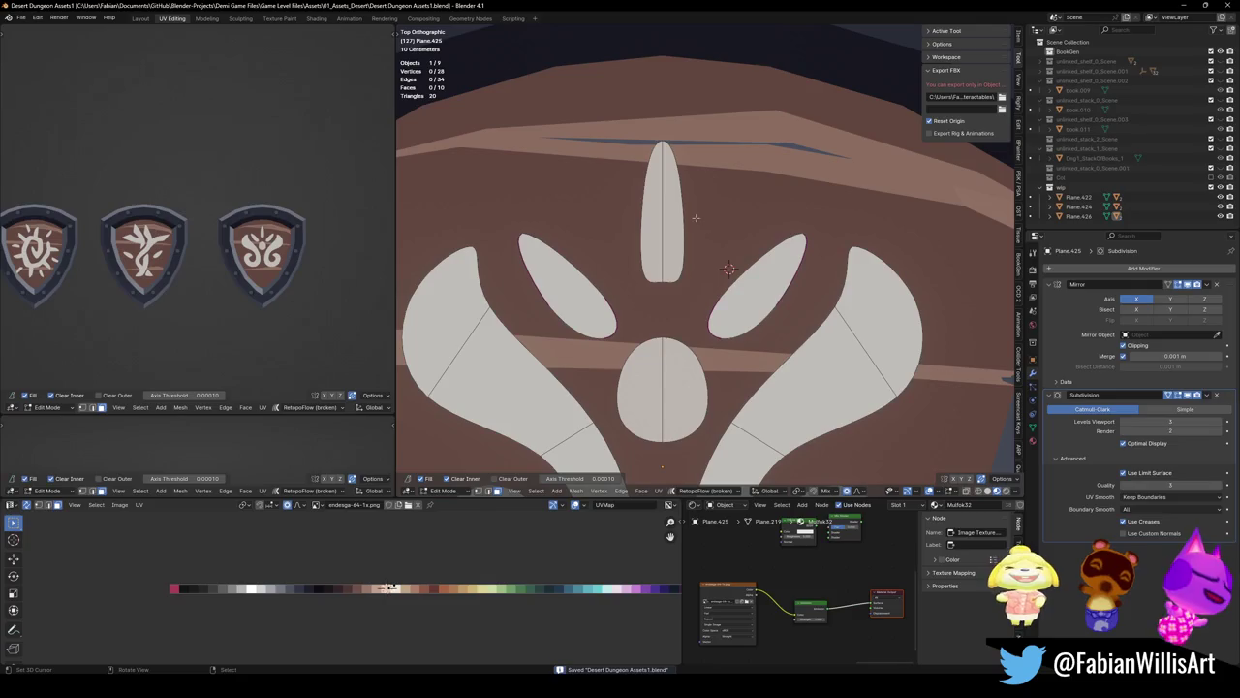
# Lengthen the central spike by moving its base vertex along Y, then leave Edit Mode
pyautogui.click(662, 279)
pyautogui.press('g')
pyautogui.press('y')
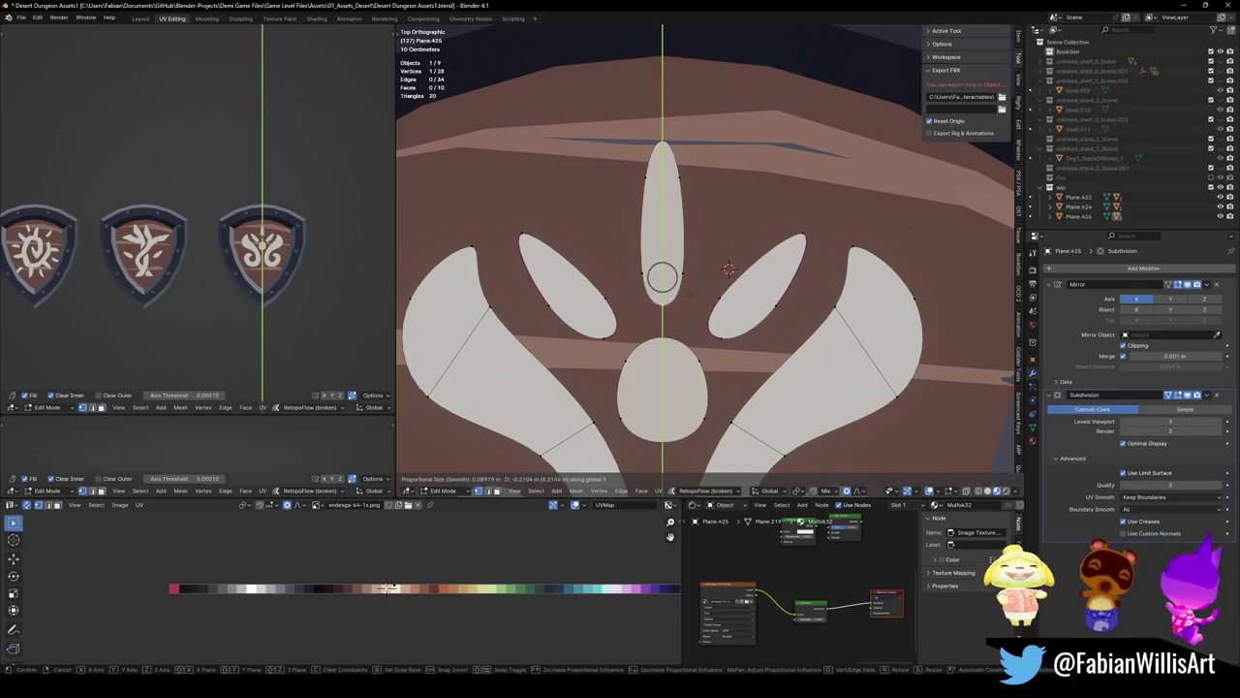
pyautogui.click(686, 315)
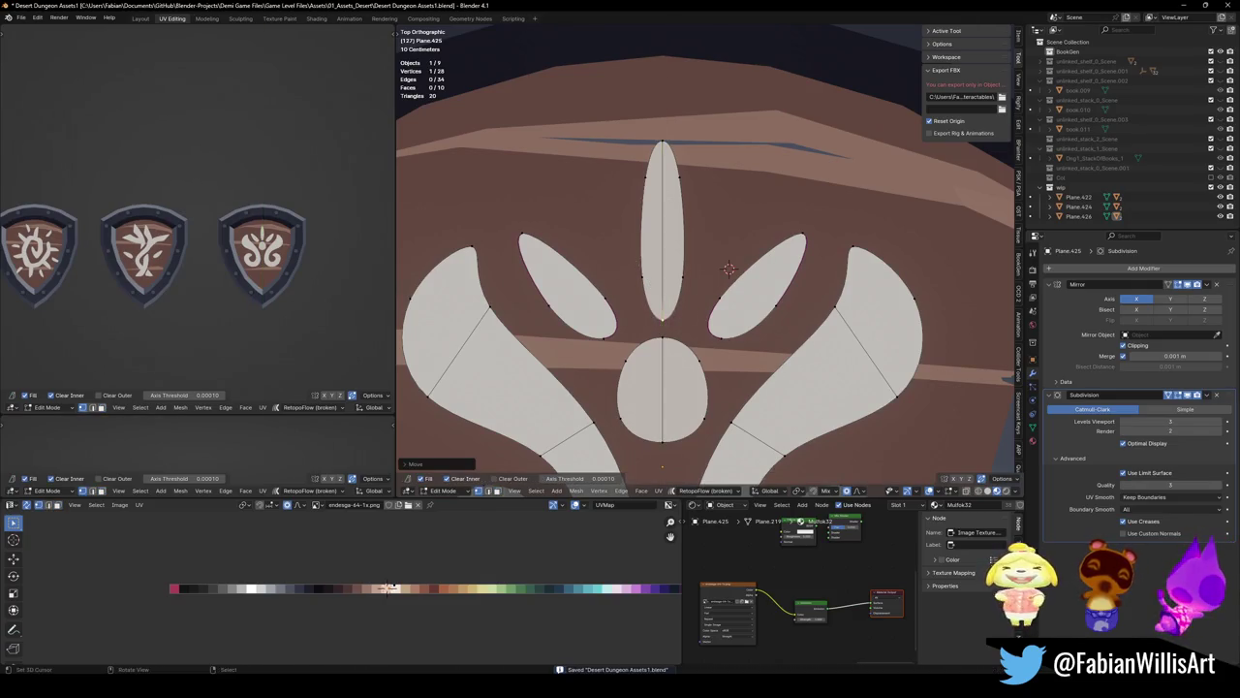
pyautogui.press('Tab')
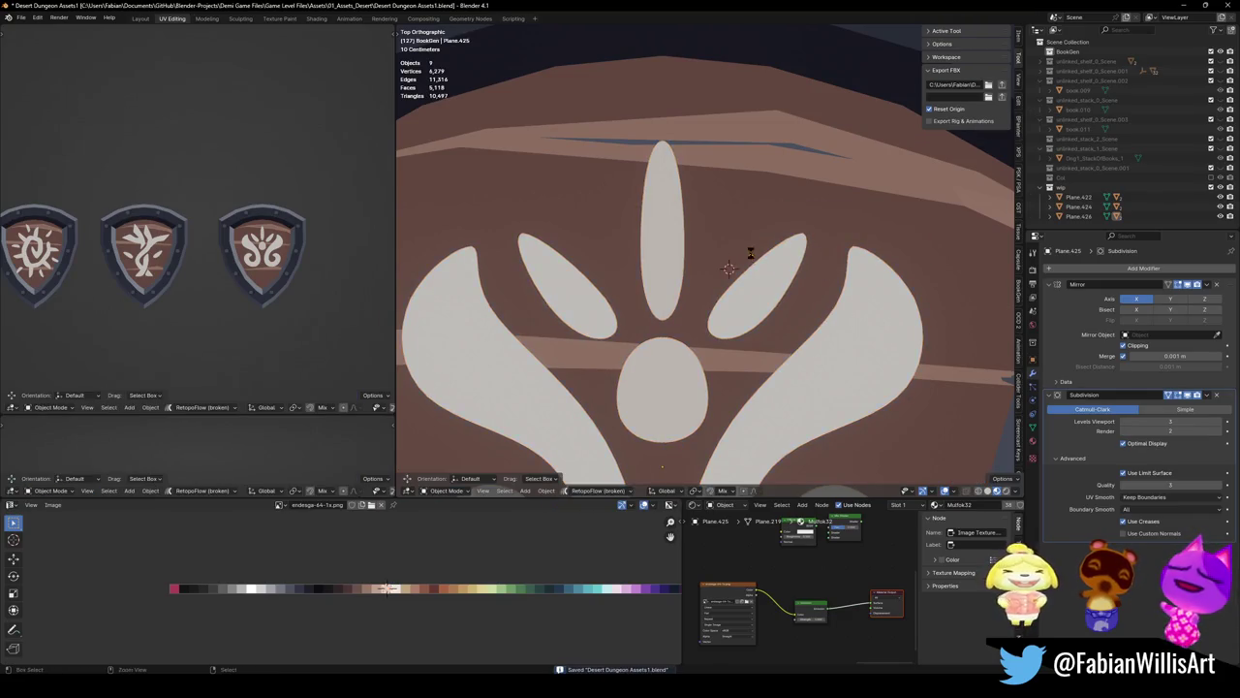
# Select the right-hand shield's emblem and enter Edit Mode on its vertices
pyautogui.scroll(1, 210, 268)
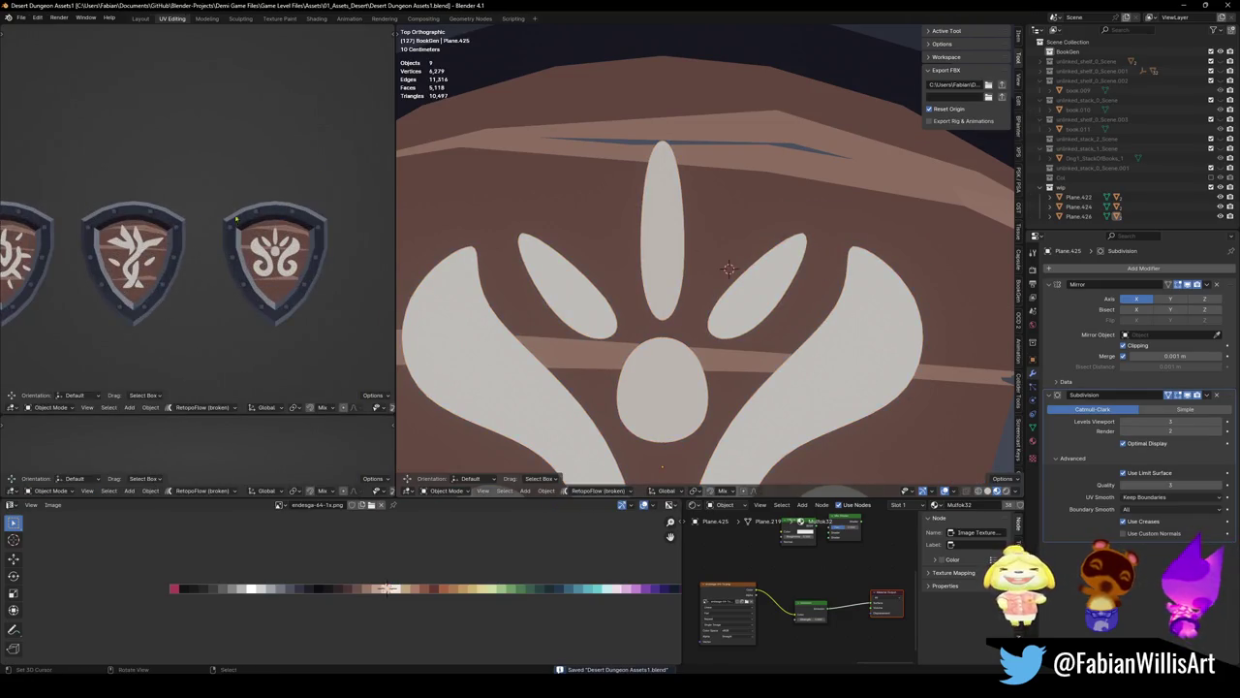
pyautogui.scroll(-4, 714, 301)
pyautogui.scroll(-2, 714, 301)
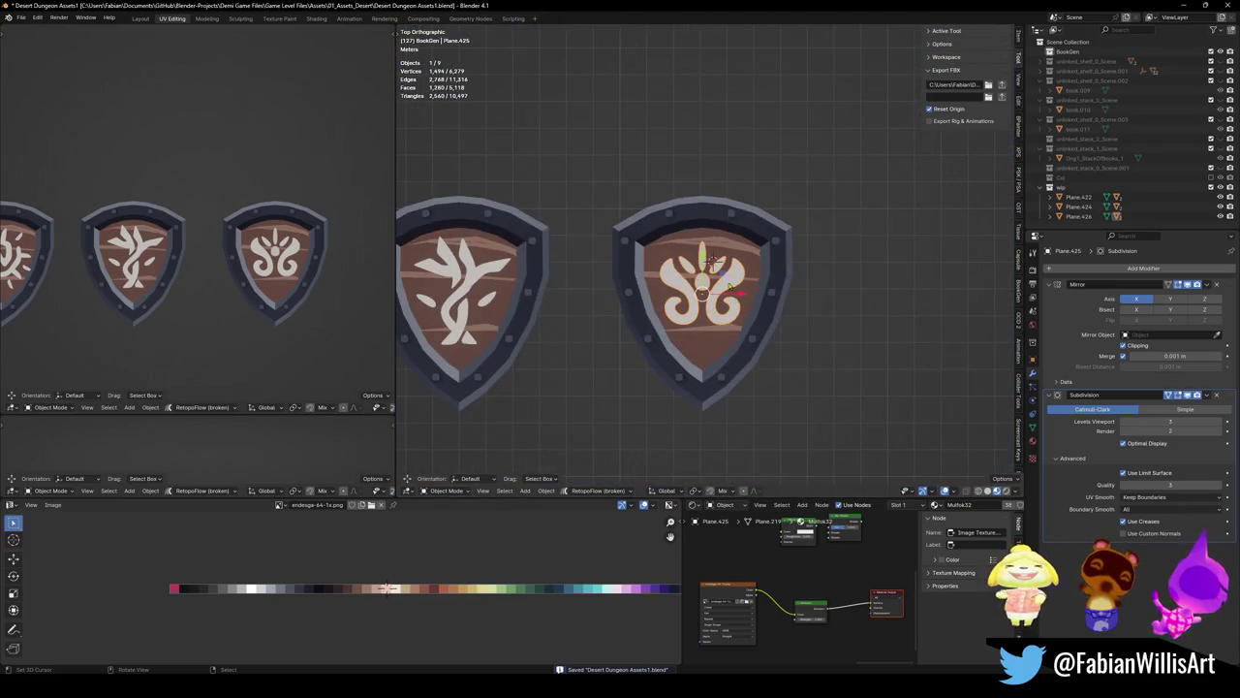
pyautogui.click(732, 289)
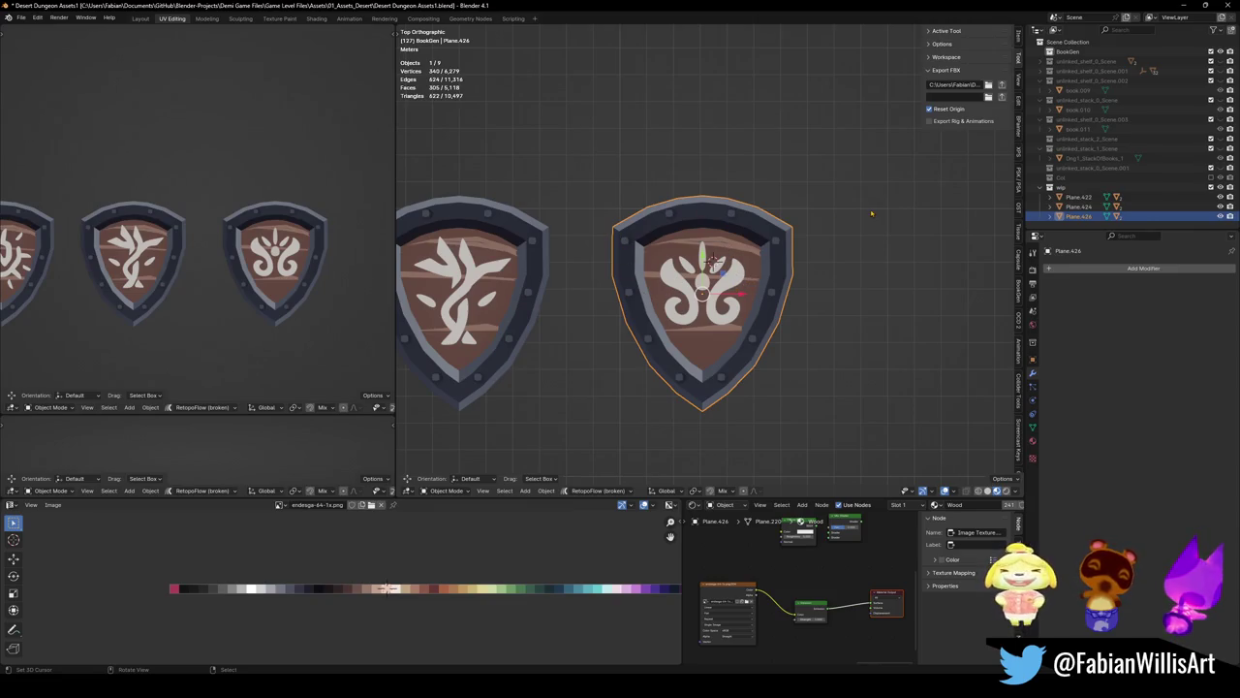
pyautogui.scroll(3, 655, 332)
pyautogui.scroll(3, 841, 272)
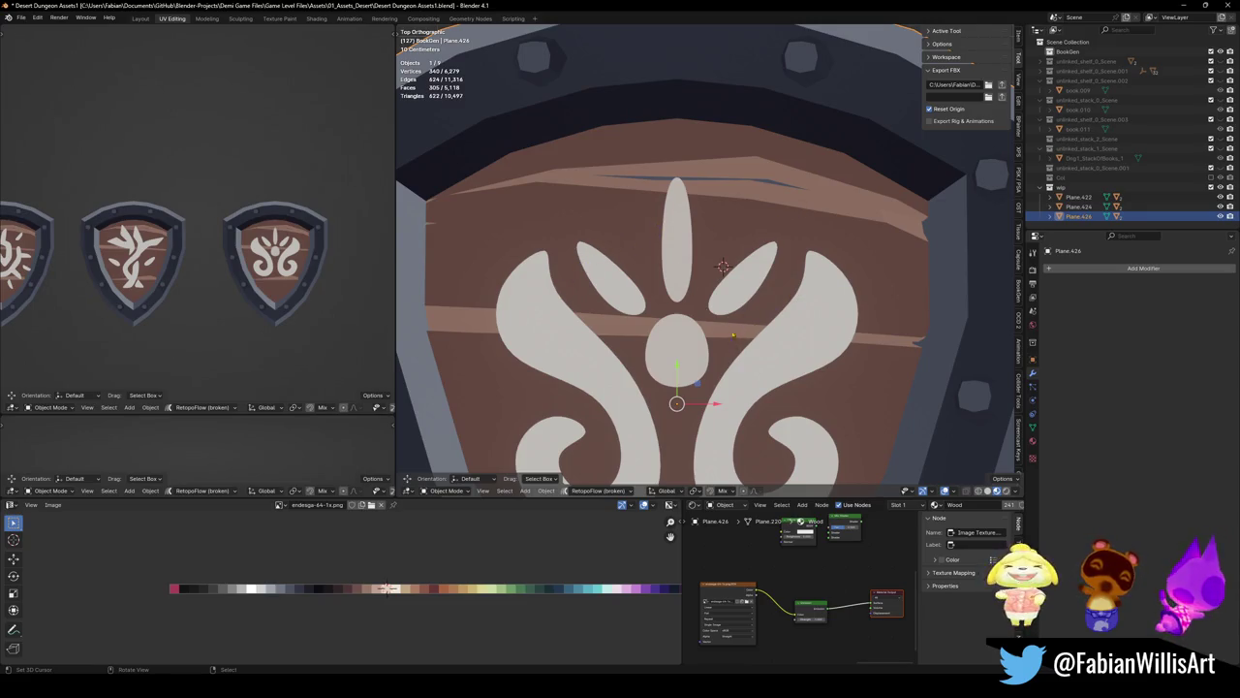
pyautogui.click(738, 297)
pyautogui.press('Tab')
pyautogui.scroll(1, 728, 291)
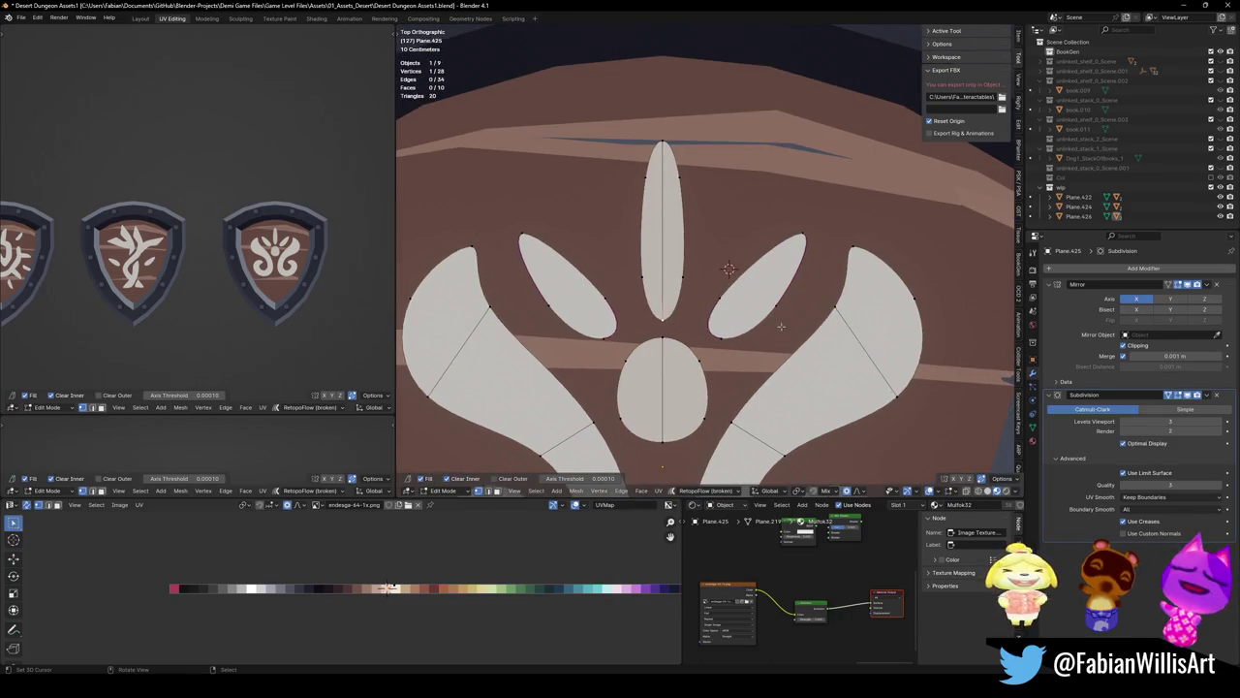
# Switch editing to the left shield's branch-shaped glyph, Plane.423, with Alt+Q
pyautogui.press('F3')
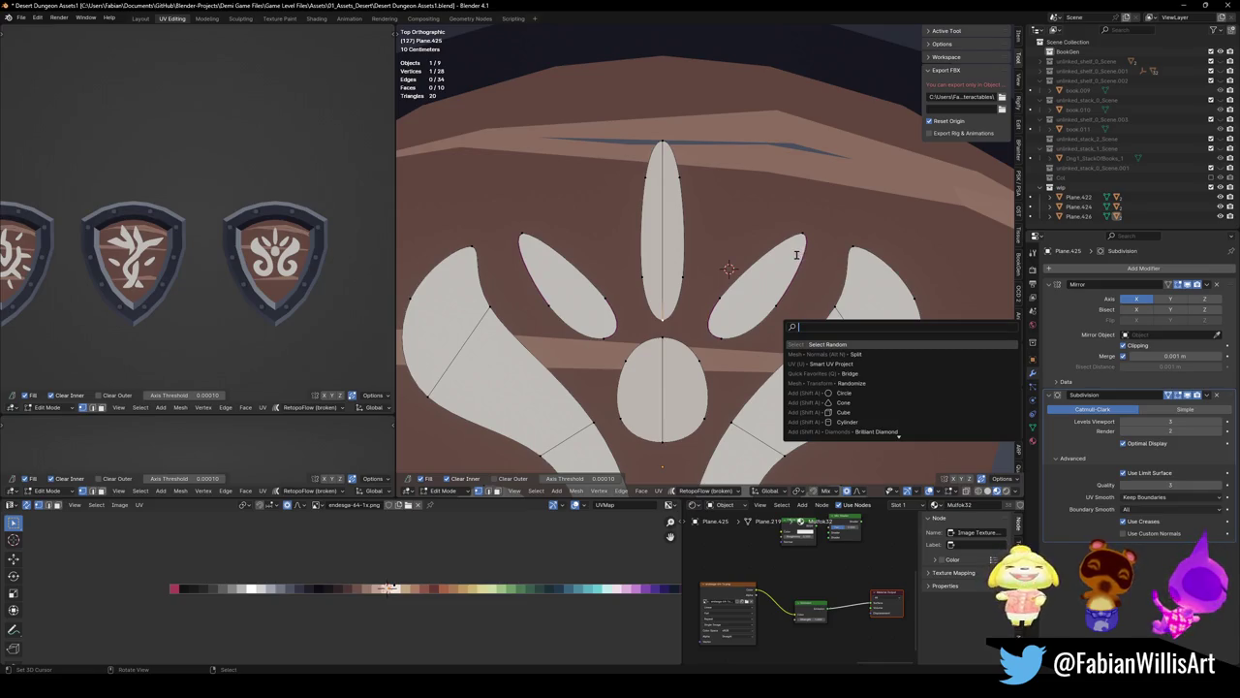
pyautogui.press('Escape')
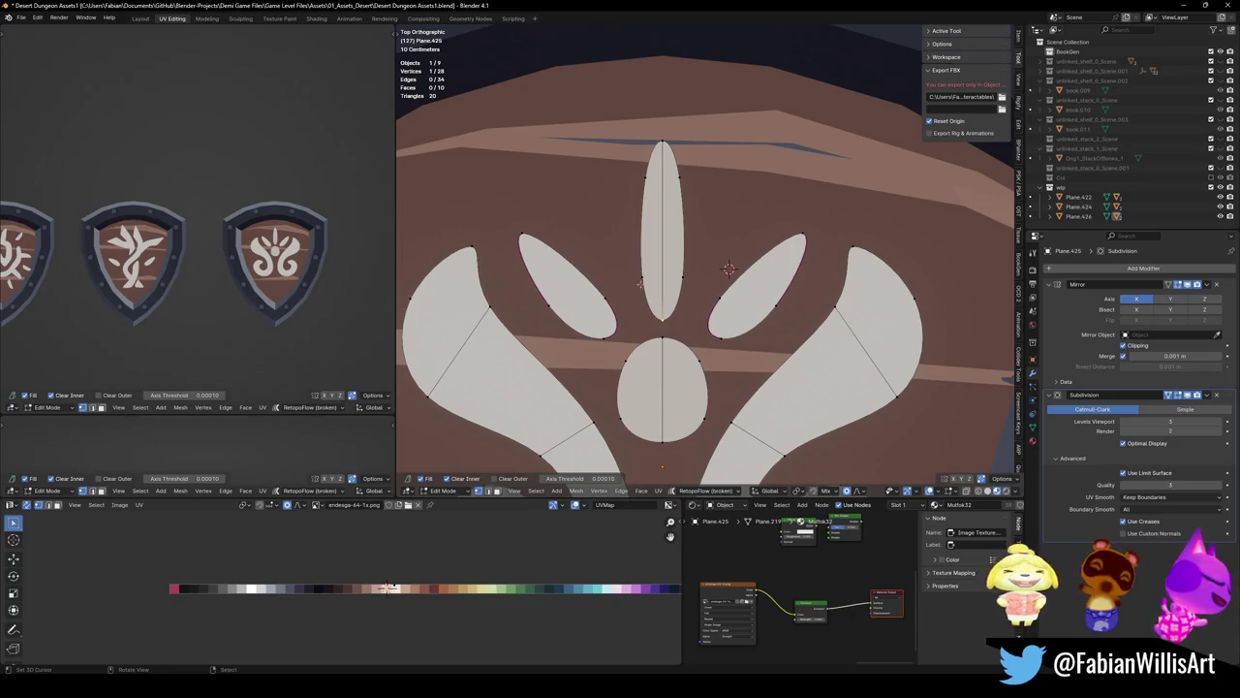
pyautogui.scroll(-4, 639, 283)
pyautogui.keyDown('ctrl'); pyautogui.scroll(3, 629, 286); pyautogui.keyUp('ctrl')
pyautogui.hotkey('alt', 'q')
pyautogui.scroll(4, 626, 290)
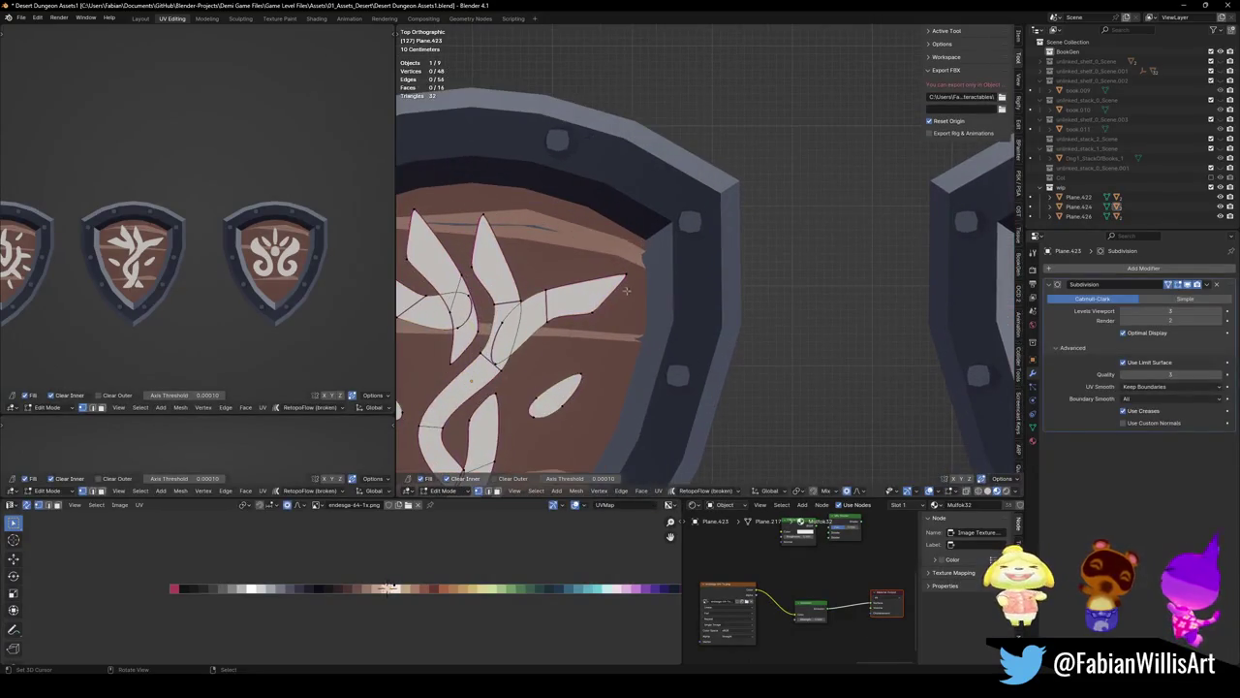
# Try adding an edge crease to the upper leaf's edge
pyautogui.click(605, 287)
pyautogui.hotkey('shift', 'e')
pyautogui.click(557, 282)
pyautogui.click(515, 281)
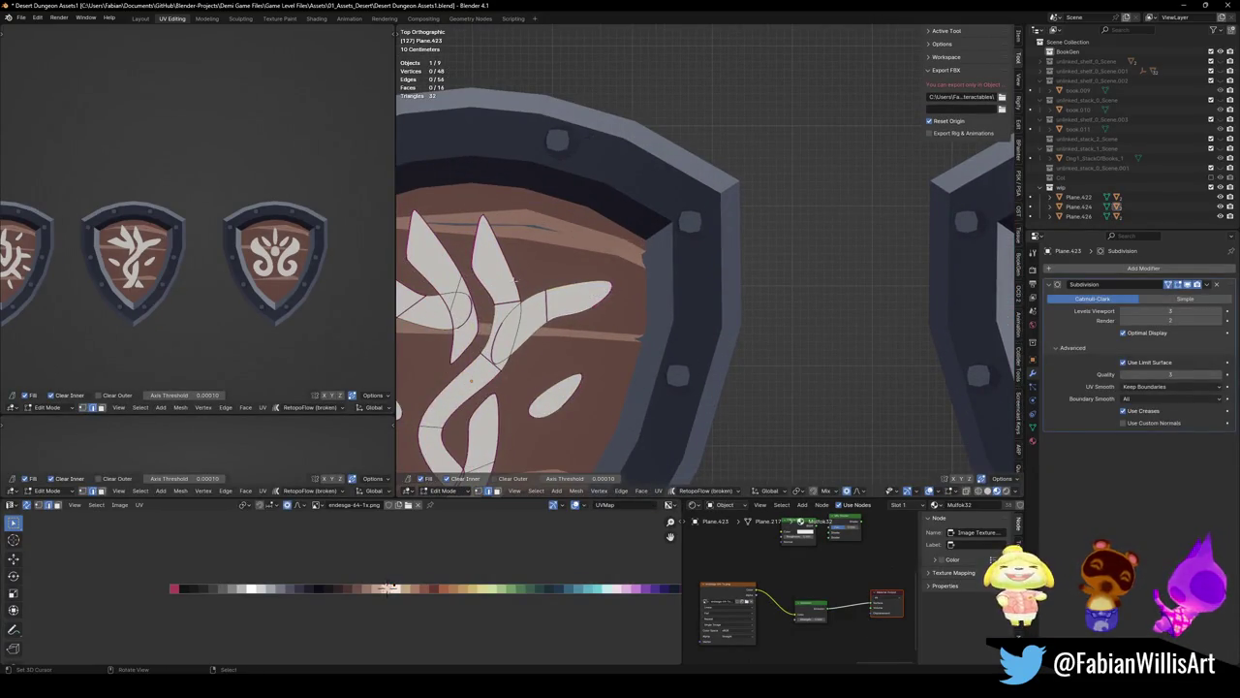
pyautogui.click(595, 301)
pyautogui.hotkey('shift', 'e')
pyautogui.click(593, 306)
pyautogui.click(606, 292)
# Select the whole branch glyph, remove its creases so the leaves round off, and save
pyautogui.press('1')
pyautogui.press('a')
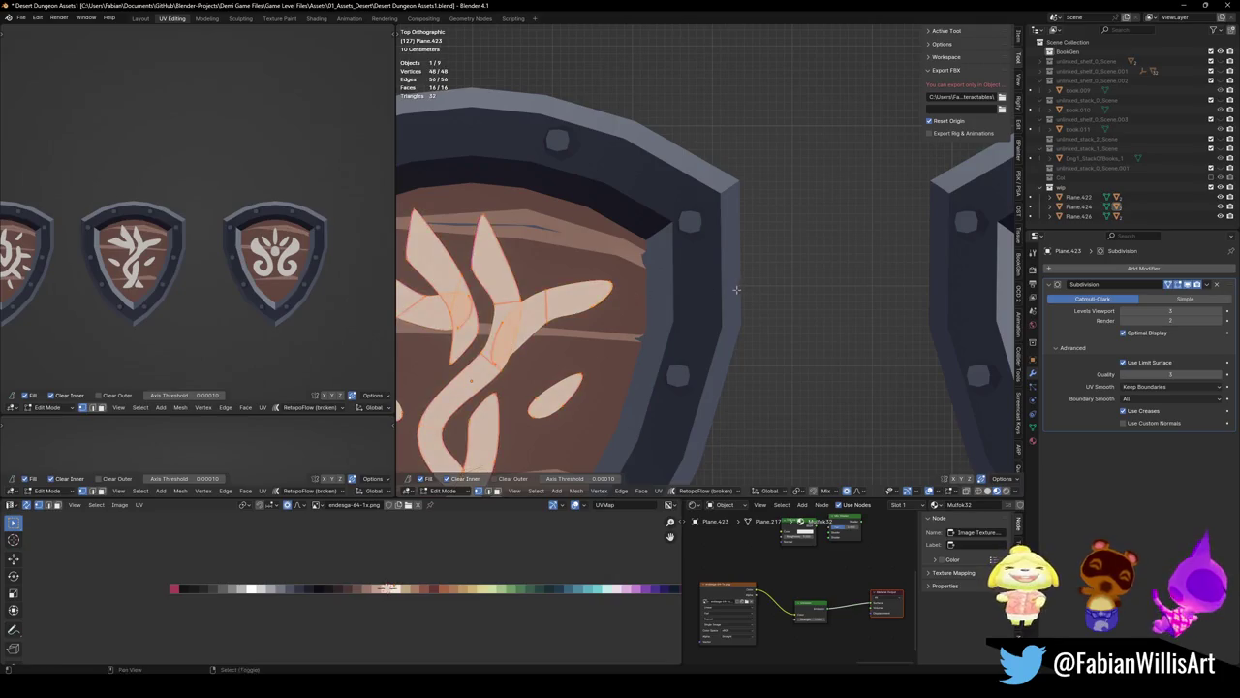
pyautogui.hotkey('shift', 'e')
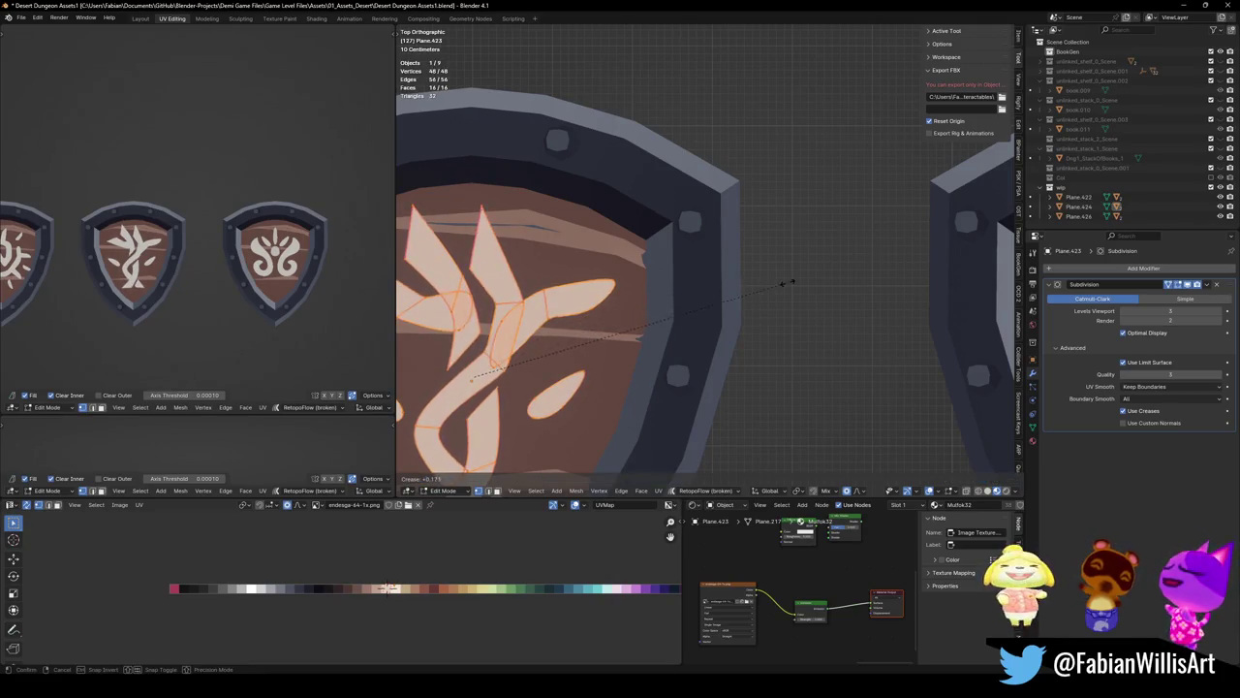
pyautogui.click(579, 320)
pyautogui.hotkey('alt', 'a')
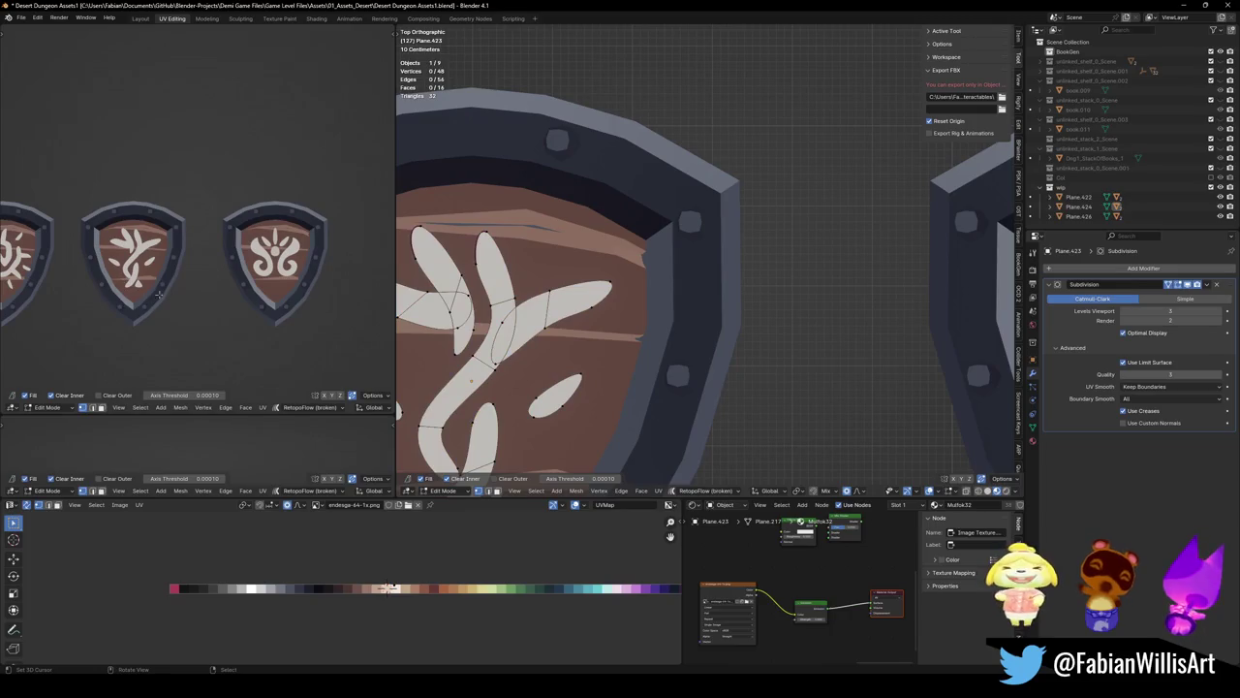
pyautogui.keyDown('shift'); pyautogui.moveTo(161, 278); pyautogui.dragTo(234, 278, button='middle'); pyautogui.keyUp('shift')
pyautogui.press('a')
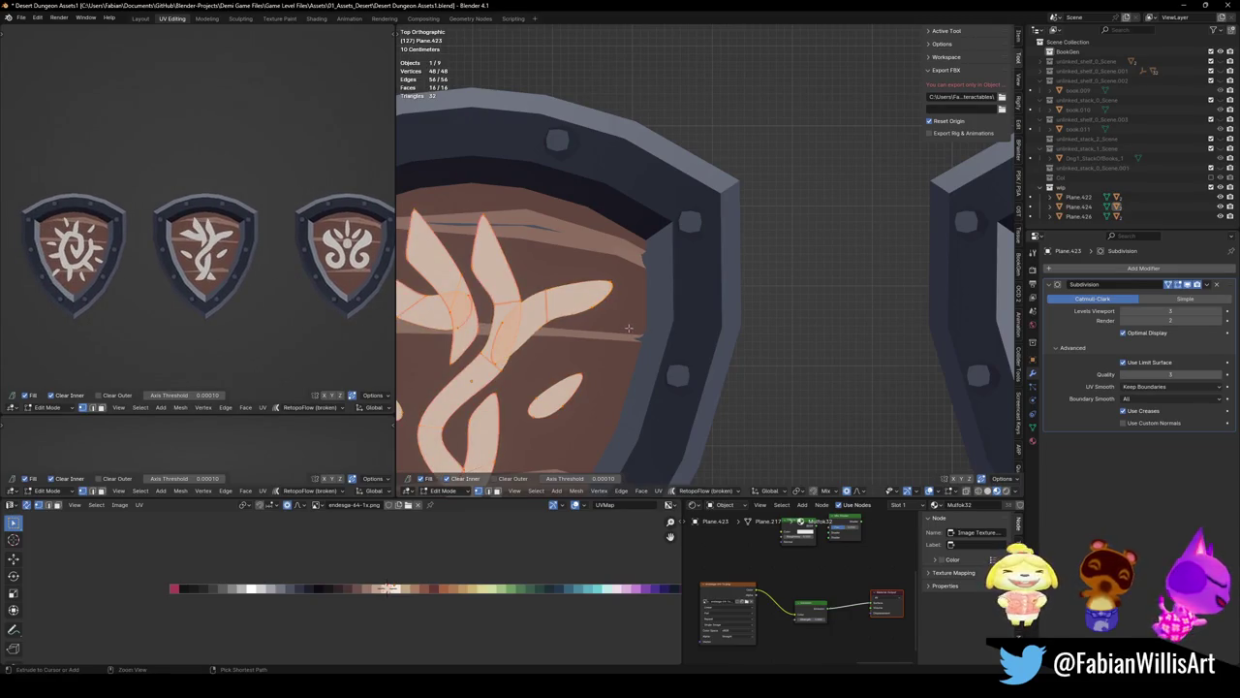
pyautogui.hotkey('ctrl', 'z')
pyautogui.hotkey('alt', 'a')
pyautogui.hotkey('ctrl', 's')
# Move one leaf-tip vertex to a new position with soft falloff
pyautogui.click(608, 273)
pyautogui.press('g')
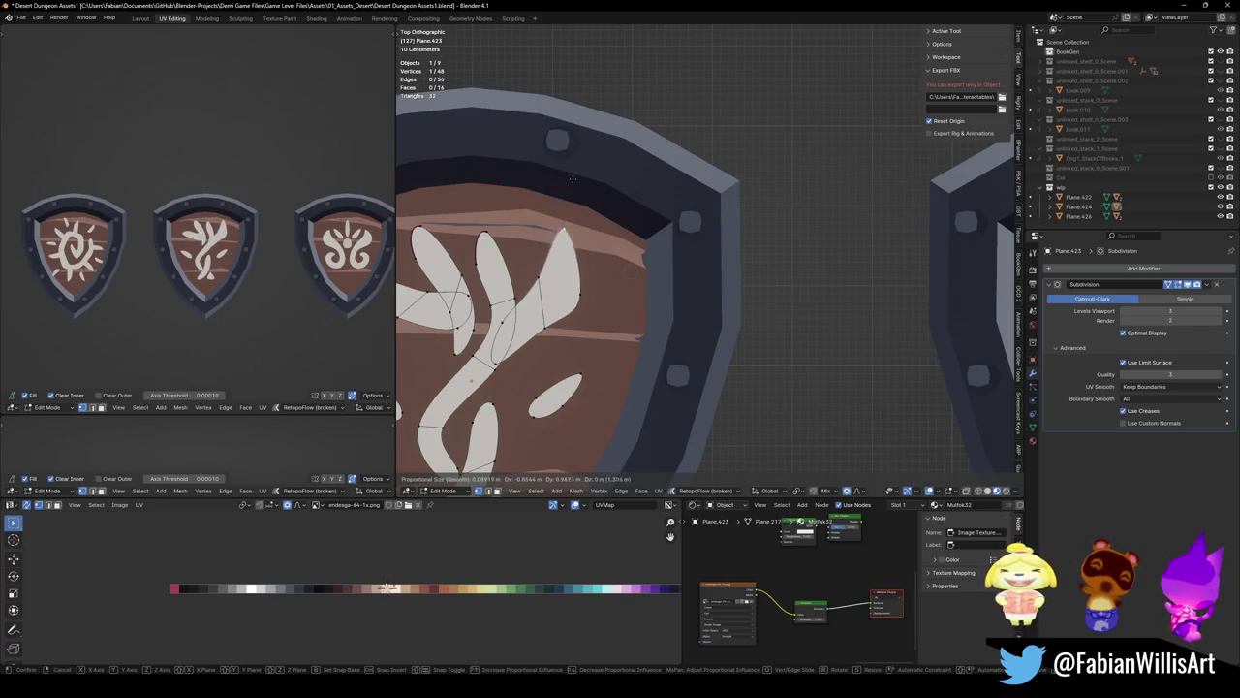
pyautogui.click(573, 189)
# Move the left leaf tips outward with proportional editing, preview the smoothing, and save
pyautogui.scroll(-2, 465, 260)
pyautogui.click(467, 286)
pyautogui.press('g')
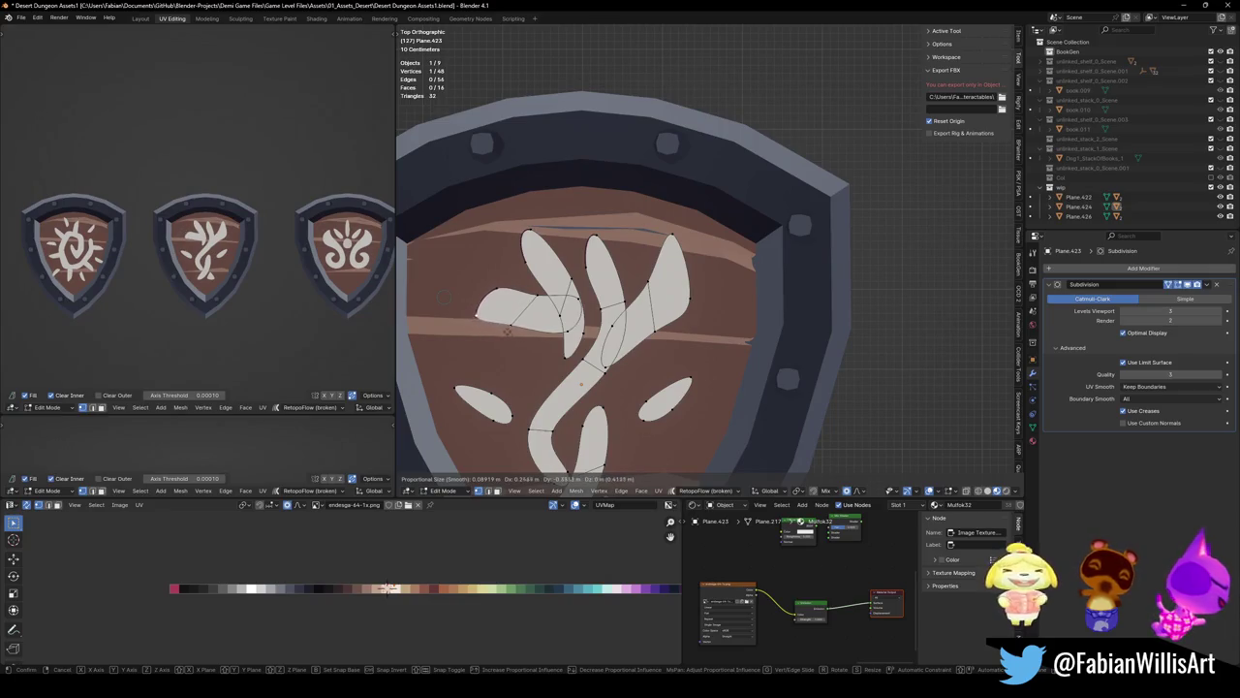
pyautogui.press('Return')
pyautogui.press('g')
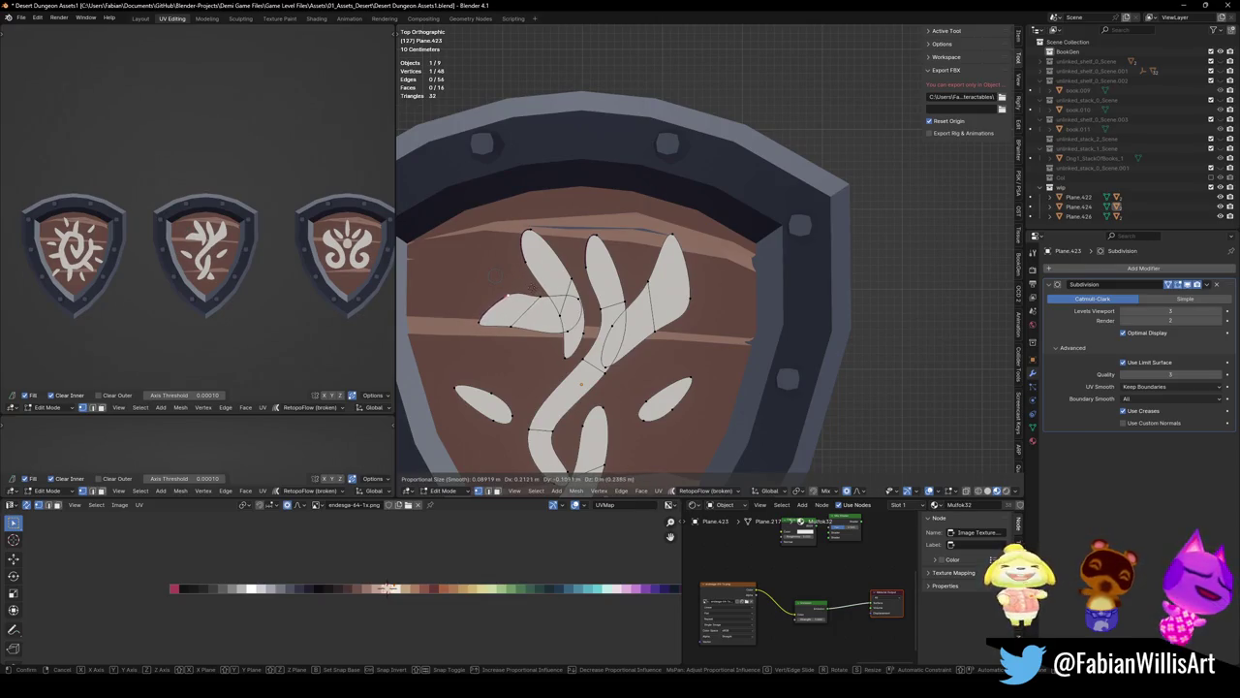
pyautogui.press('Return')
pyautogui.press('Tab')
pyautogui.press('Tab')
pyautogui.press('g')
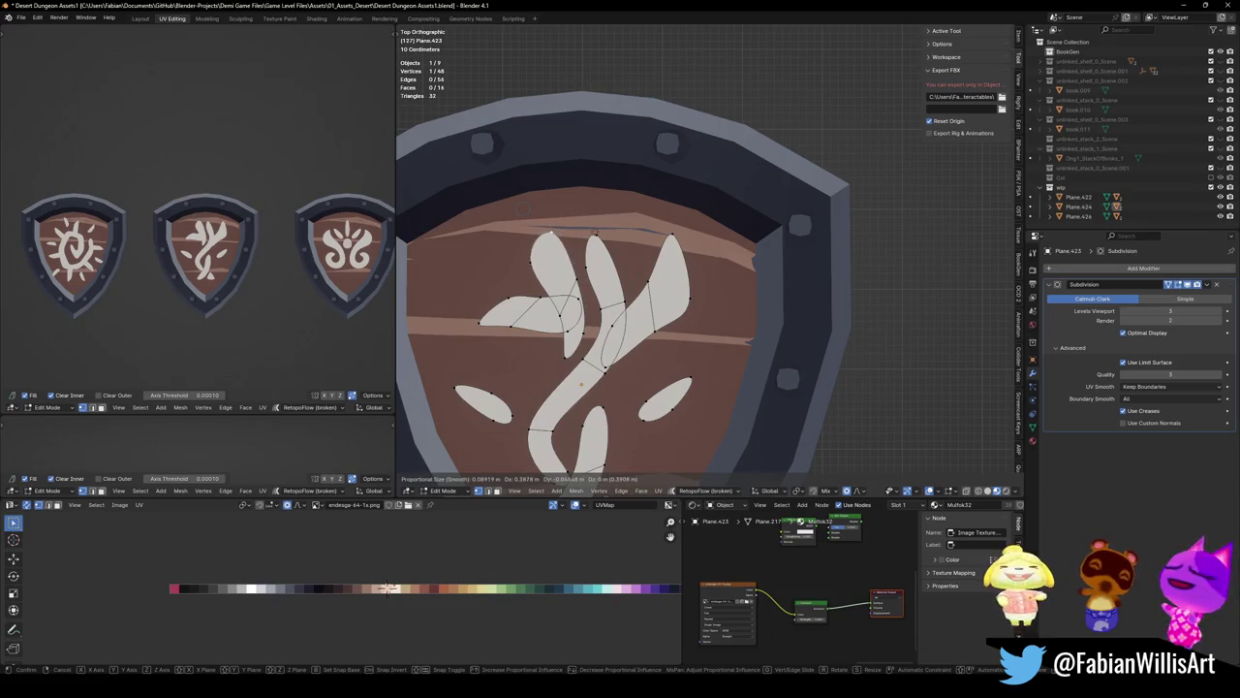
pyautogui.press('Return')
pyautogui.hotkey('ctrl', 's')
# Reshape the top leaf by repeatedly moving its tip vertex with soft falloff
pyautogui.press('g')
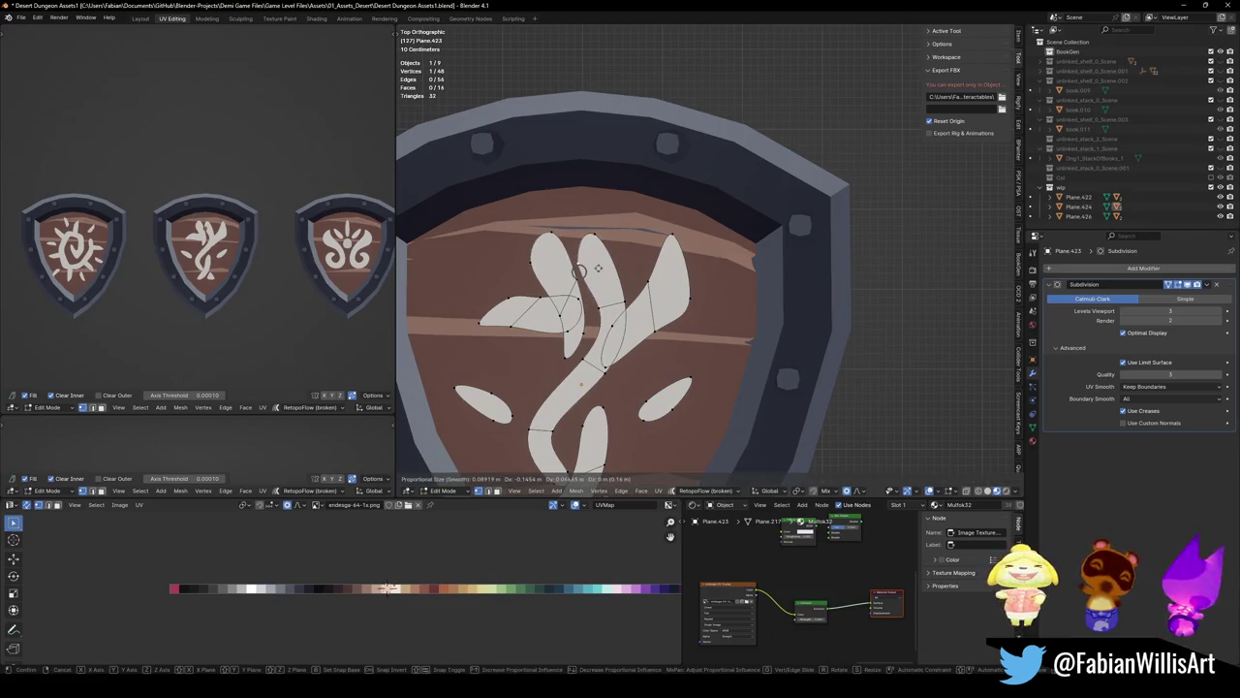
pyautogui.click(598, 268)
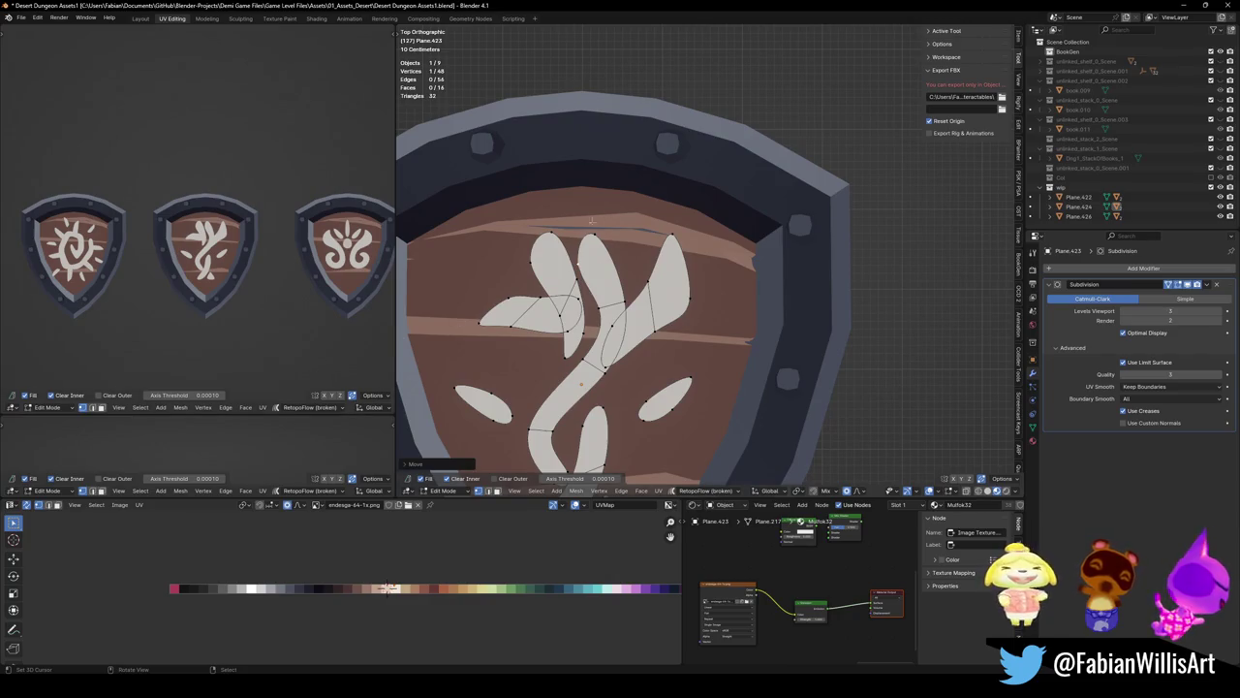
pyautogui.press('g')
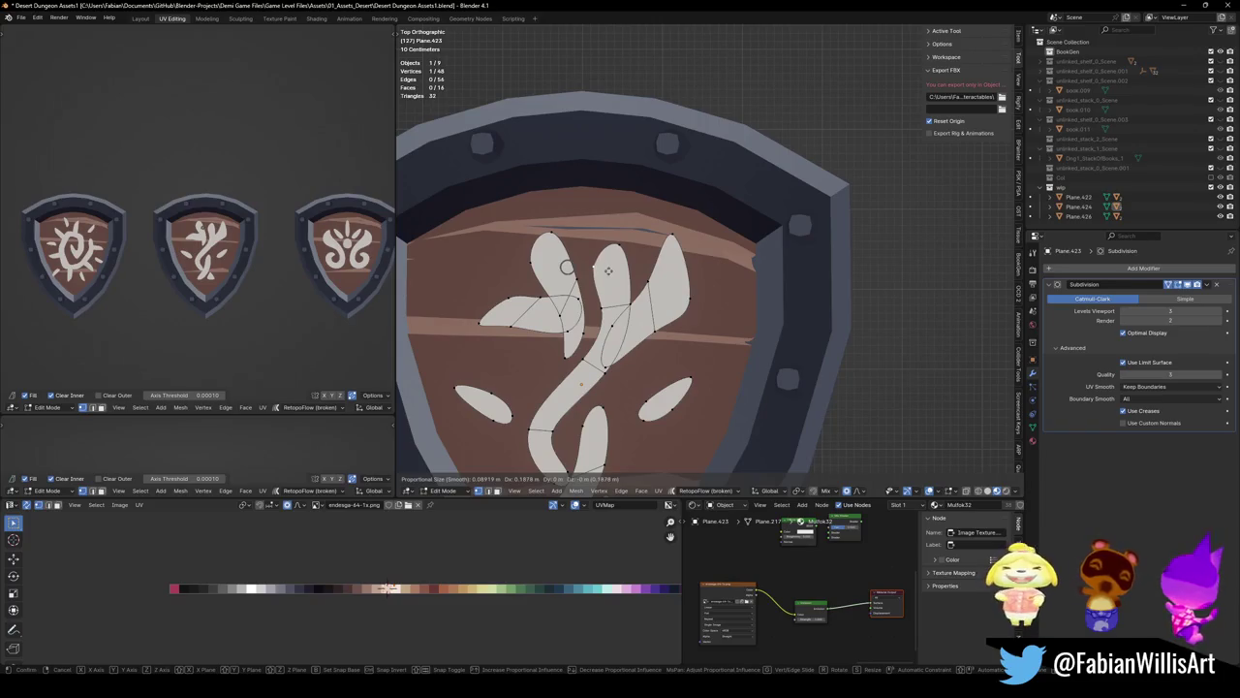
pyautogui.click(608, 272)
pyautogui.press('g')
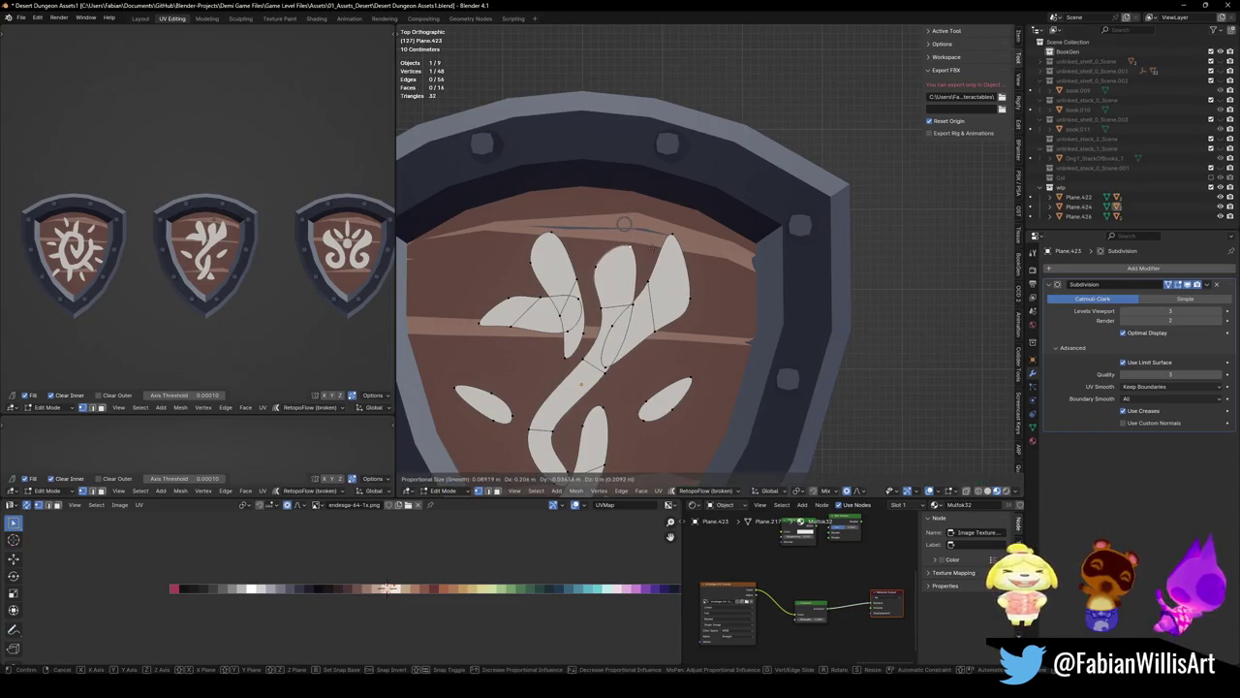